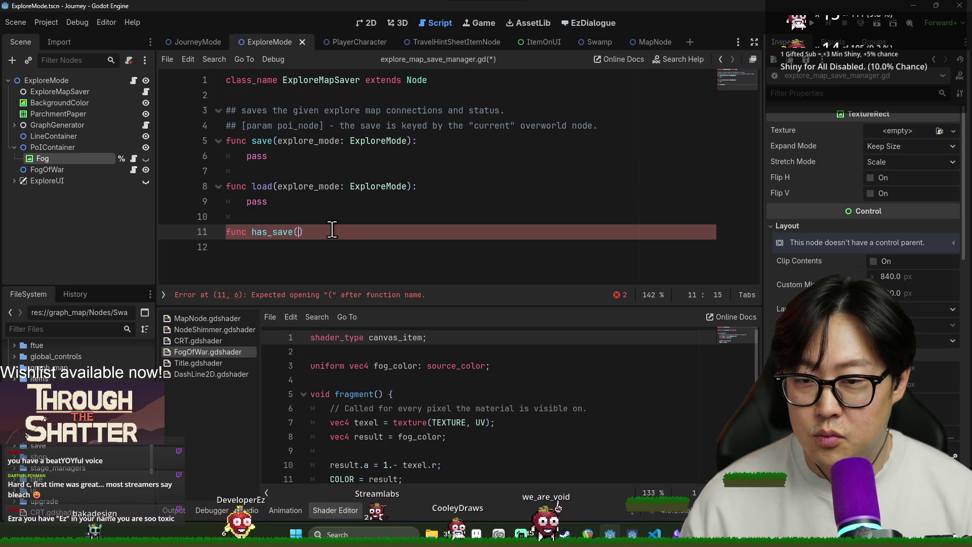
- Write has_save(overworld_node: MapNode) -> bool with body 'return false' and save the script
type("ex")
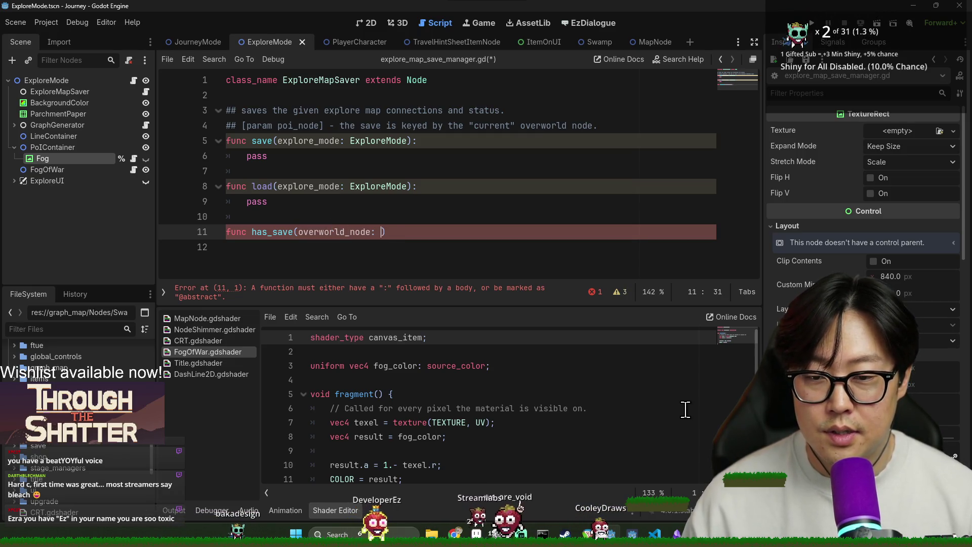
type("P")
key("BackSpace")
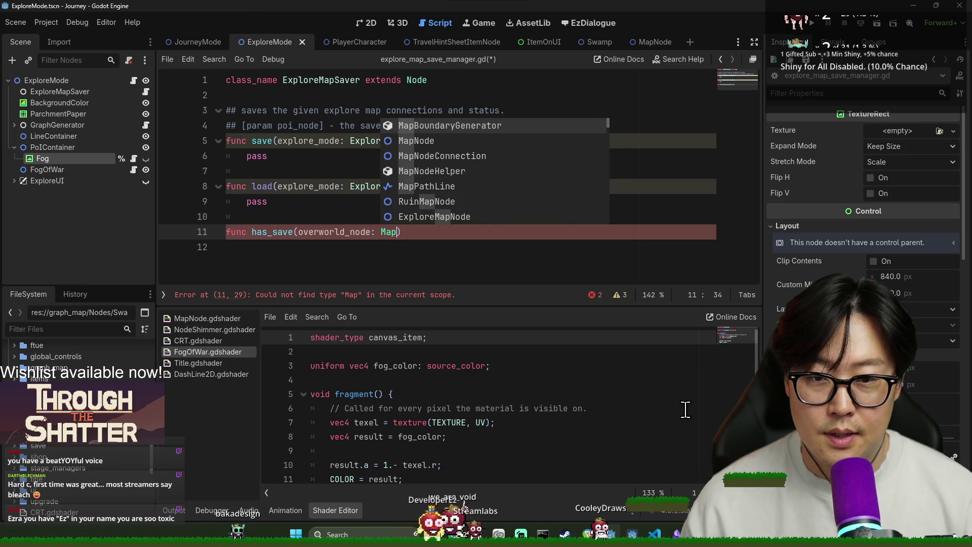
type("Node):")
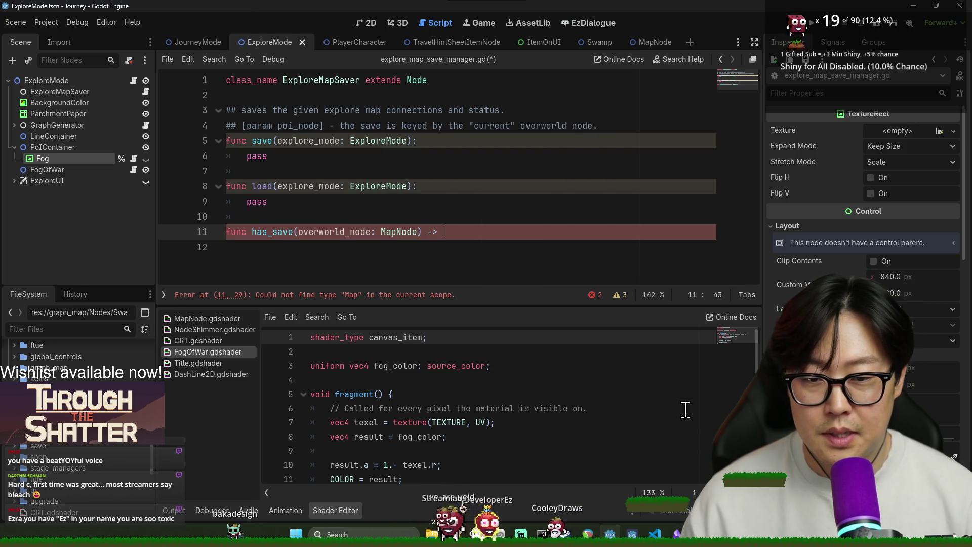
type("b")
type("ool:")
key("Return")
type("return f")
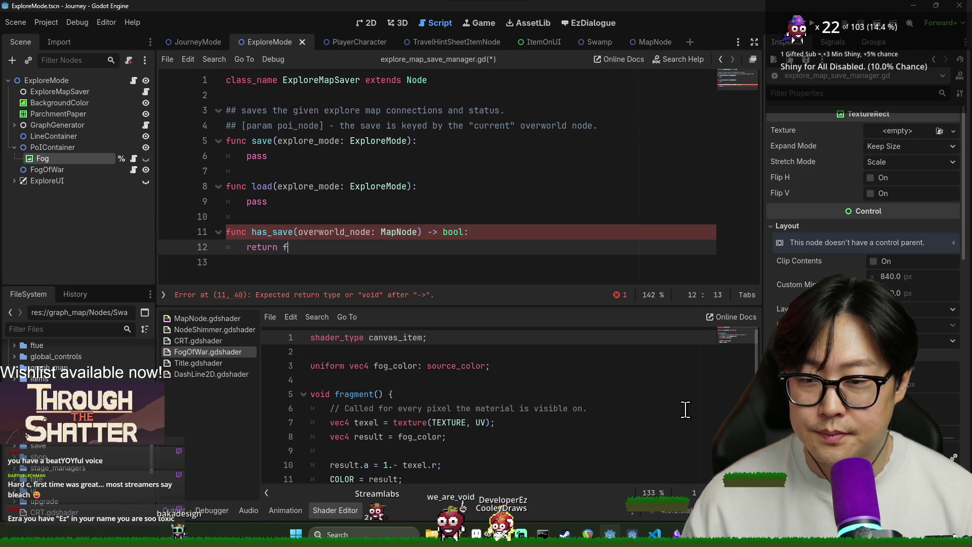
type("alse")
key("ctrl+s")
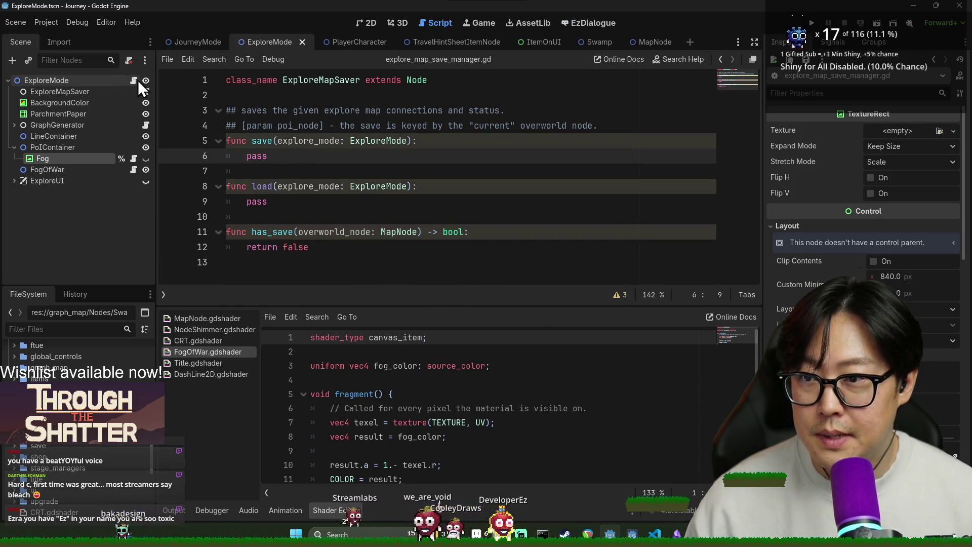
- In explore_mode.gd, find generate_explore_level and open a new line at its start
left_click(137, 80)
scroll(397, 202, "down", 8)
key("ctrl+f")
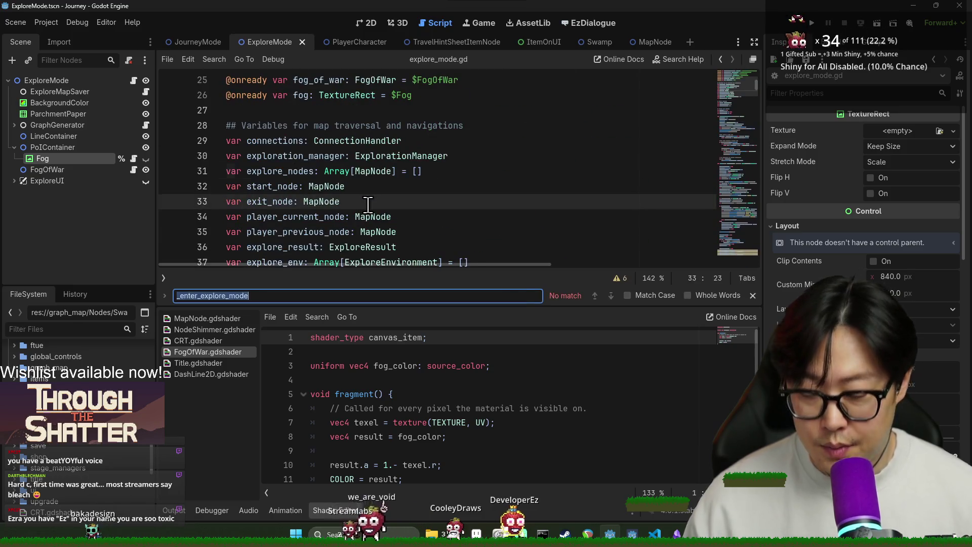
type("generate")
scroll(442, 203, "down", 2)
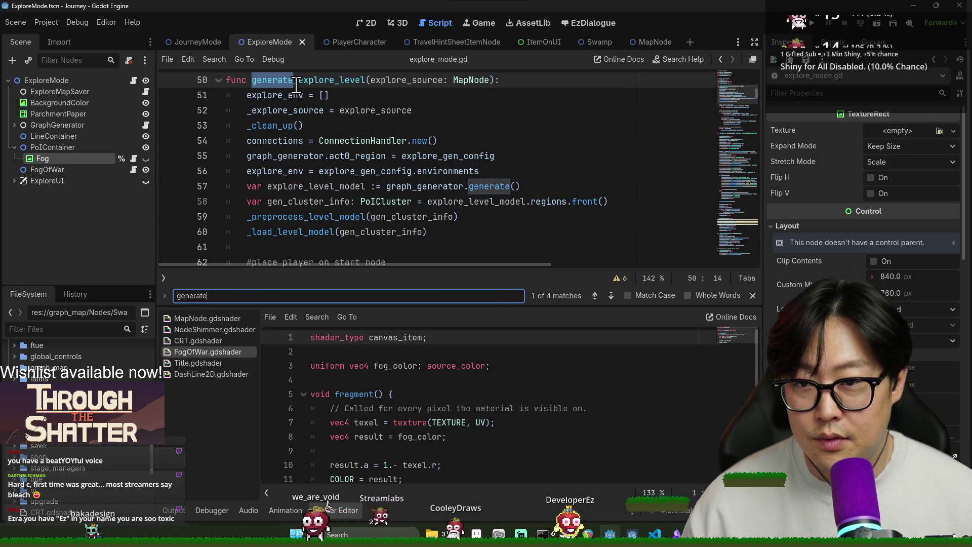
left_click(577, 84)
key("Return")
type("if")
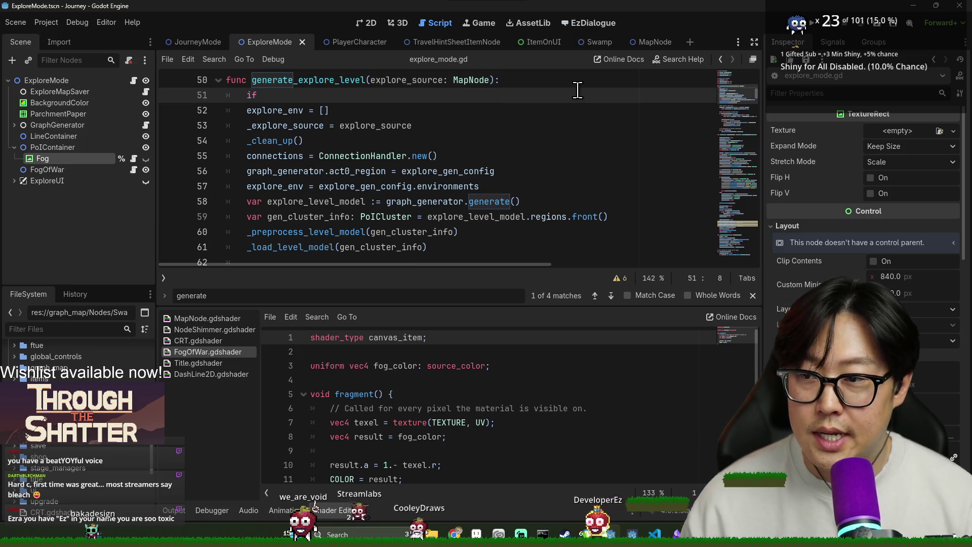
scroll(577, 90, "up", 11)
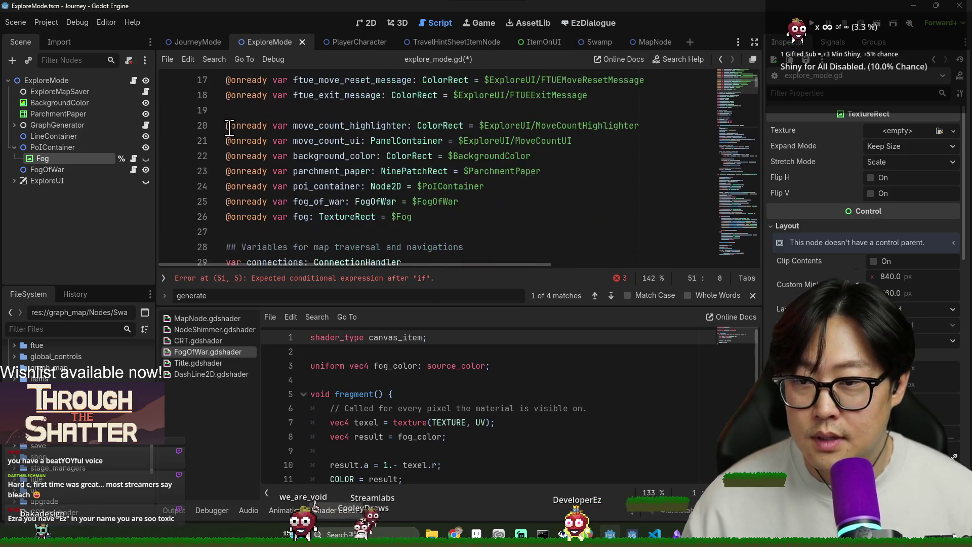
- Drag in the ExploreMapSaver node reference and write an if has_save(...) condition
mouse_move(80, 87)
left_mouse_down()
mouse_move(321, 208)
mouse_move(233, 231)
left_mouse_up()
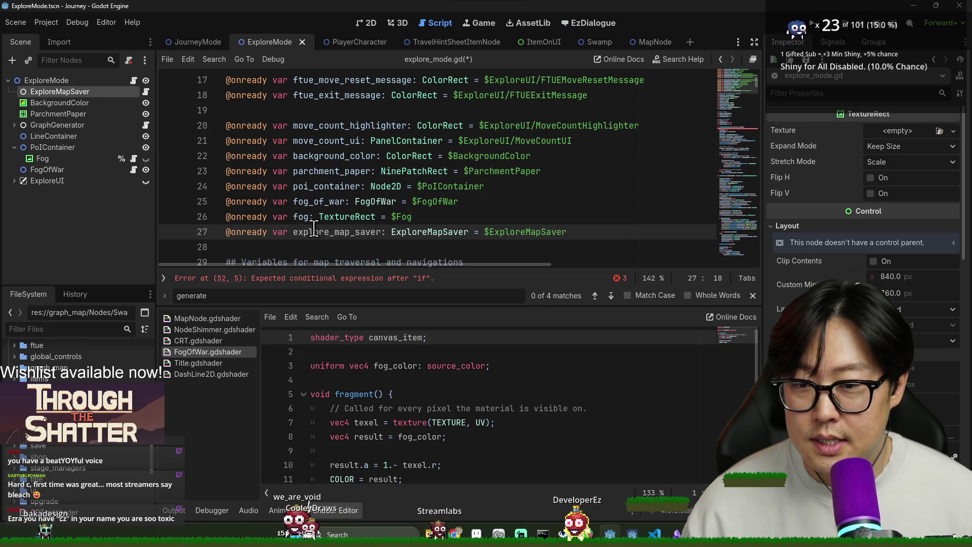
scroll(455, 259, "down", 3)
scroll(455, 259, "down", 6)
left_click(380, 205)
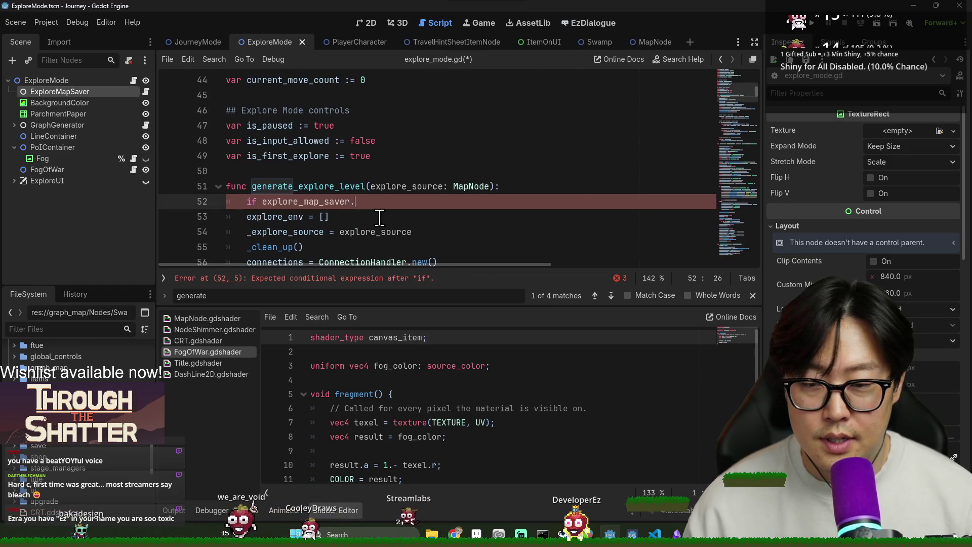
type("has_save(")
key("Escape")
left_click(402, 188)
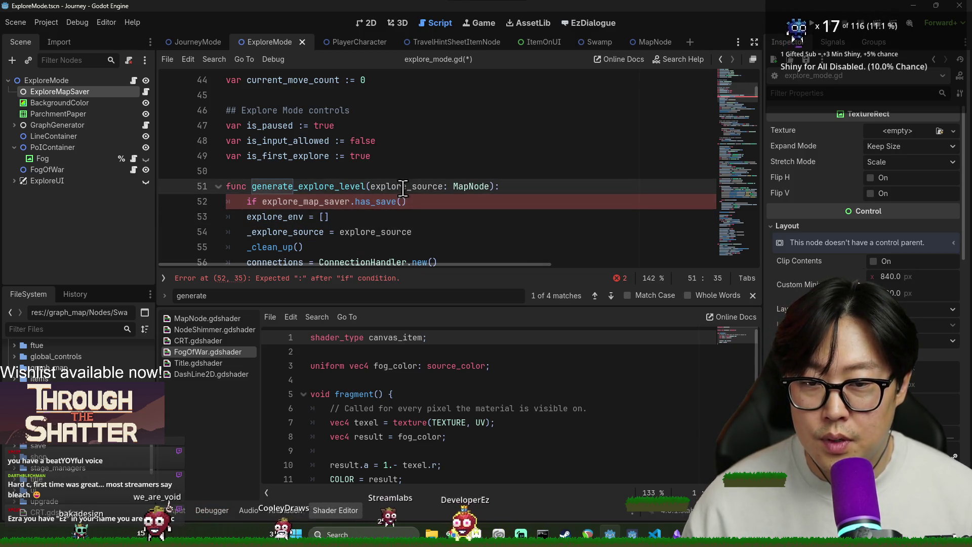
left_click(403, 203)
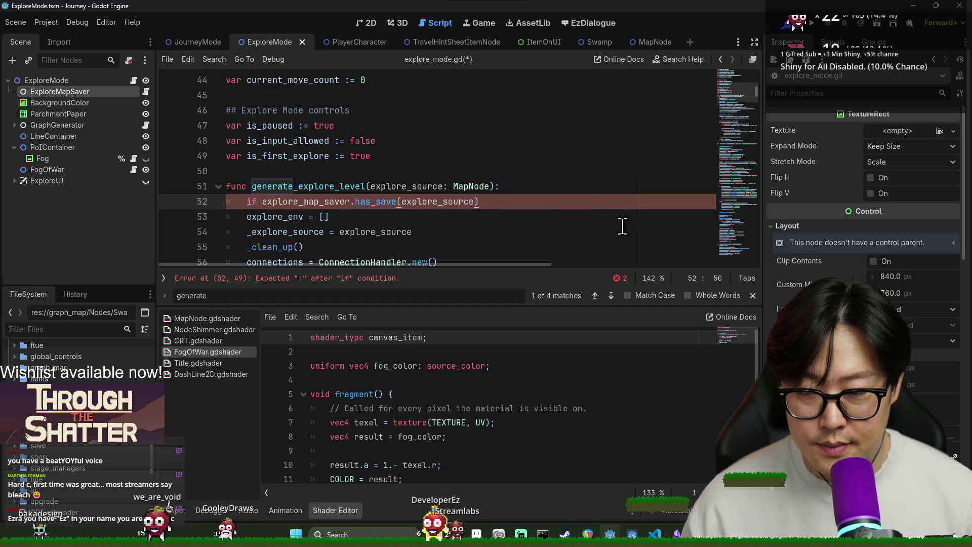
type(":")
key("Return")
type("return")
- Inside the if block, call load(self) before return, then save the script
scroll(390, 180, "down", 1)
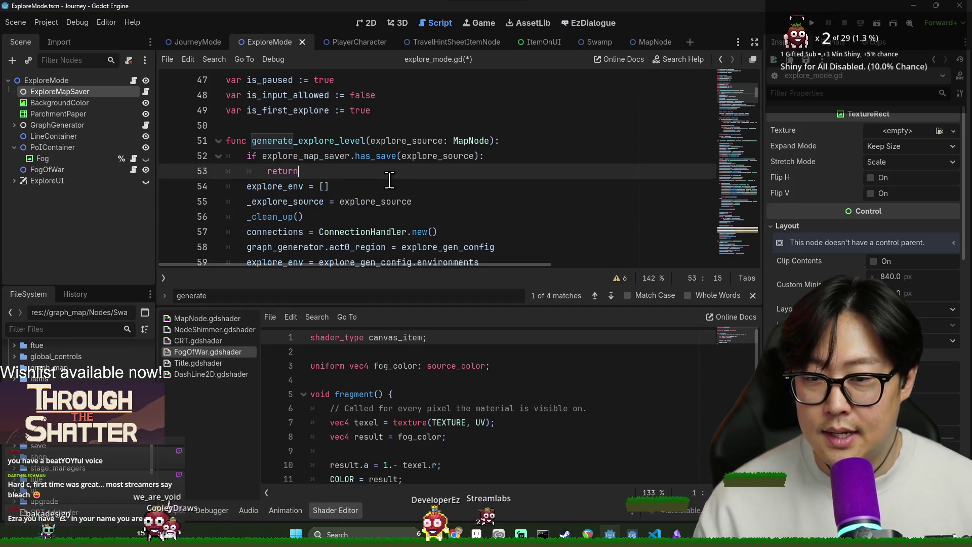
key("Return")
left_click(523, 156)
key("Return")
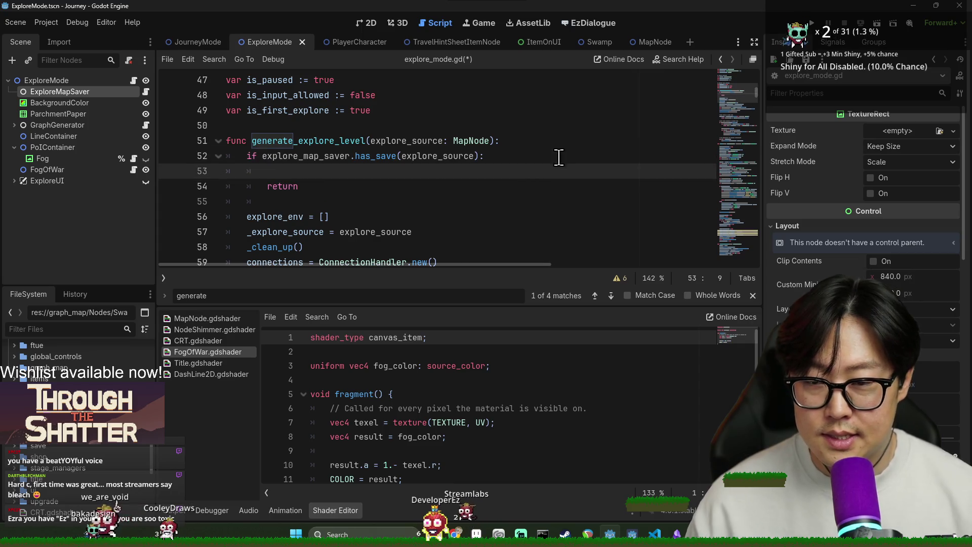
type("#")
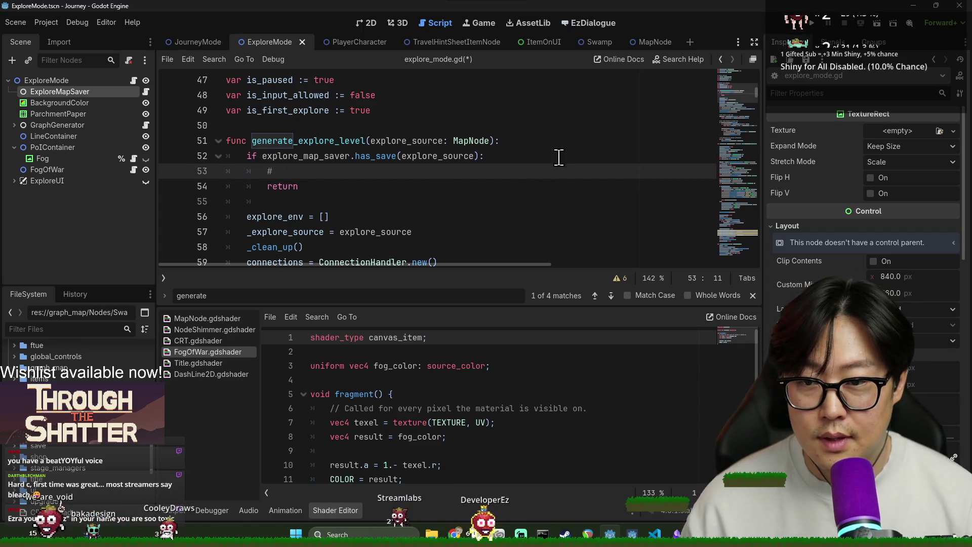
key("BackSpace")
key("BackSpace")
type("explore_map_save.load(")
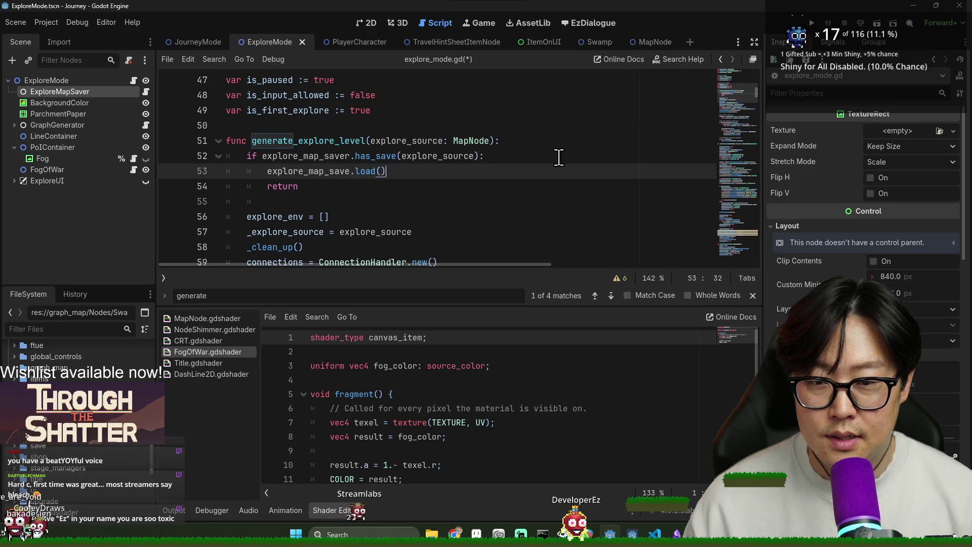
type("self")
key("ctrl+s")
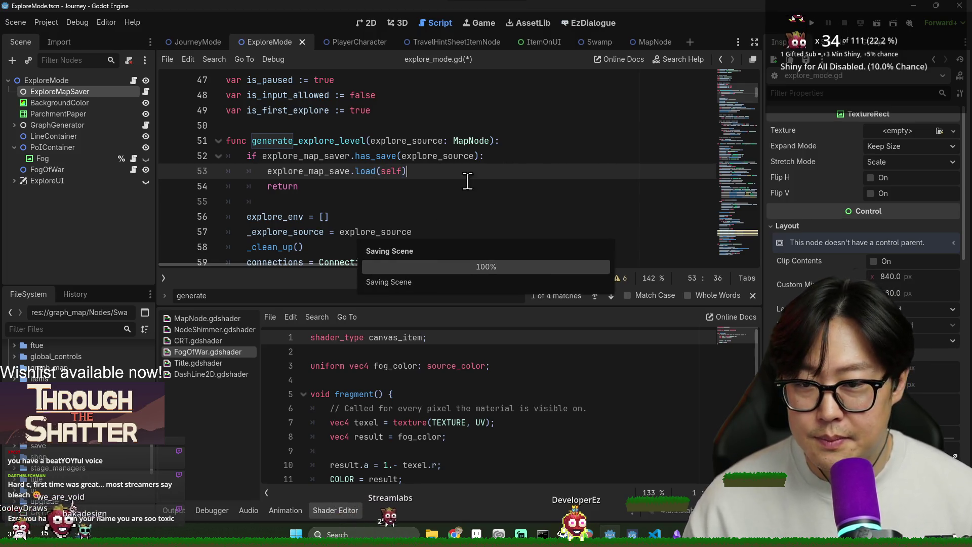
left_click(247, 201)
scroll(327, 172, "down", 2)
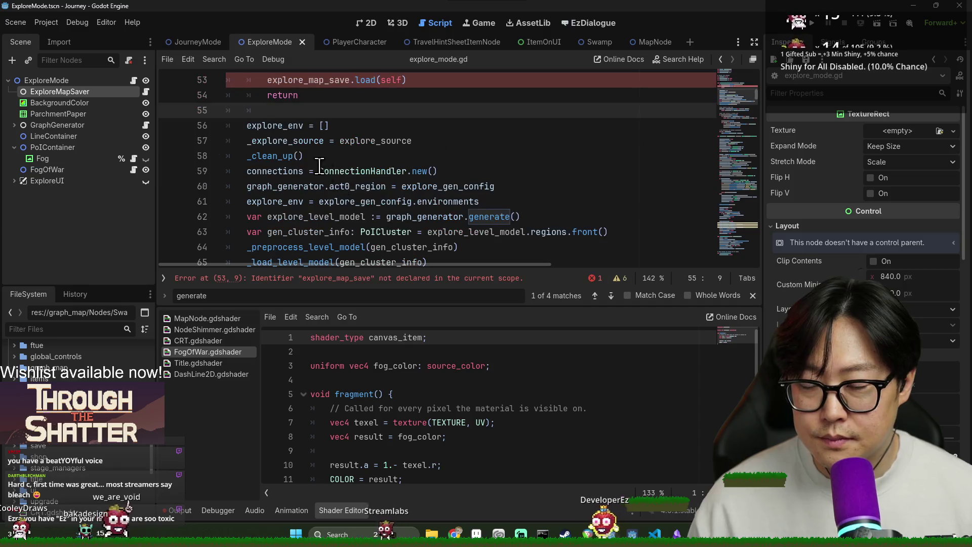
- Close the search bar and shader panel, clear the output log, and save
left_click_drag(243, 127, 409, 258)
left_click(400, 198)
scroll(403, 210, "up", 2)
scroll(391, 212, "down", 10)
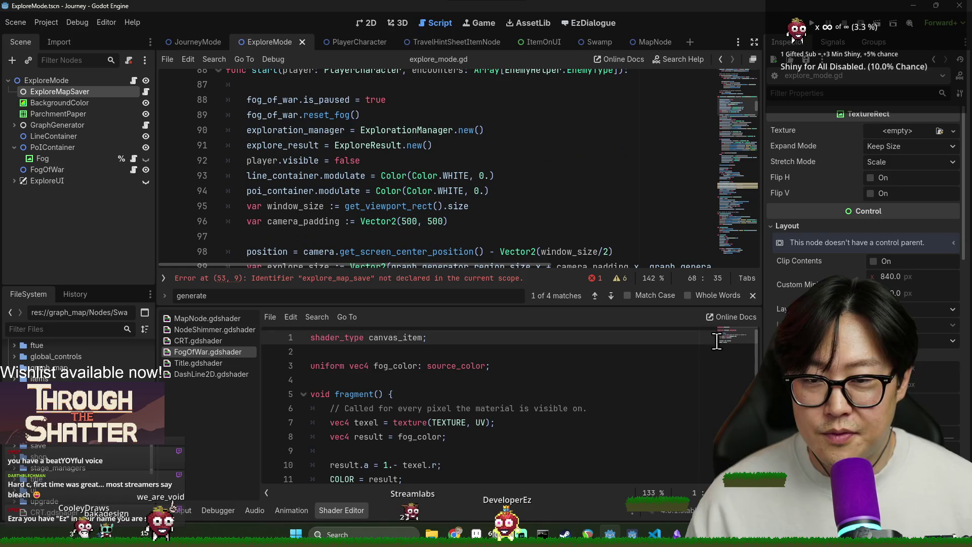
left_click(753, 296)
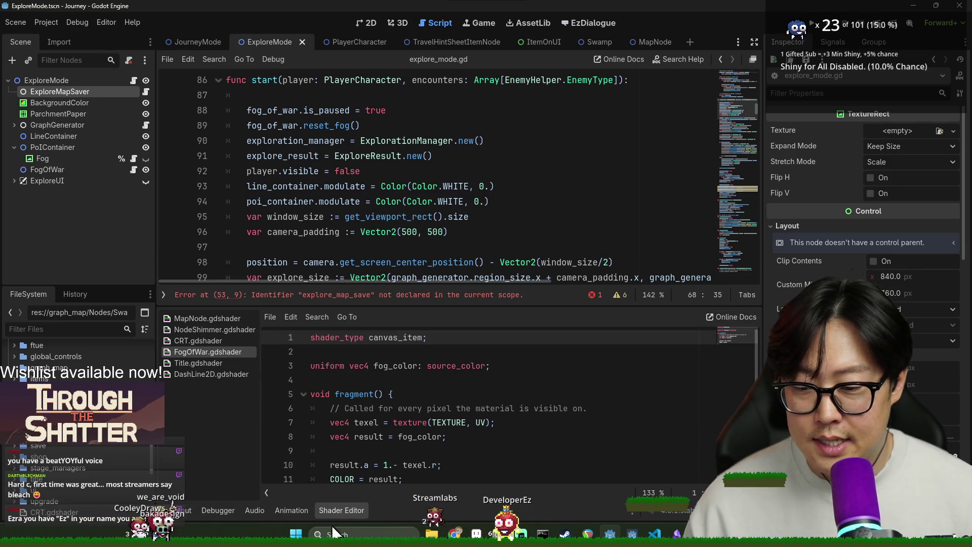
left_click(341, 509)
left_click(179, 510)
left_click(737, 394)
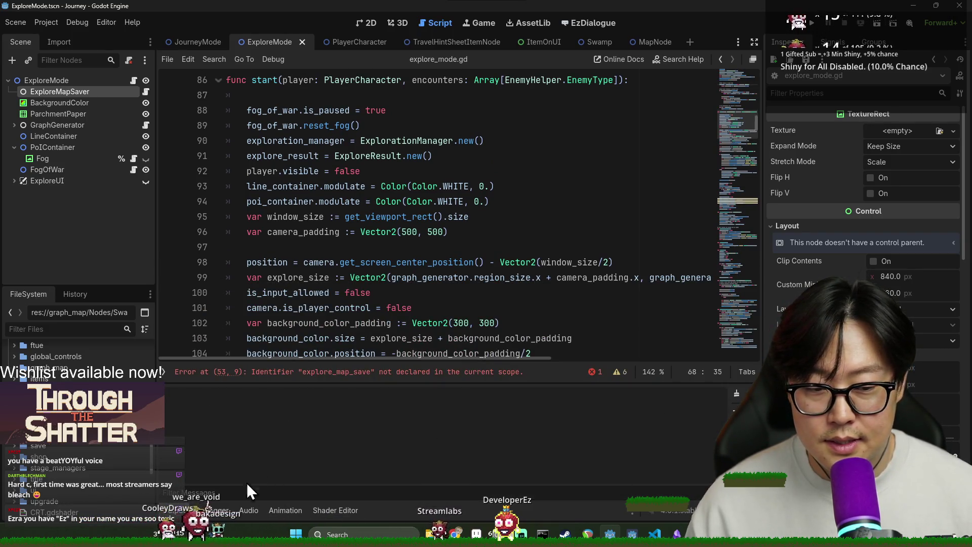
left_click(178, 511)
left_click(347, 231)
key("ctrl+s")
- Delete the blank line after the start function header and save
scroll(347, 226, "up", 5)
scroll(348, 228, "up", 1)
left_click(258, 369)
key("ctrl+shift+k")
key("ctrl+s")
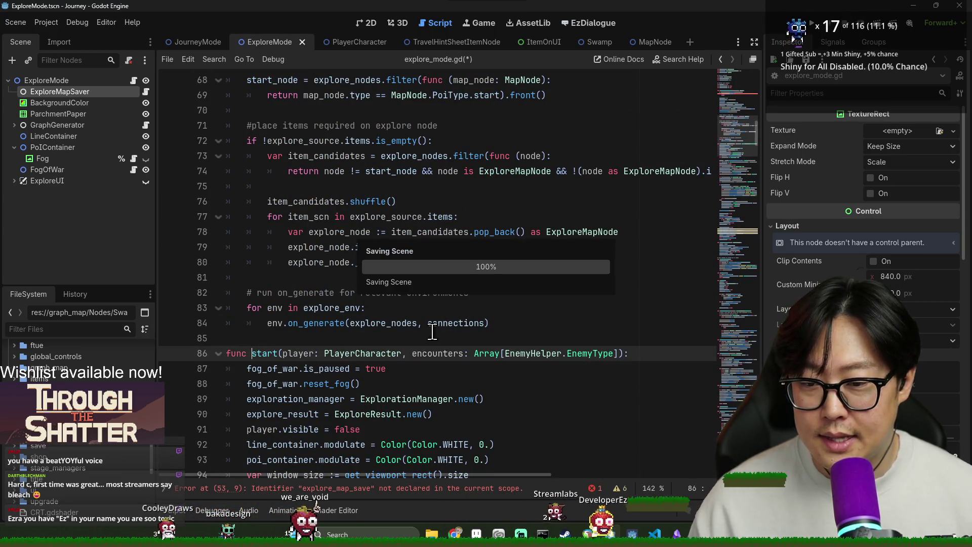
- Search the script for 'explore' and view the details of the script error
key("ctrl+f")
type("explore")
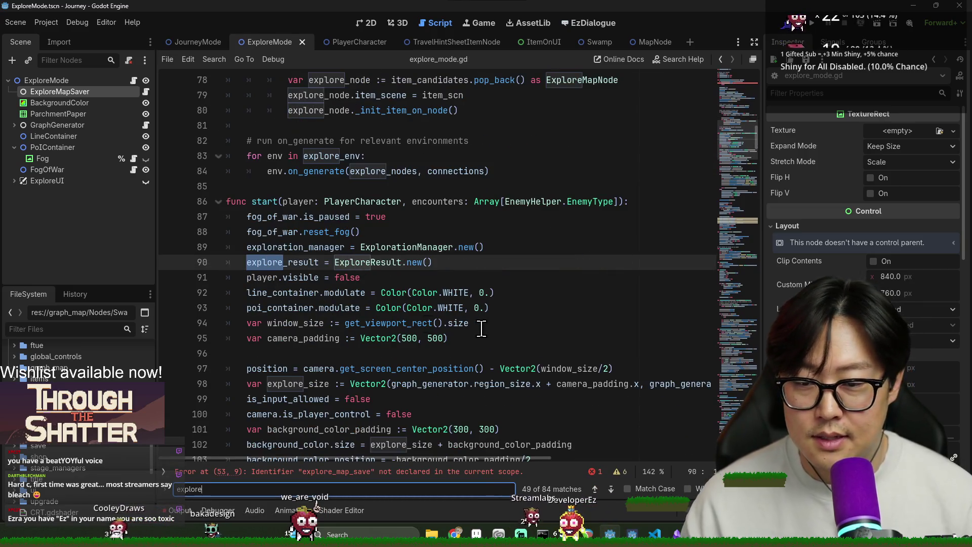
scroll(482, 328, "down", 10)
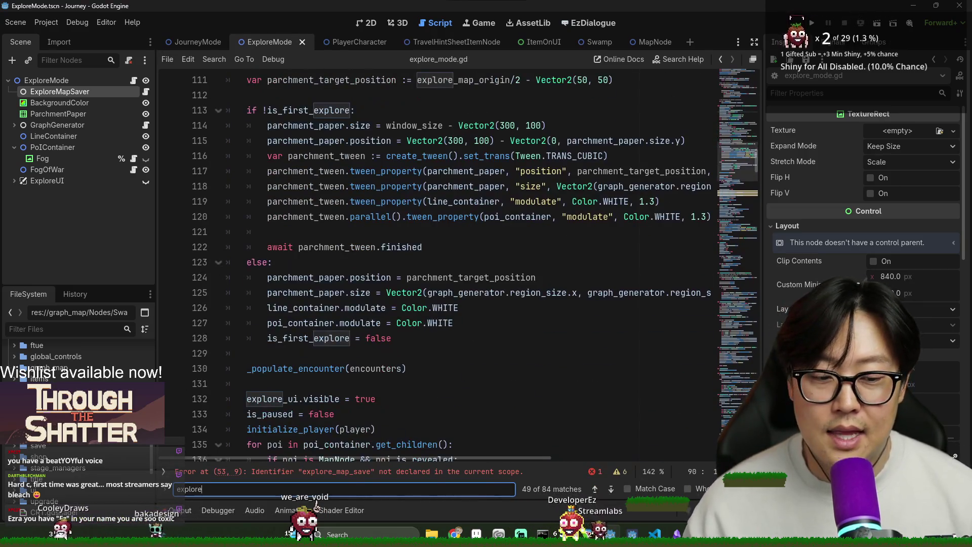
key("Escape")
left_click(595, 489)
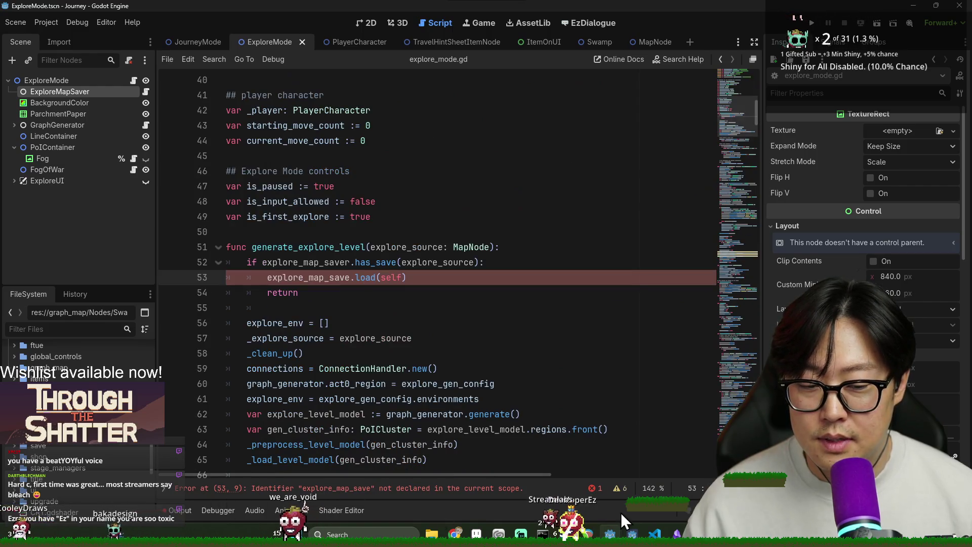
left_click(595, 489)
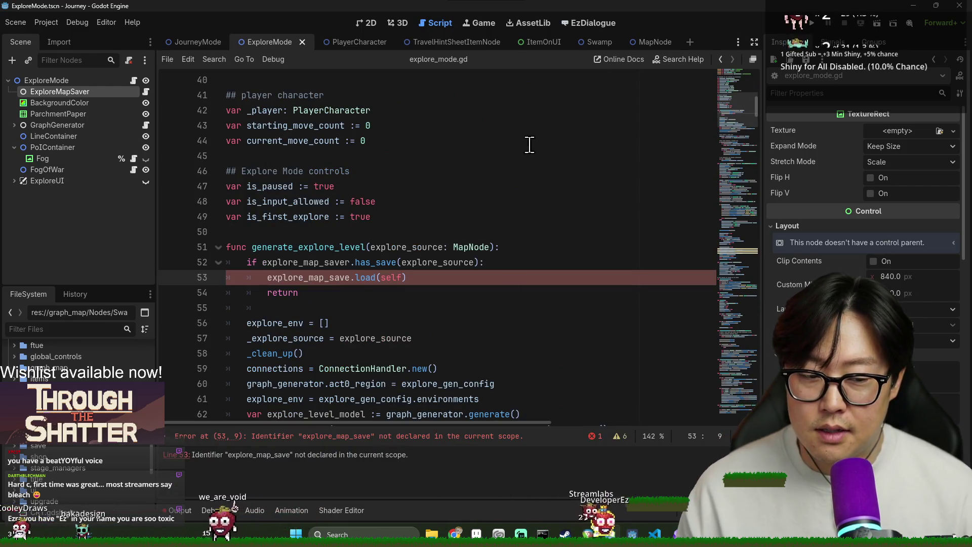
left_click(453, 246)
scroll(513, 328, "down", 4)
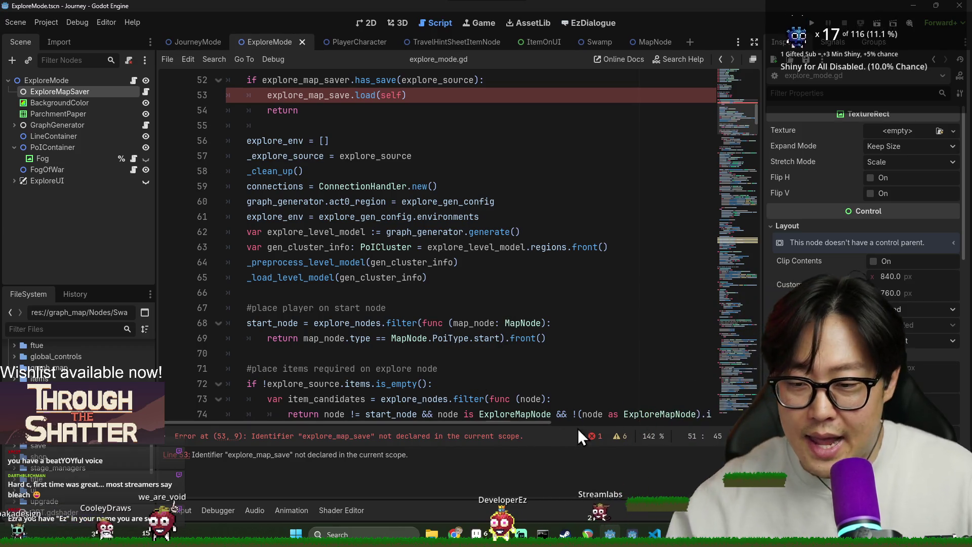
- Collapse the error list, go to the load call on line 53, and open ExploreMapSaver's script
left_click(618, 437)
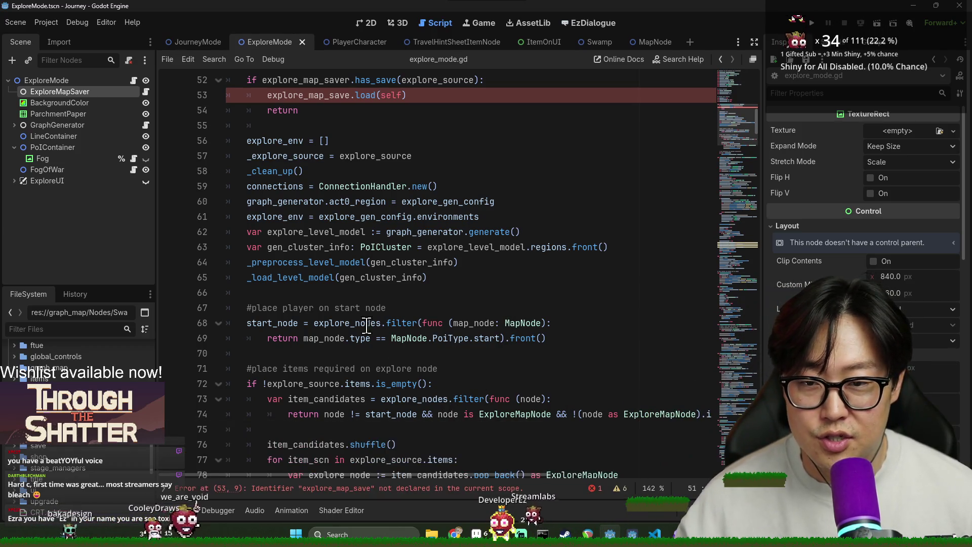
scroll(395, 349, "up", 2)
left_click(360, 187)
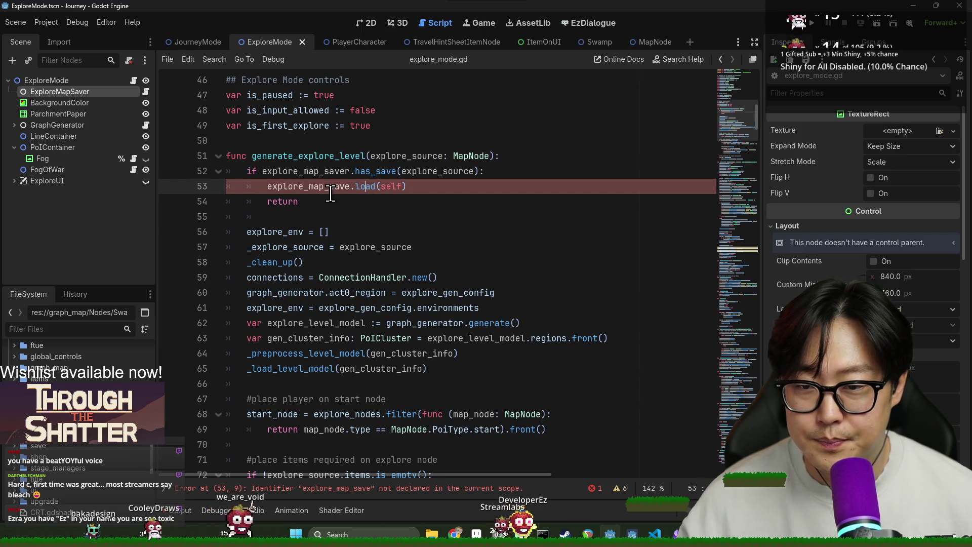
left_click(145, 91)
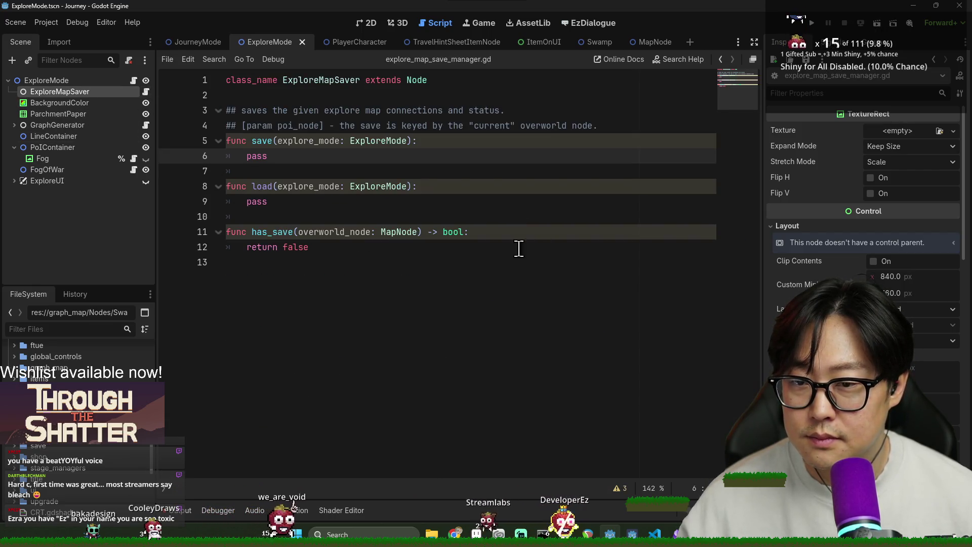
- Check the load function in explore_map_save_manager.gd and the output log, then save
double_click(262, 186)
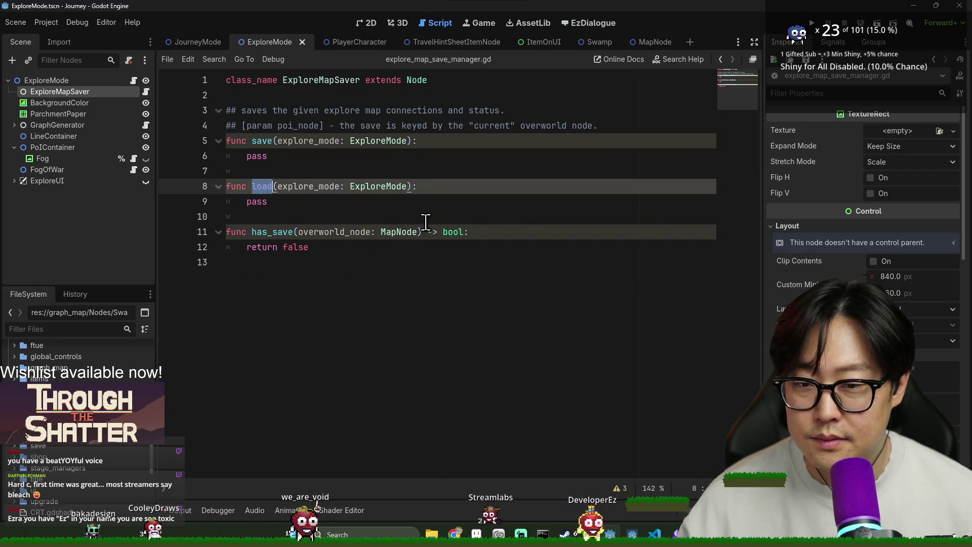
left_click(192, 508)
left_click(373, 259)
key("ctrl+s")
- Back in explore_mode.gd, compare explore_map_save on line 53 with the line 27 declaration
left_click(133, 81)
left_click(309, 186)
double_click(308, 186)
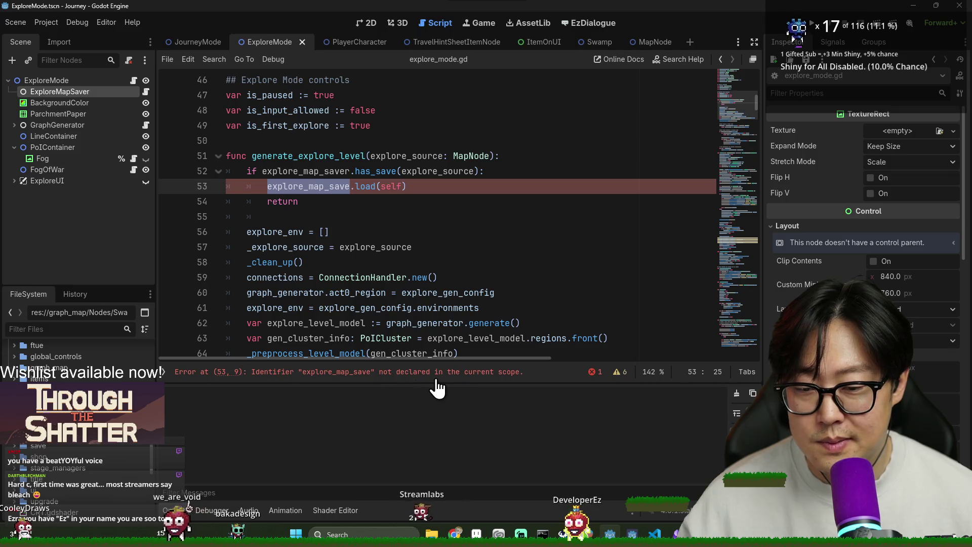
scroll(399, 257, "up", 2)
scroll(397, 273, "up", 15)
scroll(397, 296, "down", 5)
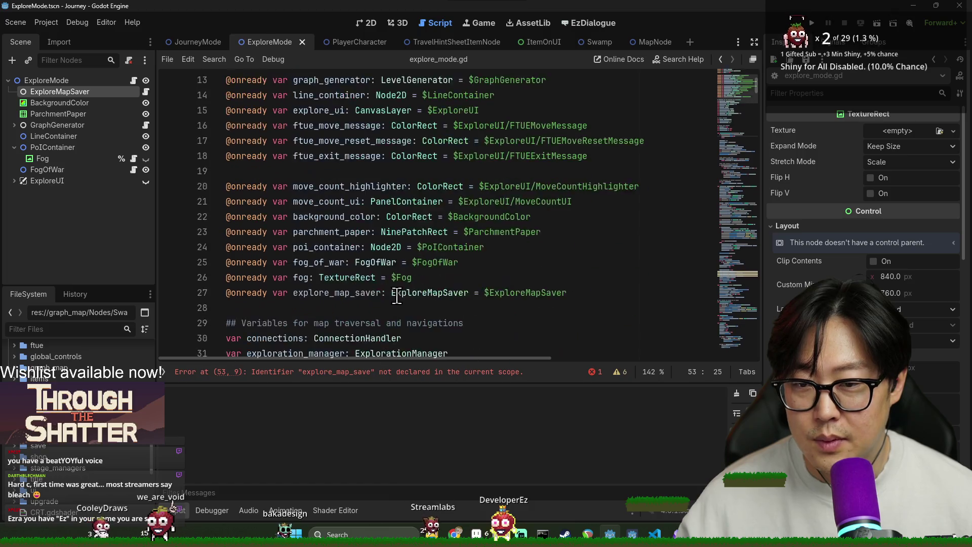
scroll(397, 297, "down", 1)
double_click(337, 247)
scroll(482, 284, "down", 10)
- Append 'r' to make explore_map_saver.load(self) and save the script
left_click(349, 141)
type("r")
left_click(495, 231)
key("ctrl+s")
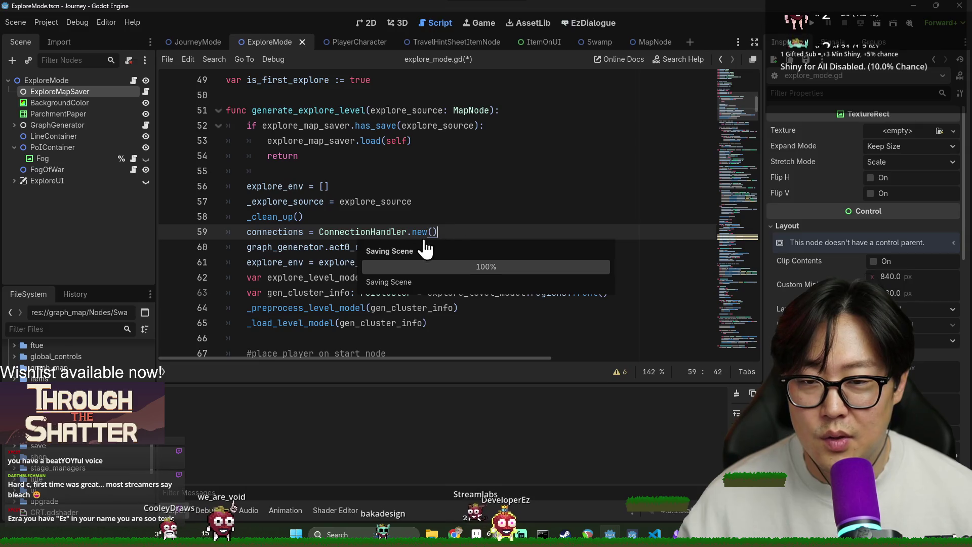
left_click(336, 247)
key("ctrl+s")
- Search explore_mode.gd for 'exit' and scroll through the matches
scroll(354, 243, "down", 11)
left_click(439, 247)
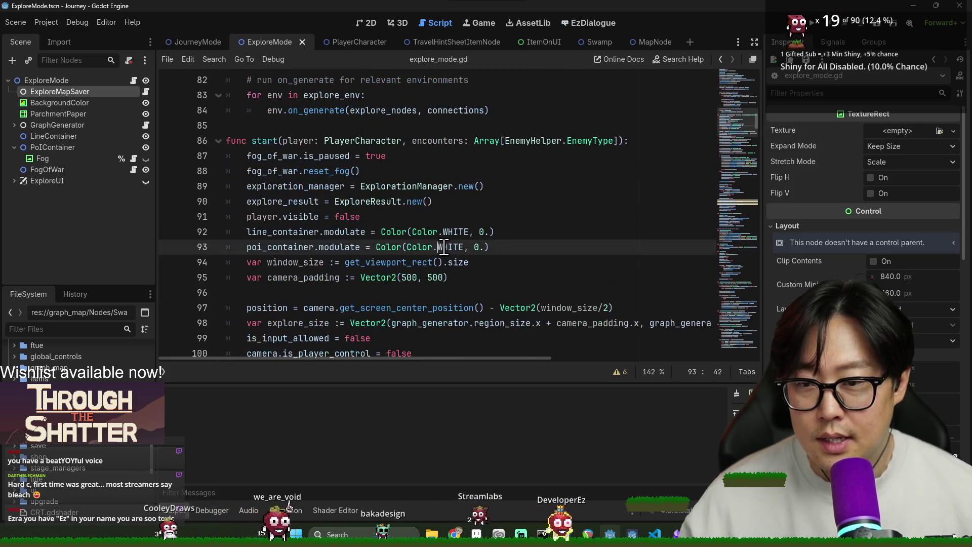
key("ctrl+f")
type("exit")
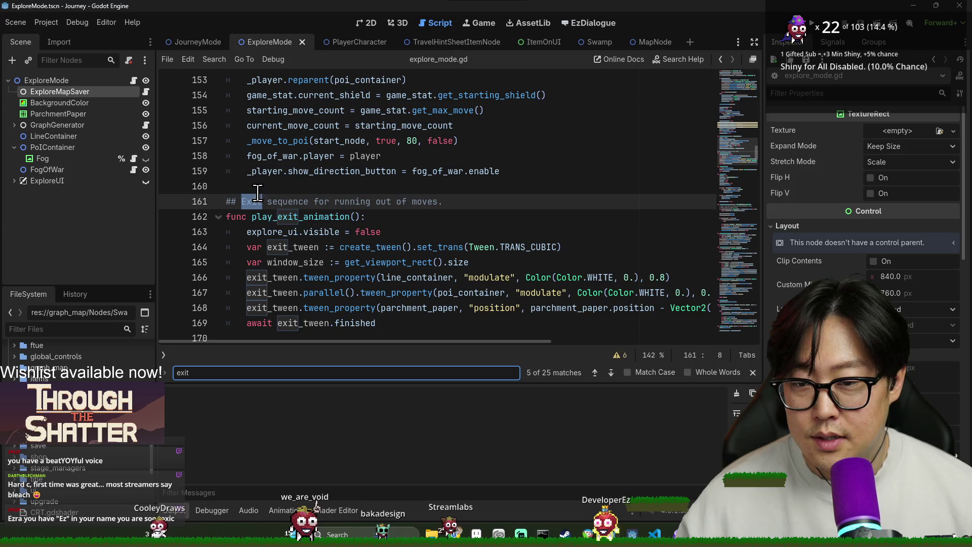
left_click(349, 216)
scroll(301, 231, "down", 4)
scroll(301, 231, "down", 4)
scroll(301, 231, "down", 4)
double_click(298, 186)
scroll(299, 192, "down", 4)
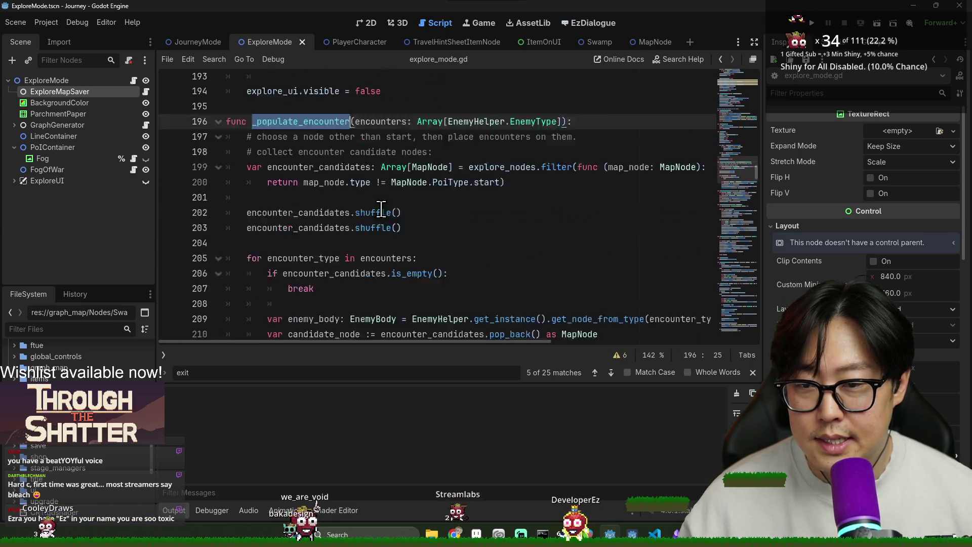
- Search for 'on_exit', then for the explore_exit signal declared on line 3
left_click(412, 211)
key("ctrl+f")
type("on_exit")
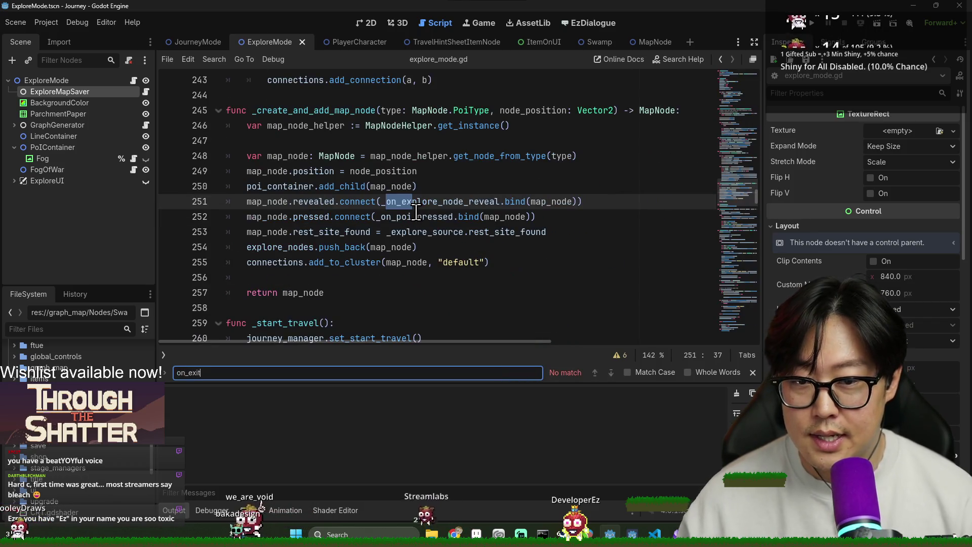
left_click_drag(757, 199, 740, 10)
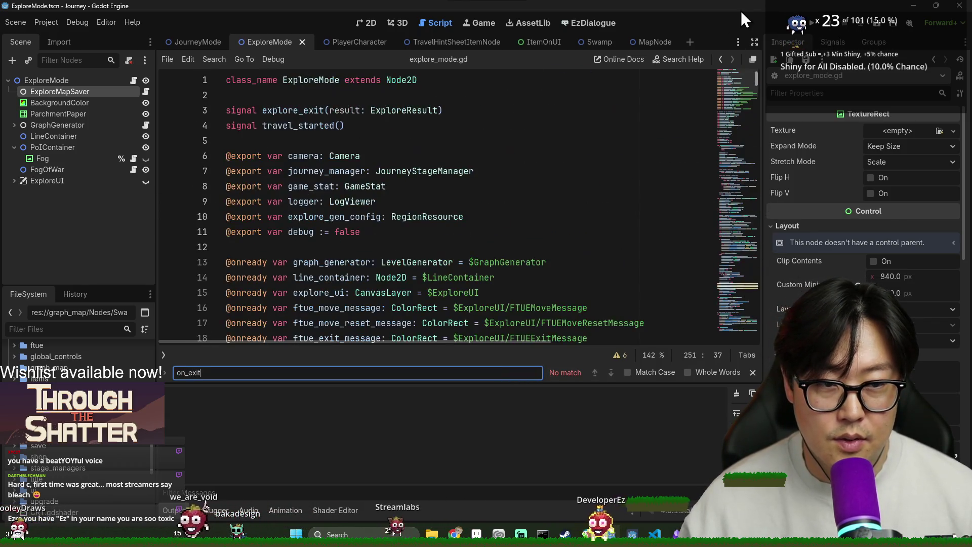
double_click(293, 110)
key("ctrl+f")
key("Return")
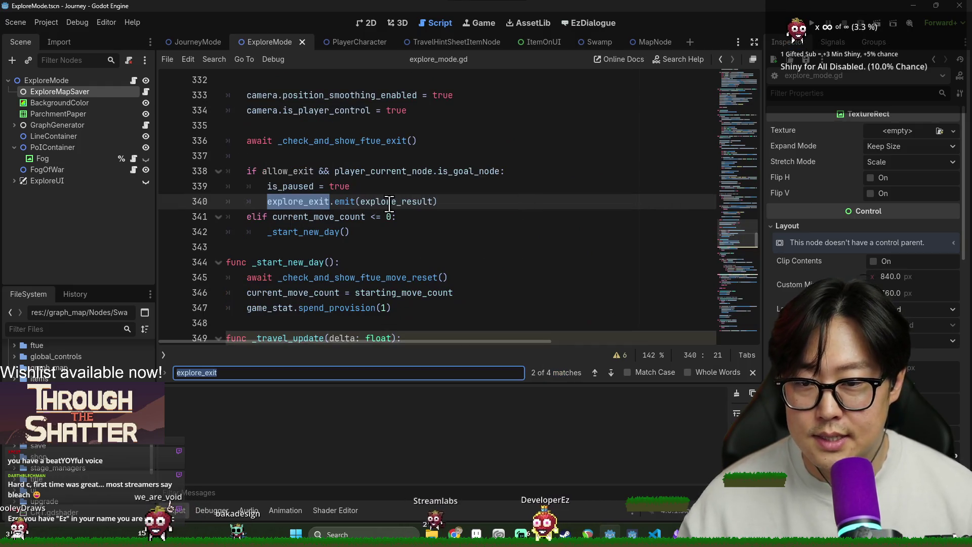
- Cycle explore_exit matches back to line 340 and add a line after is_paused = true
double_click(276, 171)
left_click(287, 201)
double_click(303, 201)
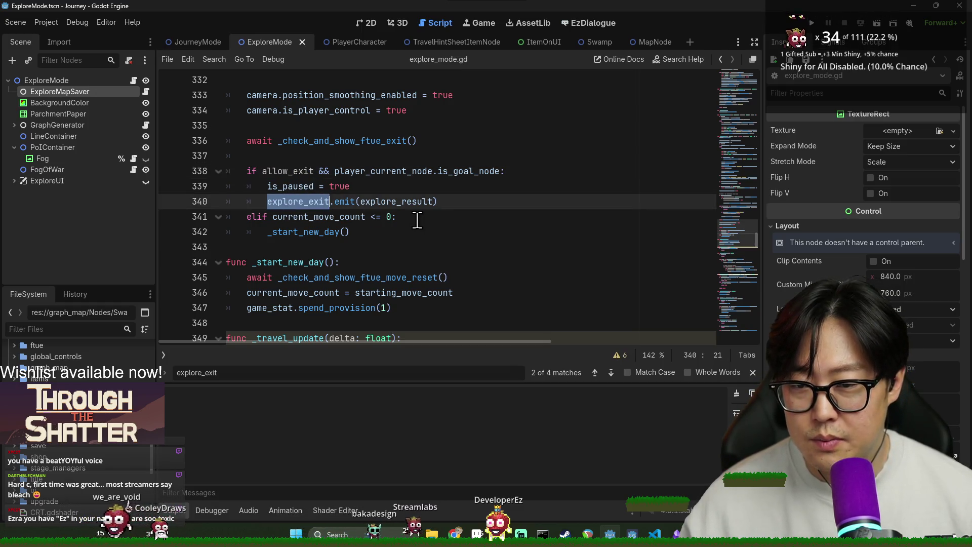
key("ctrl+f")
key("Return")
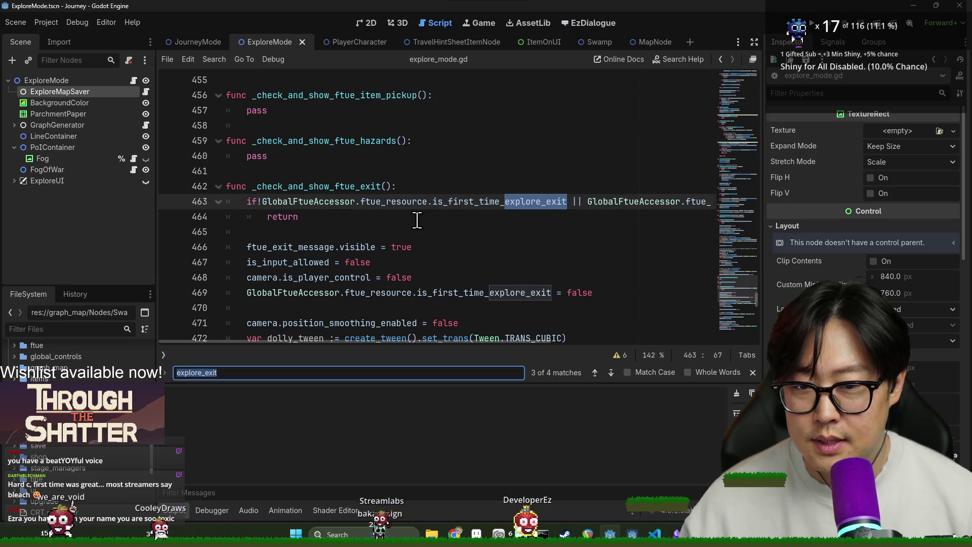
key("Return")
key("Return")
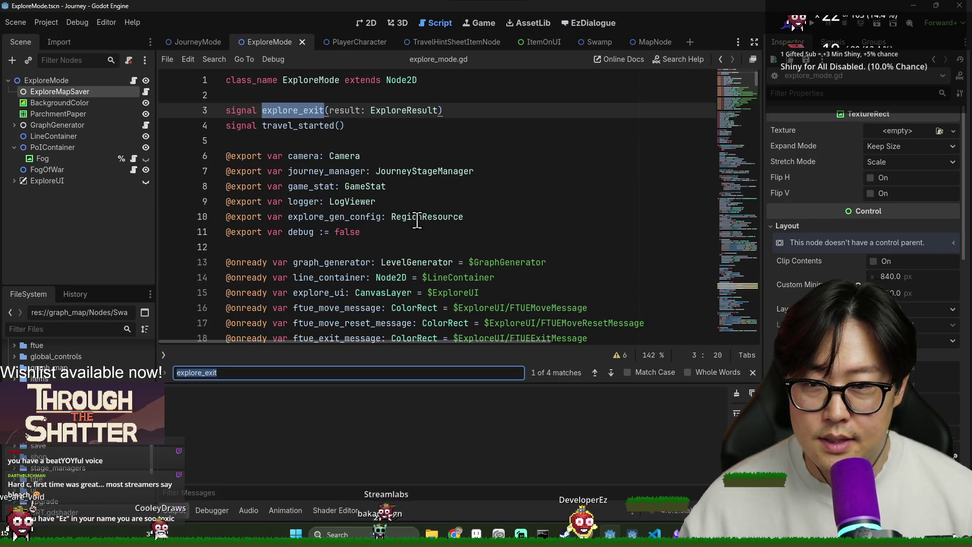
key("Return")
left_click(365, 186)
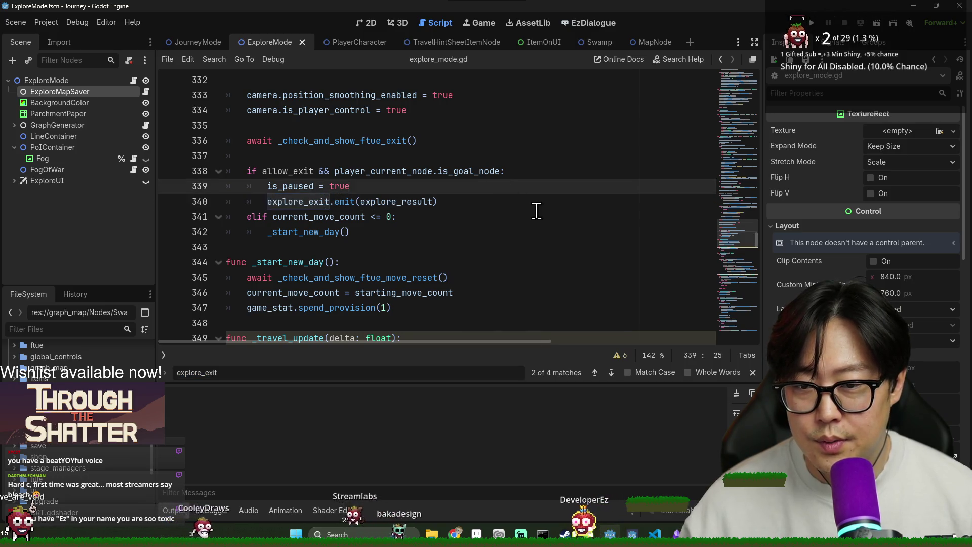
key("Return")
- Create a new exit_exploration() function above _start_new_day
type("explore_exit")
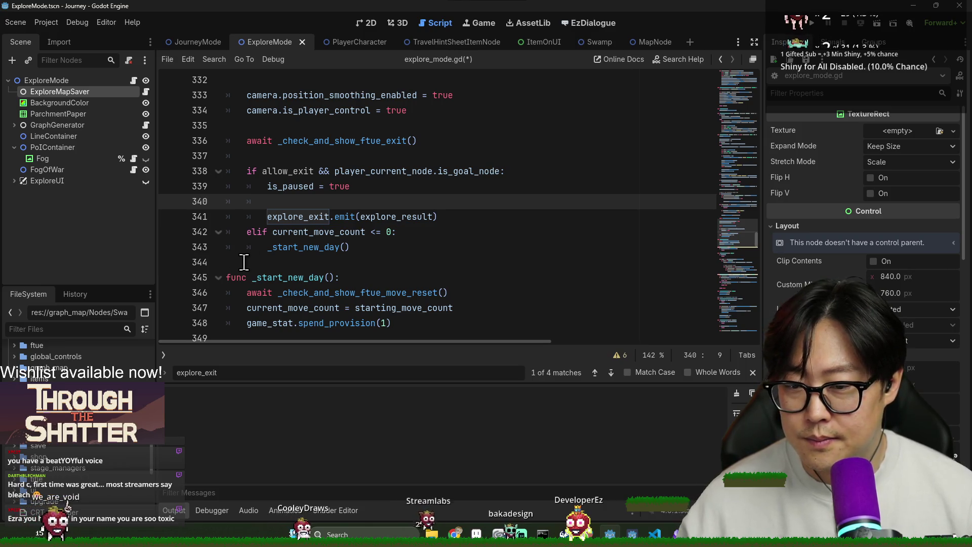
left_click(296, 259)
key("Return")
key("Up")
type("func ")
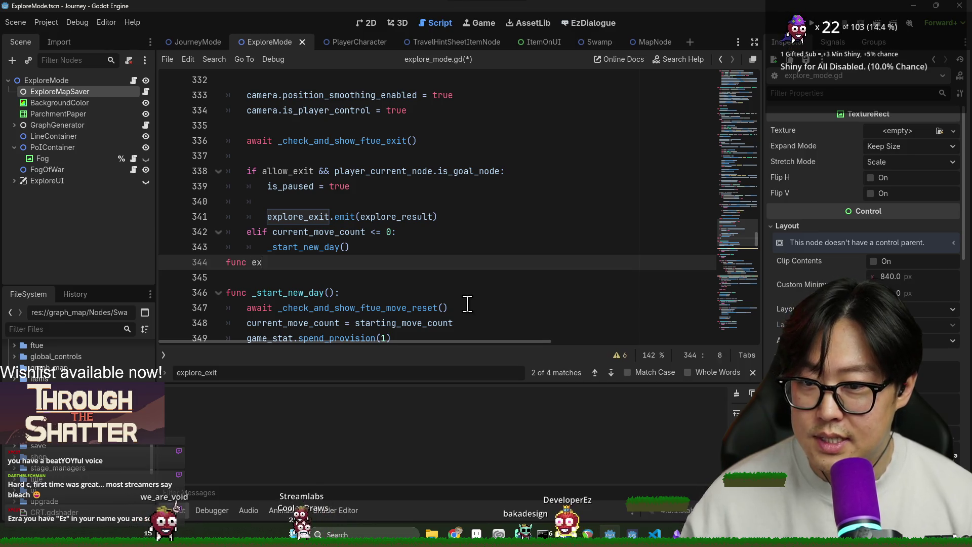
type("():")
key("Return")
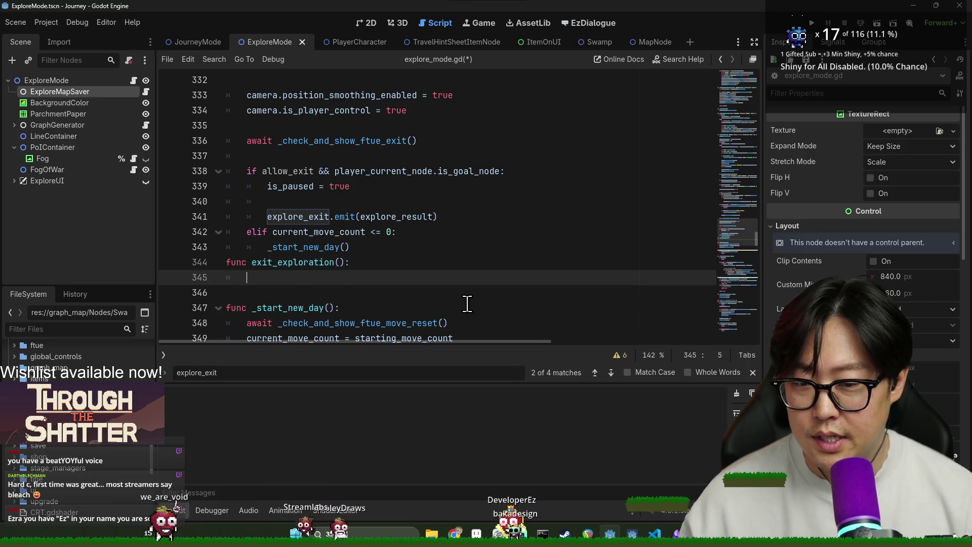
- Move the explore_exit emit line into the exit_exploration body
left_click_drag(267, 216, 494, 216)
key("ctrl+x")
left_click(282, 279)
key("ctrl+v")
double_click(292, 262)
- Call exit_exploration() after is_paused = true in the goal-node branch, restoring 'true'
left_click(388, 201)
key("Return")
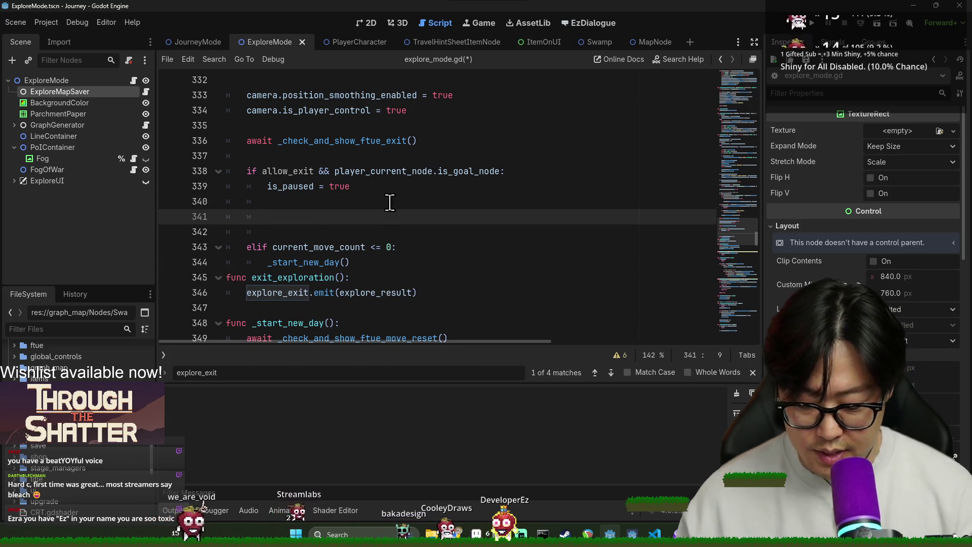
double_click(310, 273)
key("ctrl+c")
left_click(314, 216)
key("ctrl+v")
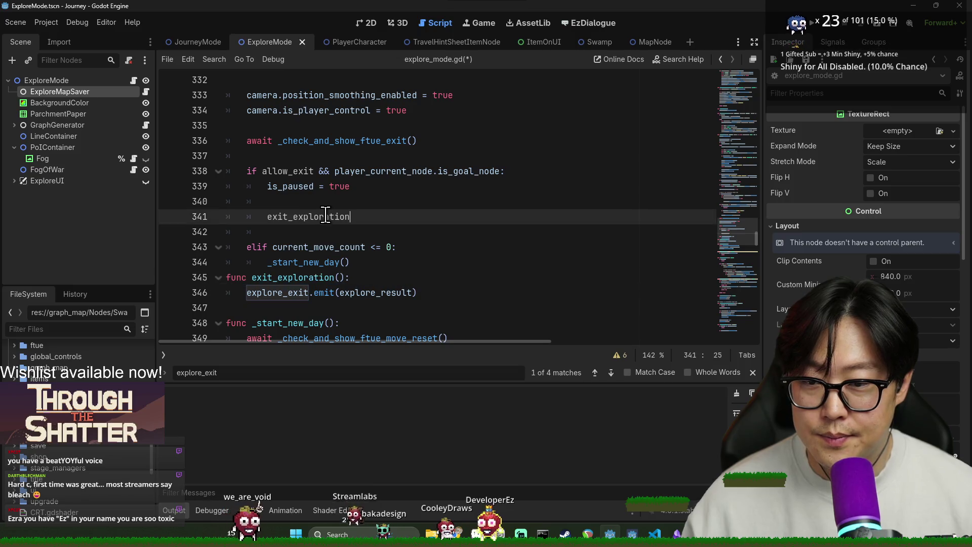
key("Up")
key("Up")
key("Left")
key("BackSpace")
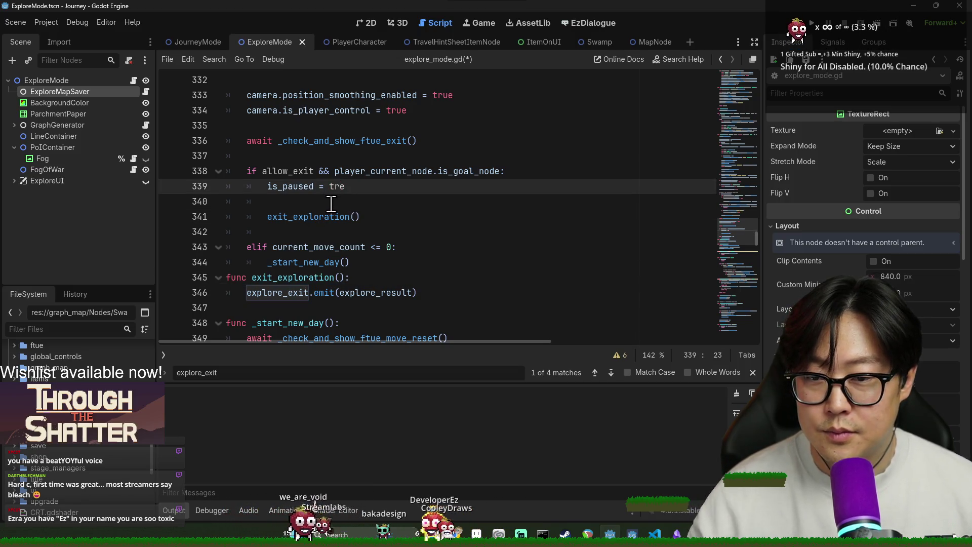
type("u")
key("Down")
- Tidy the blank lines around the call and _start_new_day, then save the script
key("ctrl+shift+k")
key("Down")
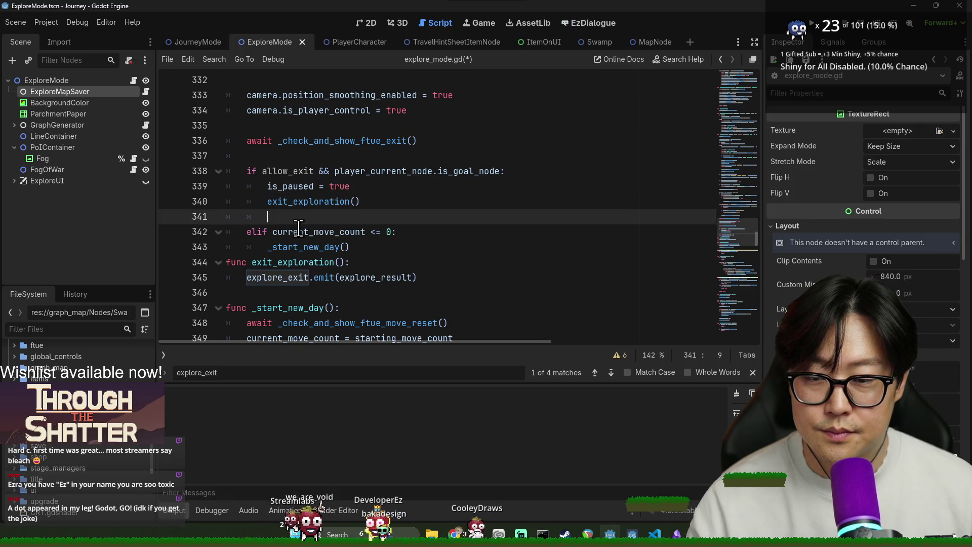
key("BackSpace")
key("BackSpace")
key("Down")
key("Down")
key("Return")
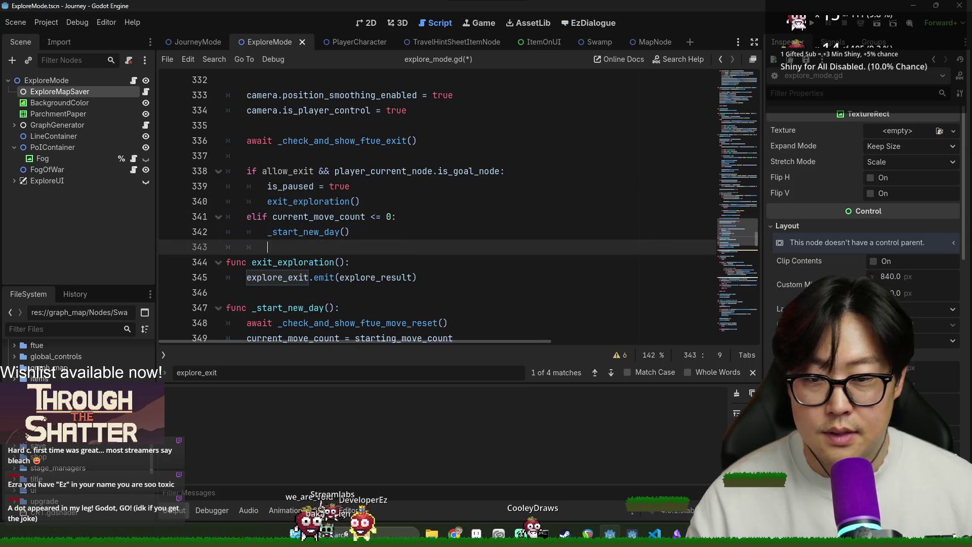
key("ctrl+s")
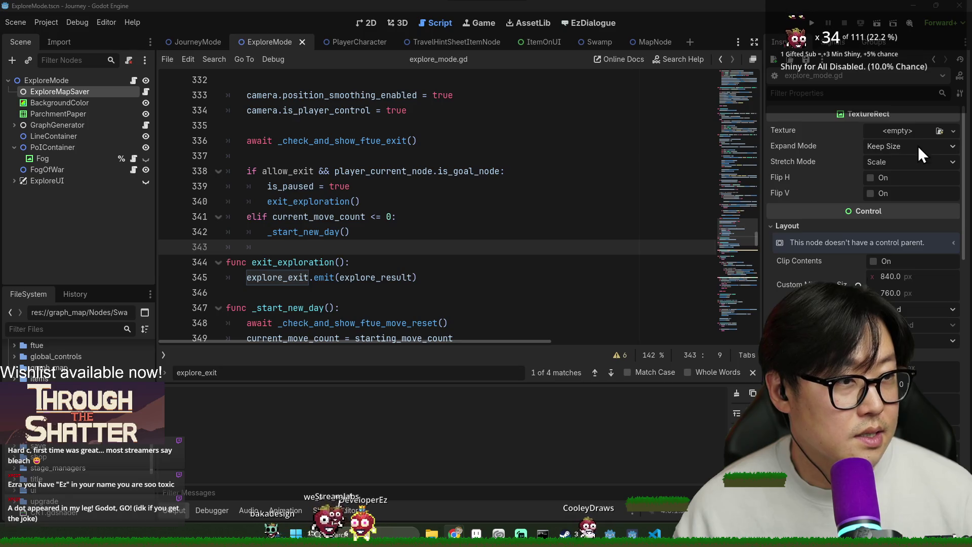
key("alt+Tab")
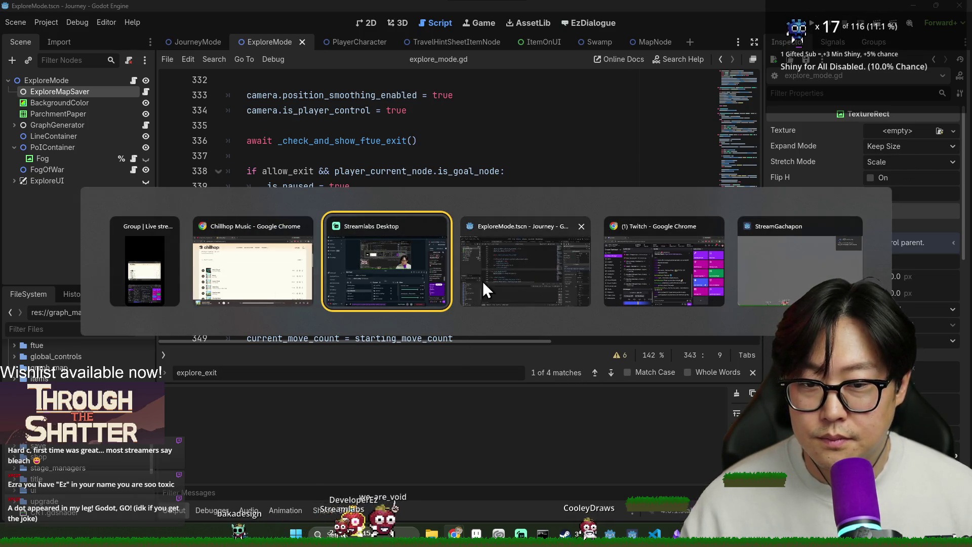
- In the BEACN mixer, lower the Browser channel slightly, then close the mixer window
key("Escape")
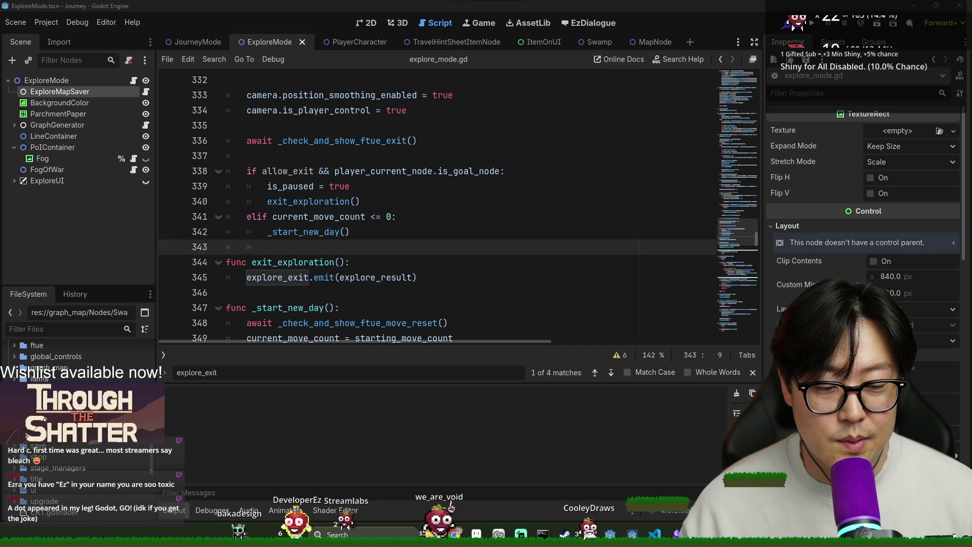
key("alt+Tab")
left_click(134, 67)
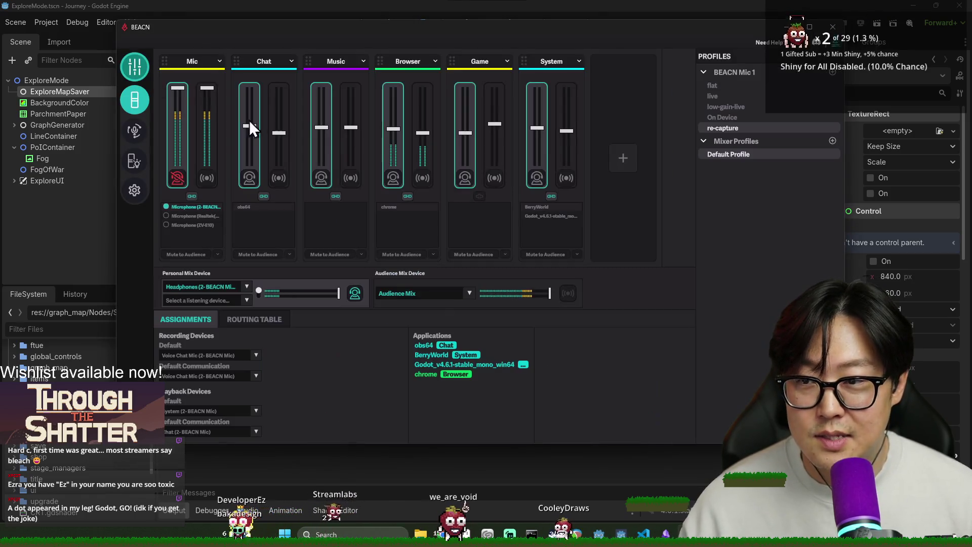
left_click_drag(393, 131, 393, 136)
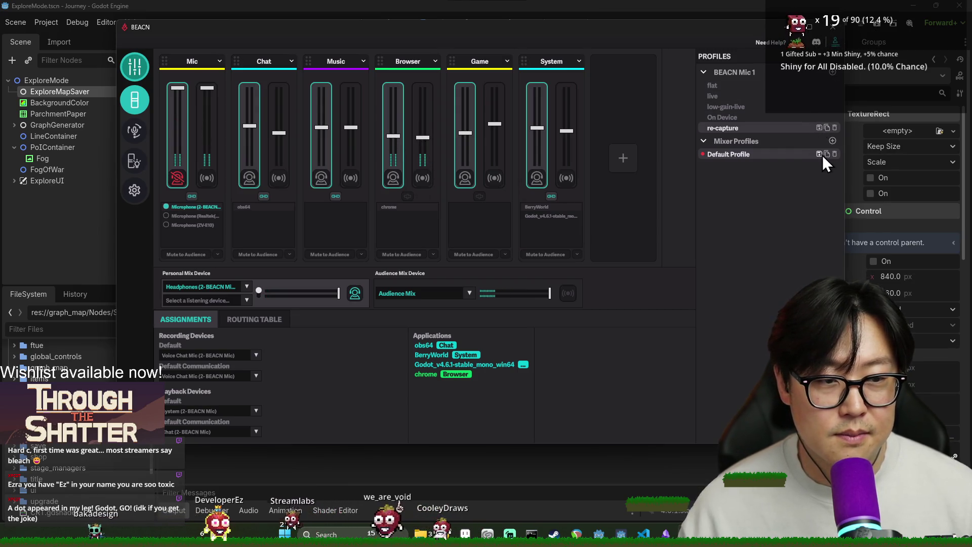
left_click(838, 40)
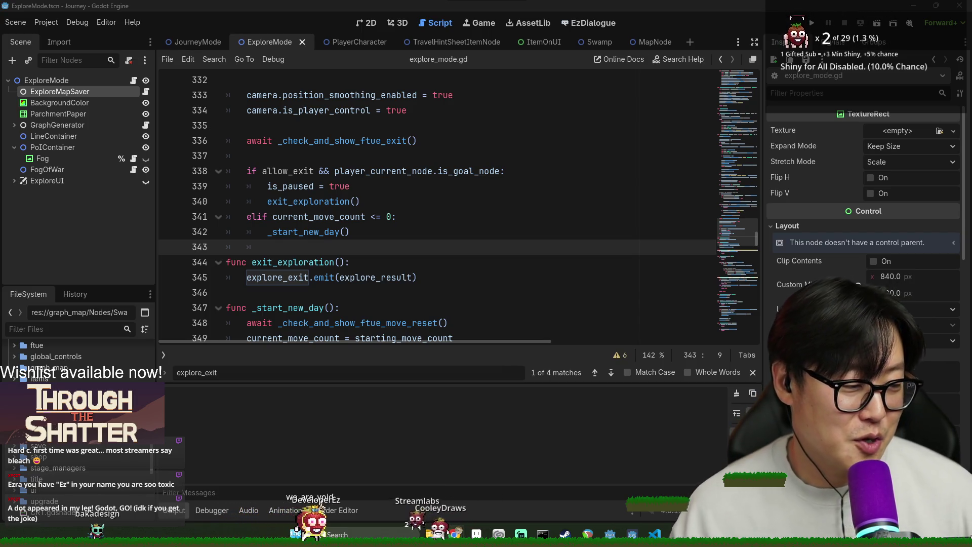
- Save the scene and find the explore_exit.emit line inside exit_exploration
key("ctrl+s")
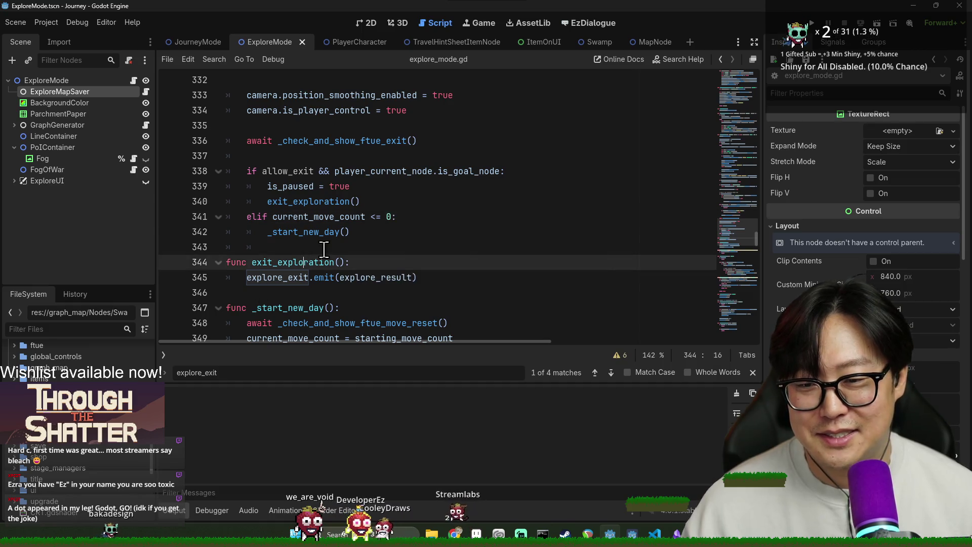
scroll(258, 193, "down", 2)
left_click(286, 186)
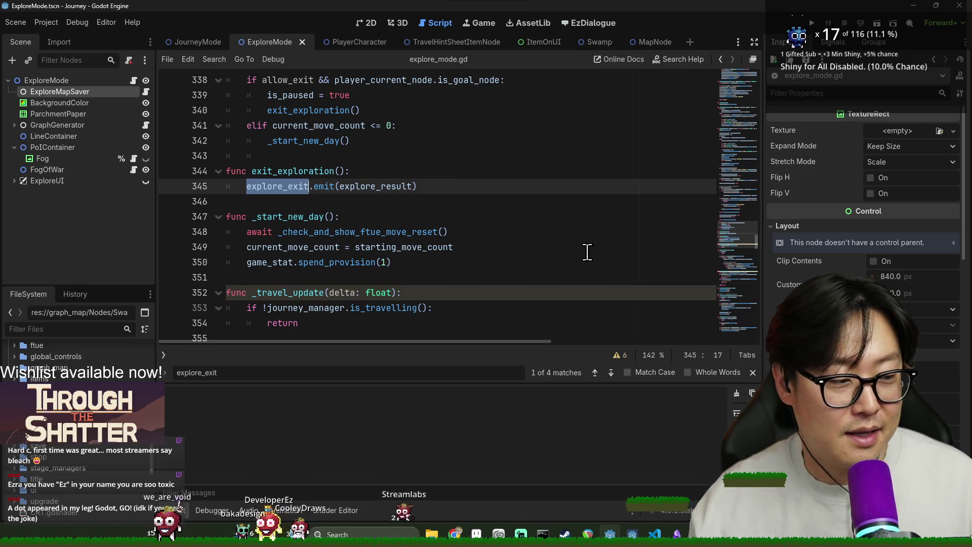
double_click(293, 217)
scroll(284, 167, "down", 1)
double_click(294, 126)
left_click(500, 141)
- Insert 'explore_map_saver.save(self)' above explore_exit.emit and save the script
key("Up")
key("Return")
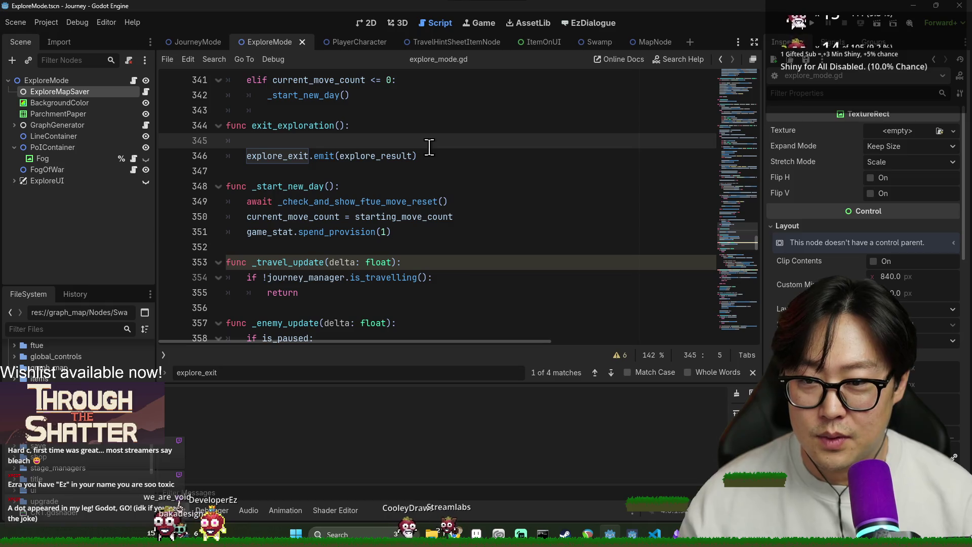
type("ex")
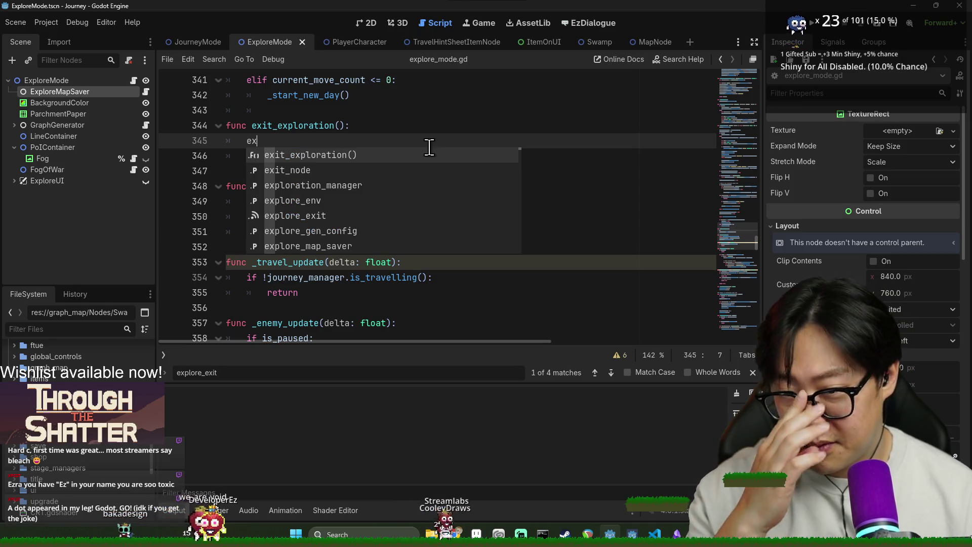
key("BackSpace")
key("BackSpace")
key("BackSpace")
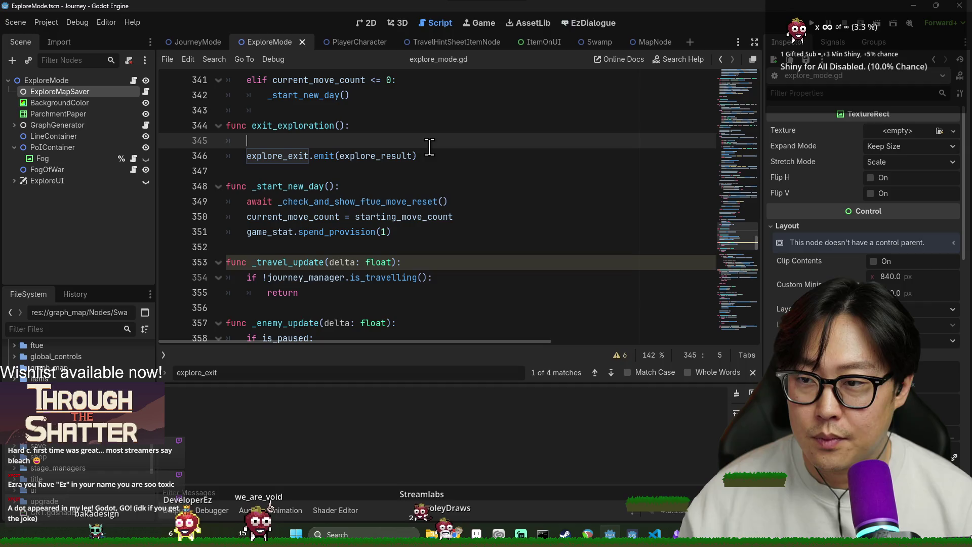
type("explore_map")
key("Return")
type(".")
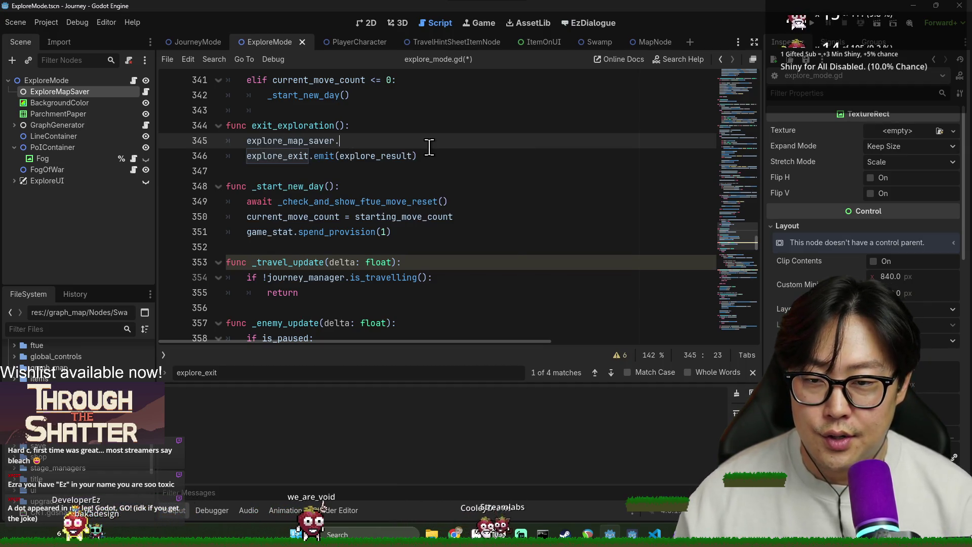
type("save(self)")
key("ctrl+s")
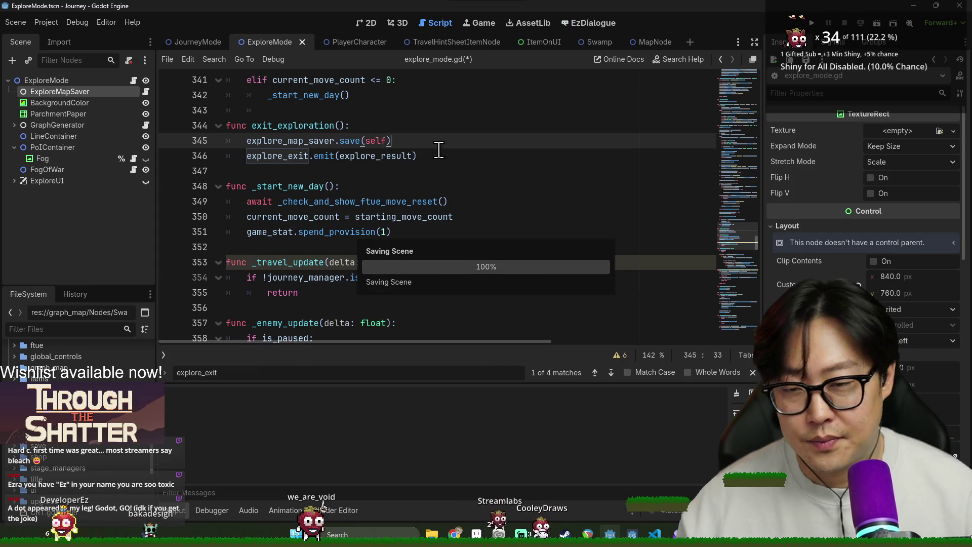
scroll(538, 218, "up", 6)
key("ctrl+s")
scroll(486, 217, "up", 20)
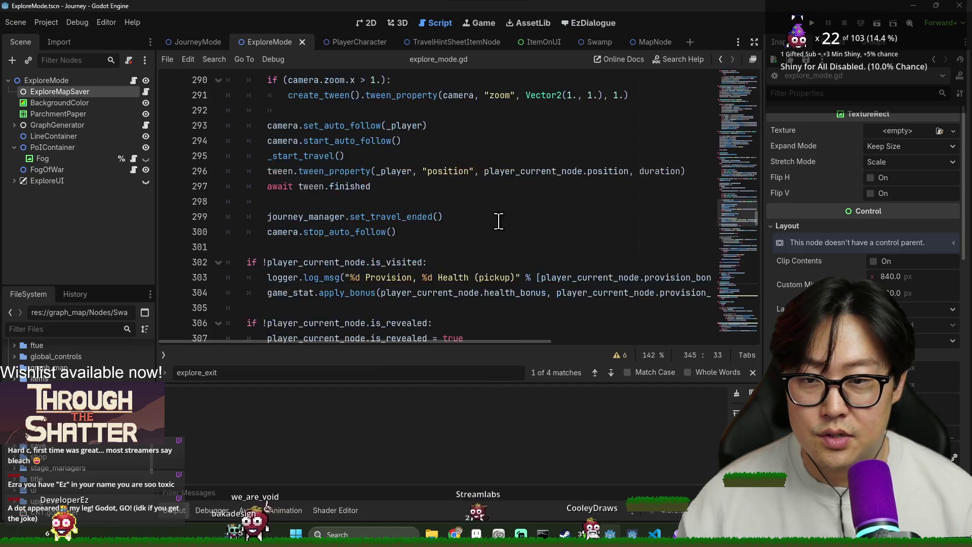
- Open the ExploreMapSaver script and add blank lines inside save(), load() and has_save()
left_click(146, 91)
key("ctrl+s")
left_click(422, 142)
key("ctrl+s")
key("Return")
key("Return")
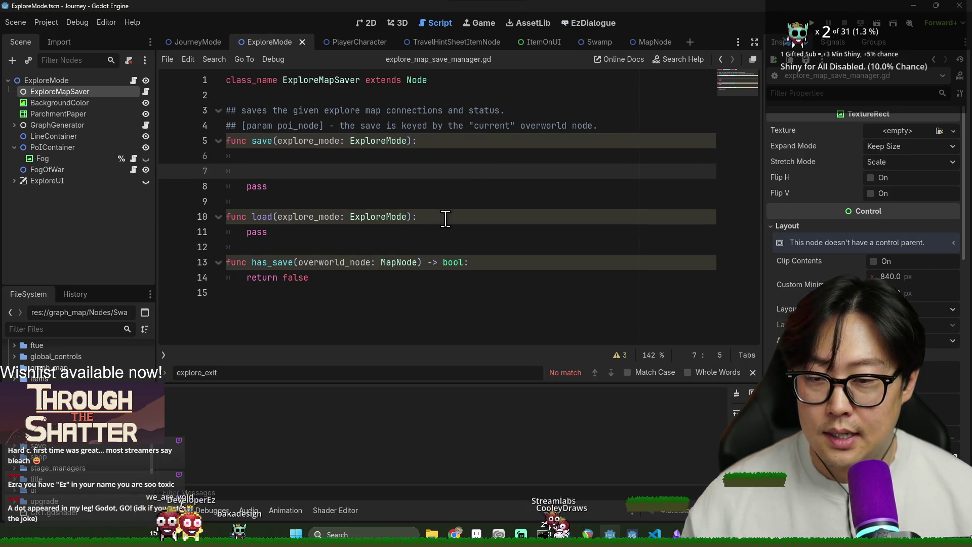
left_click(446, 218)
key("Return")
key("Return")
left_click(525, 289)
key("Return")
key("Return")
type("\\")
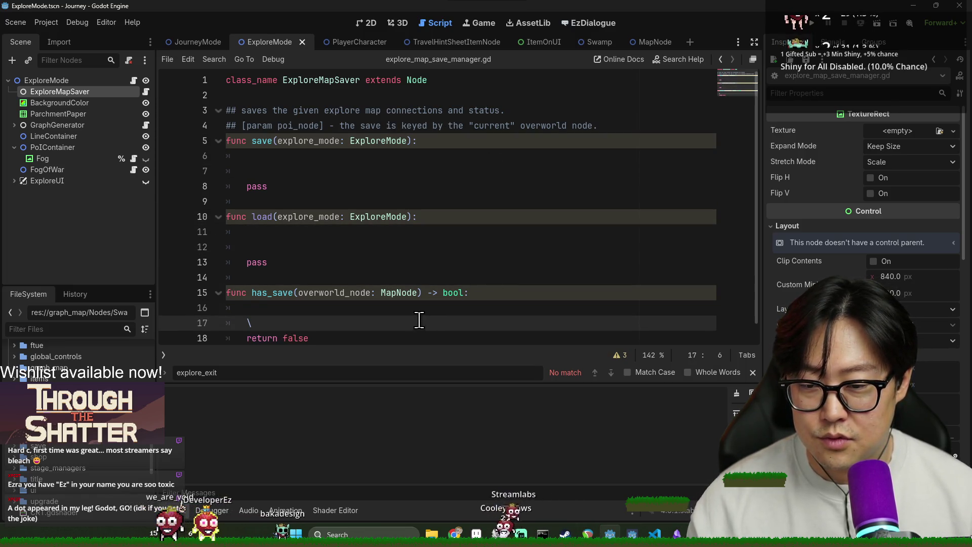
key("BackSpace")
left_click(752, 372)
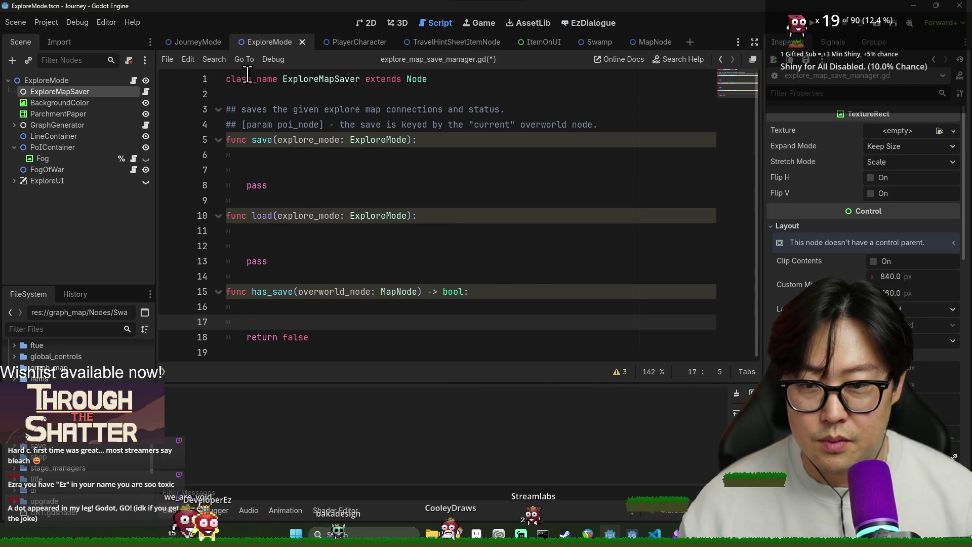
- Declare 'var explore_nodes: Dictionary[MapNode, Array[MapNode]]' below class_name
left_click(463, 80)
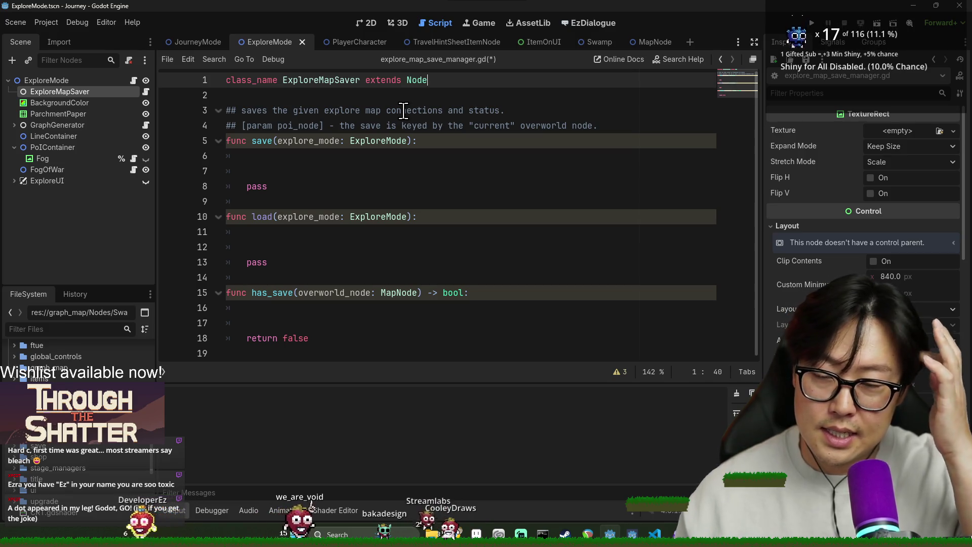
key("Return")
key("Return")
type("va")
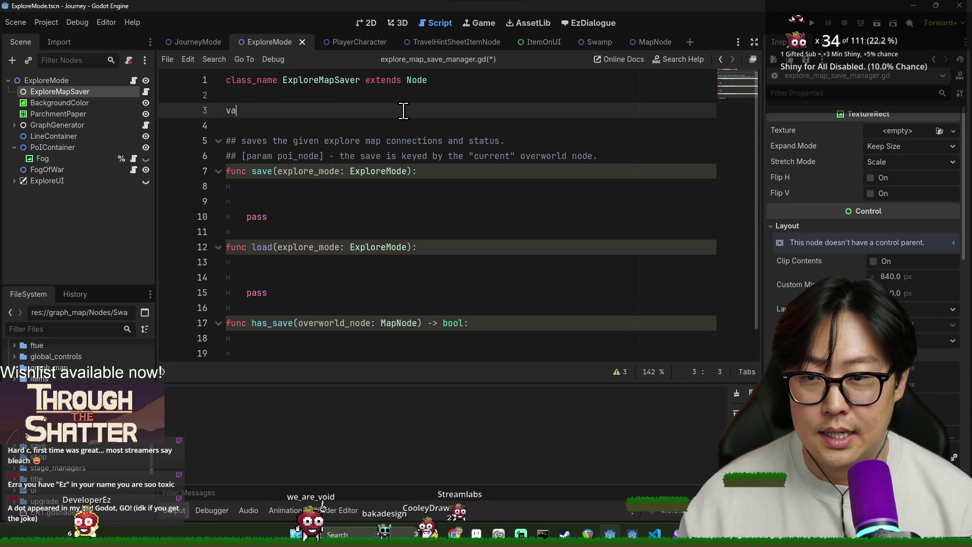
key("Escape")
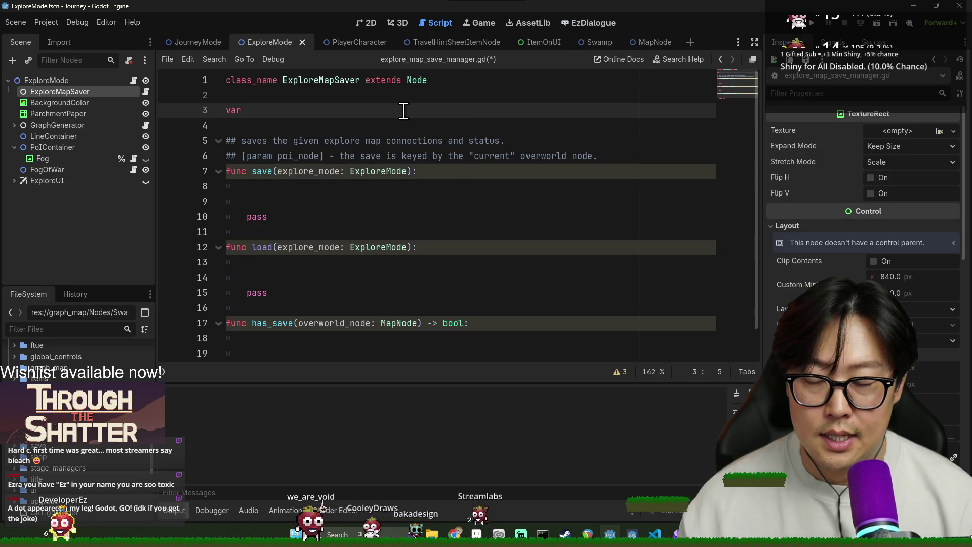
type("exp")
type("explore_nodes: ")
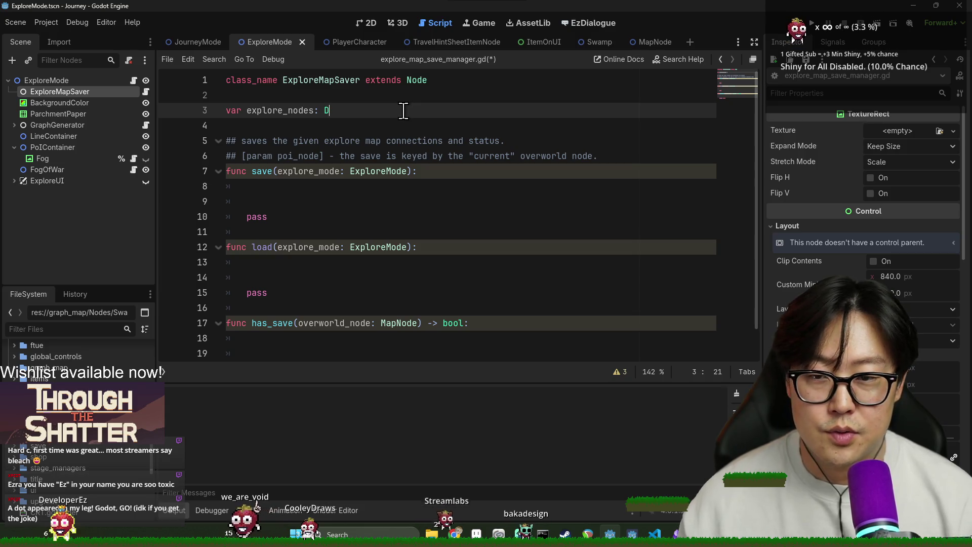
type("Dictionary[ExploreMode")
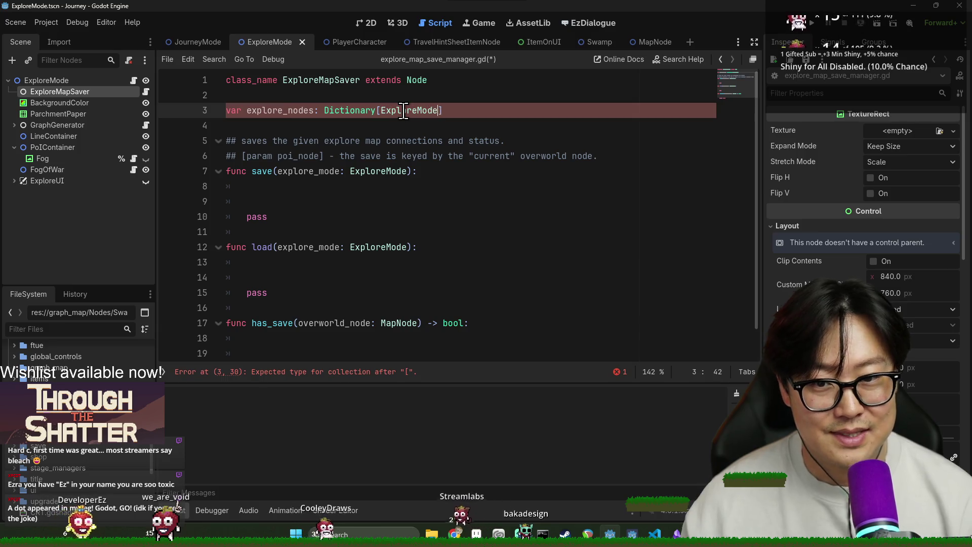
key("BackSpace")
key("BackSpace")
key("BackSpace")
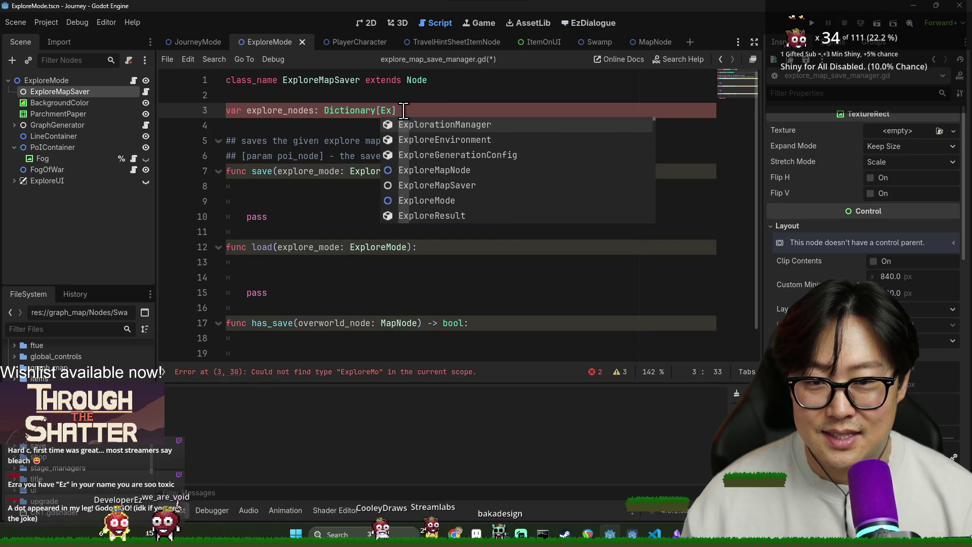
key("BackSpace")
key("BackSpace")
type("MapNode, ")
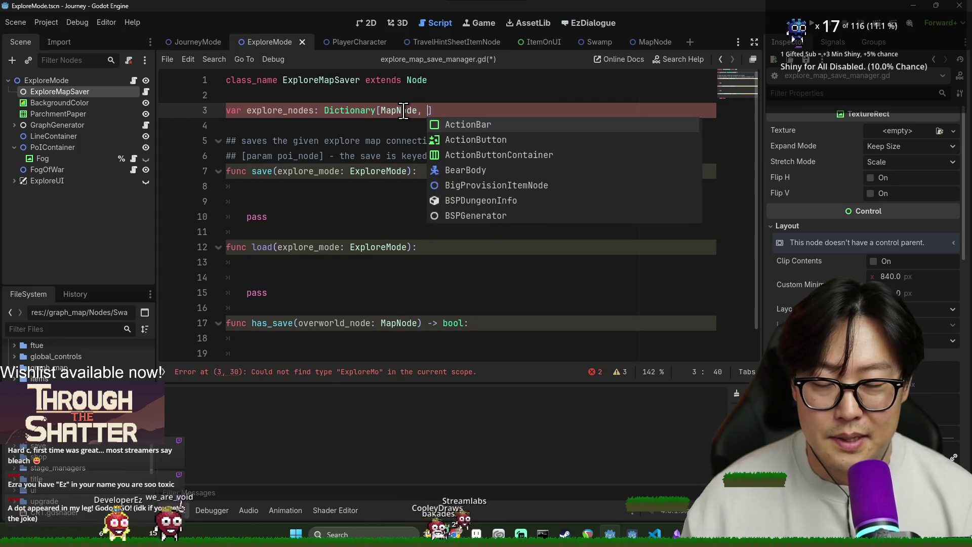
type("Array[MapN")
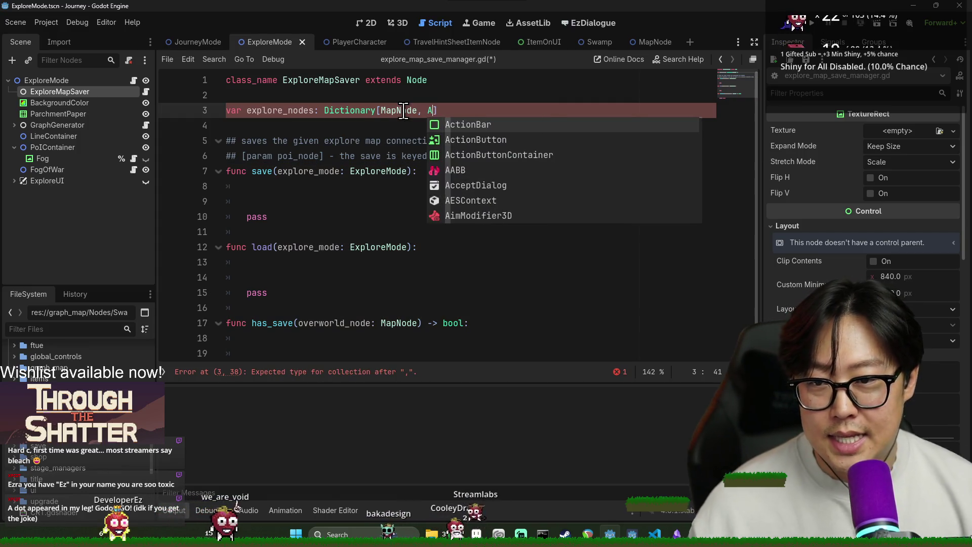
type("ode]] = {")
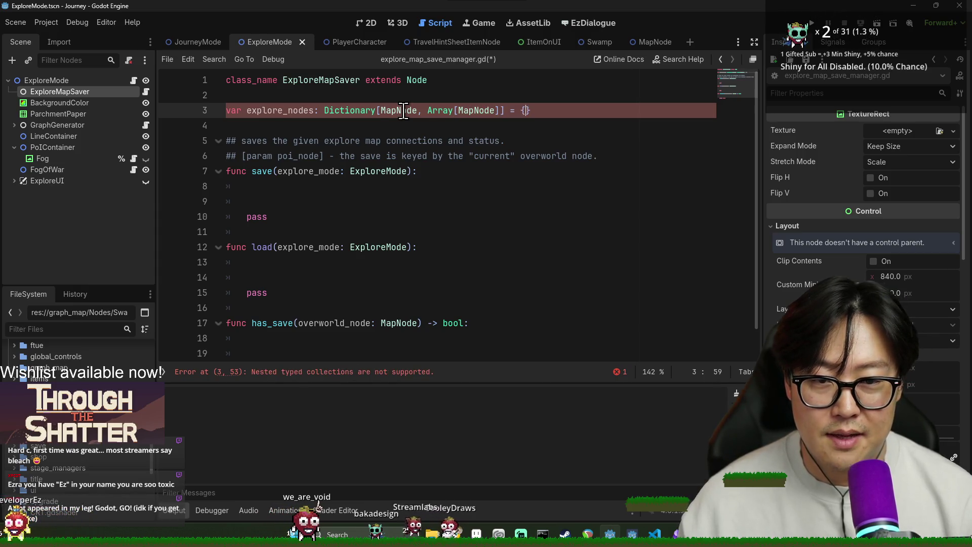
- Start a connections Dictionary declaration and change its key type to MapNode
key("ctrl+Return")
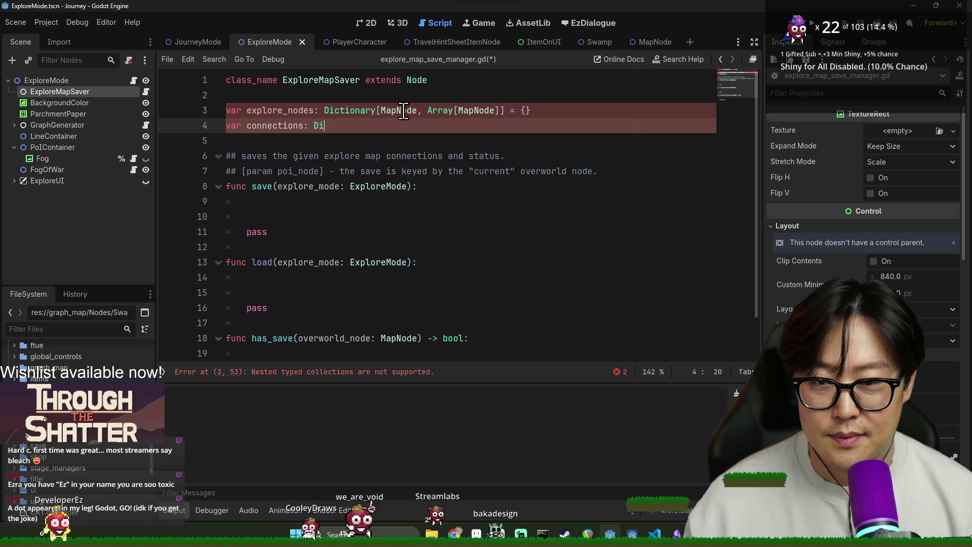
type("ctionary[Con")
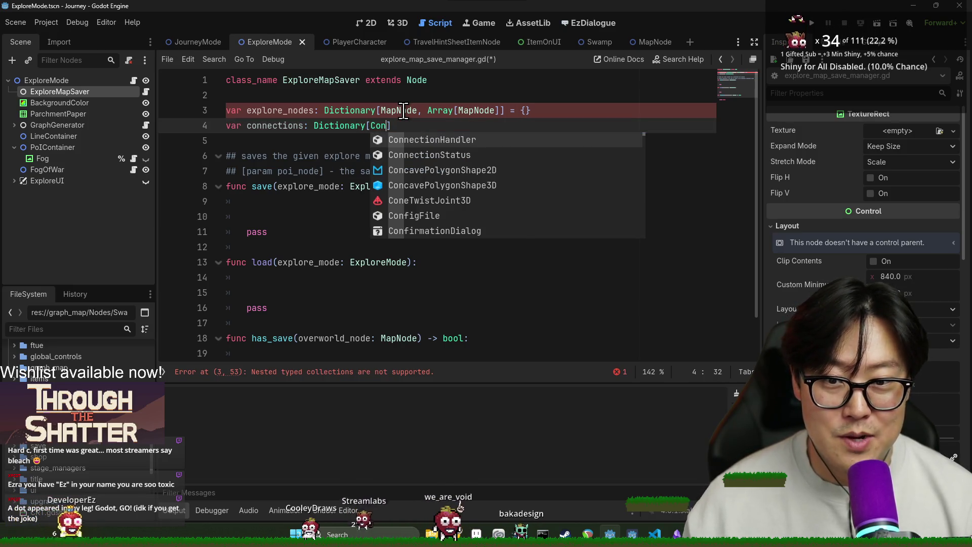
key("Return")
type(", Array[")
double_click(400, 111)
key("ctrl+c")
double_click(404, 125)
key("ctrl+v")
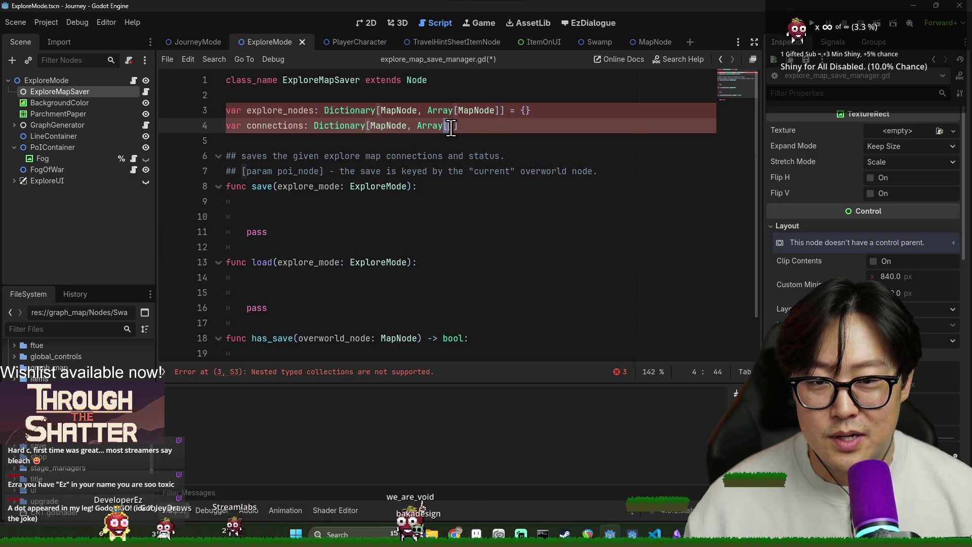
- Finish connections as Dictionary[MapNode, Array[MapNode]] = {} and save the script
double_click(476, 111)
left_click(448, 119)
key("ctrl+v")
left_click(550, 125)
type("= {}")
key("Return")
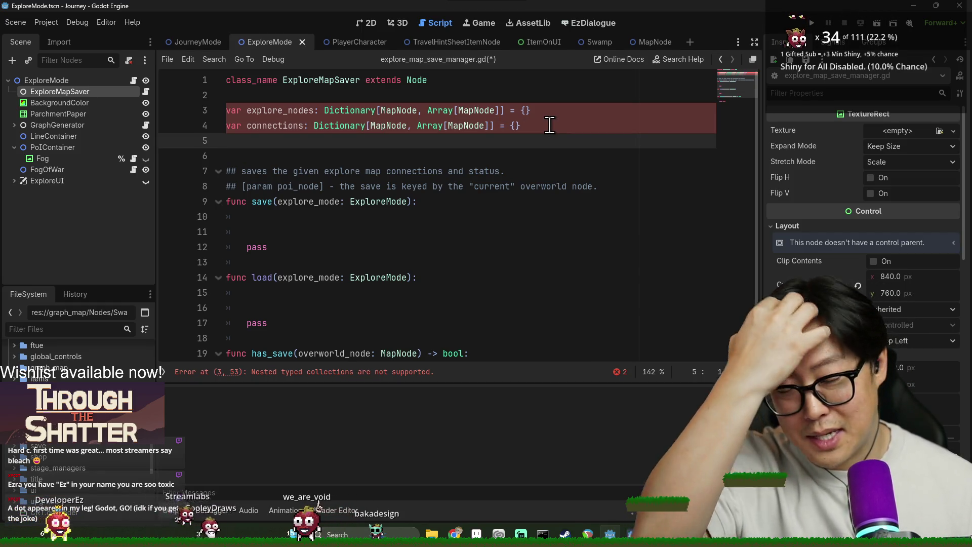
key("F5")
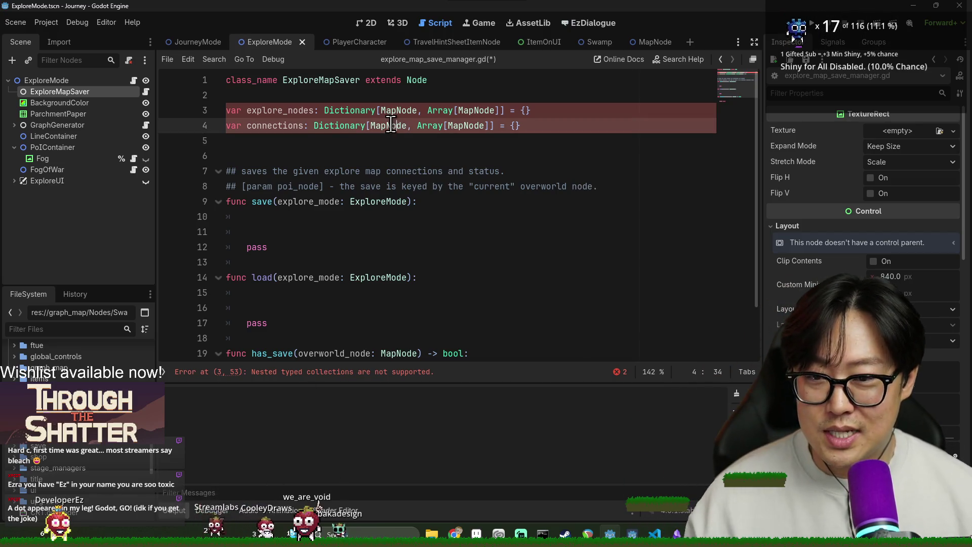
- Look over the performance monitors, then switch to the browser's '1 mib to bytes' search
left_click(420, 384)
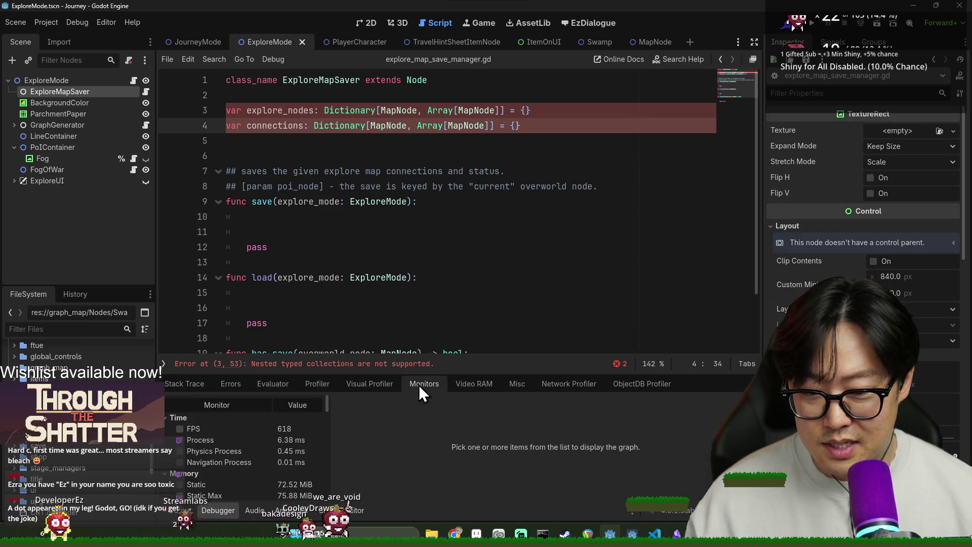
scroll(220, 450, "down", 3)
scroll(247, 441, "up", 1)
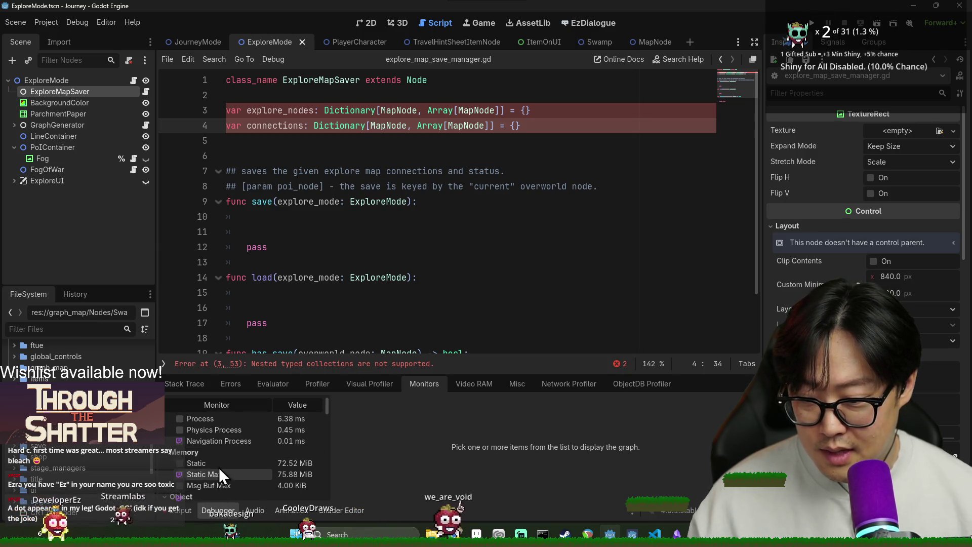
scroll(218, 473, "down", 1)
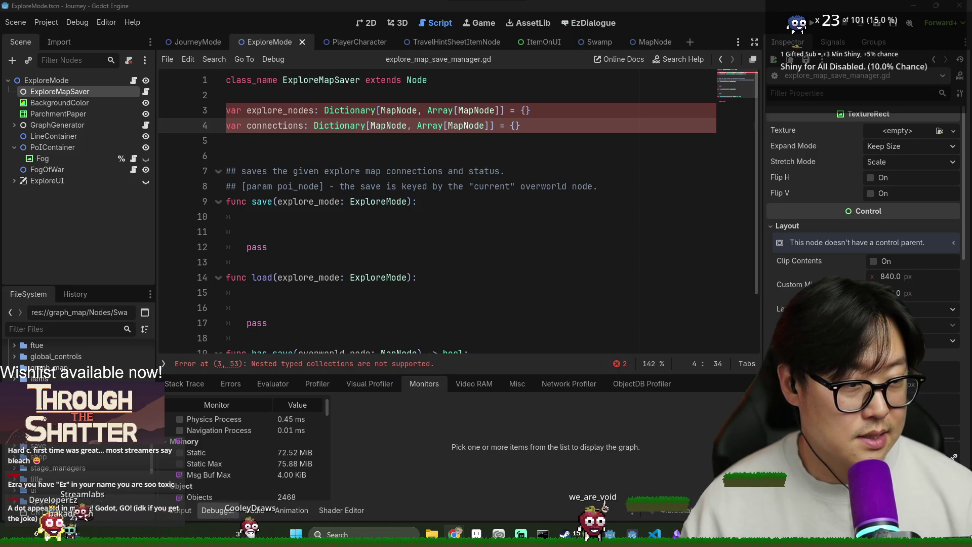
key("alt+Tab")
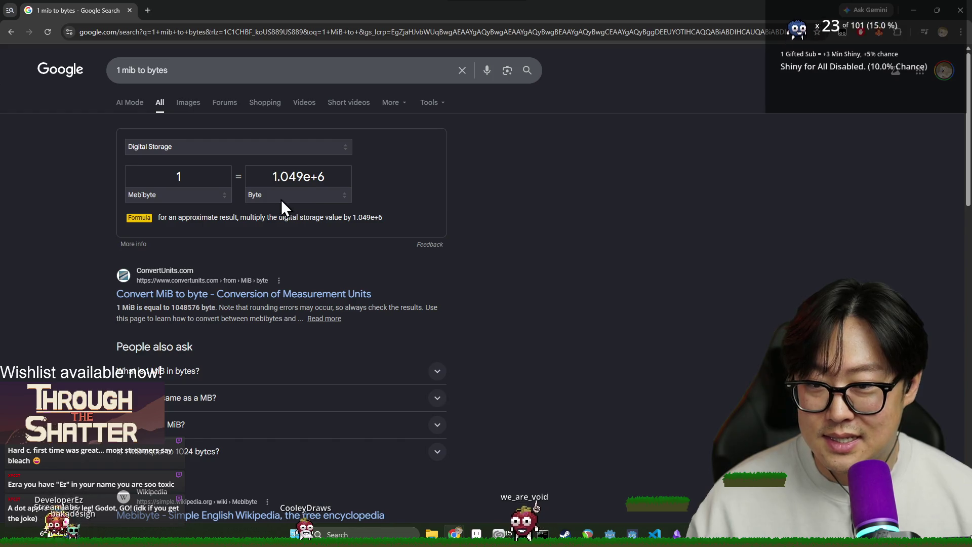
- Shrink and reposition the Chrome search window over the editor, then return to Godot
mouse_move(438, 11)
left_mouse_down()
mouse_move(946, 218)
mouse_move(674, 123)
mouse_move(655, 105)
mouse_move(660, 92)
left_mouse_up()
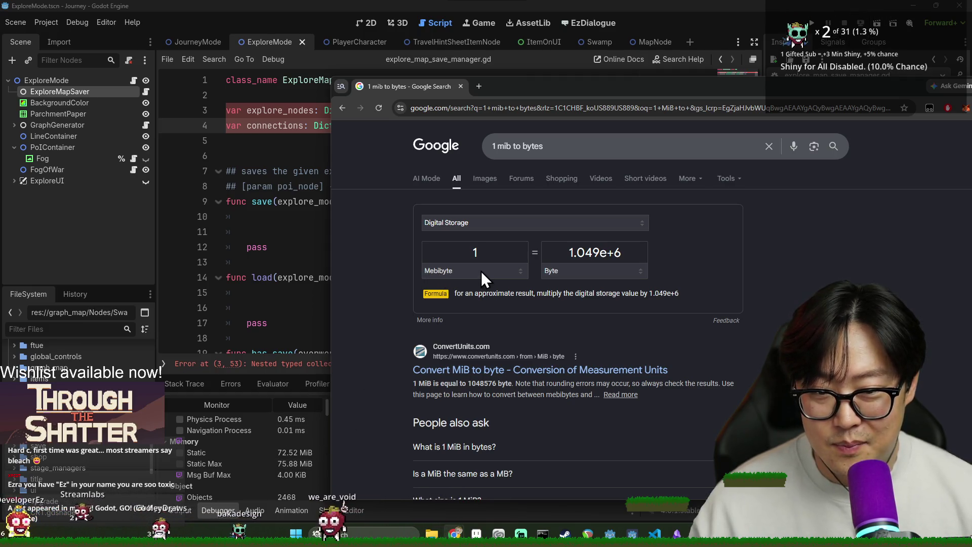
scroll(260, 453, "down", 3)
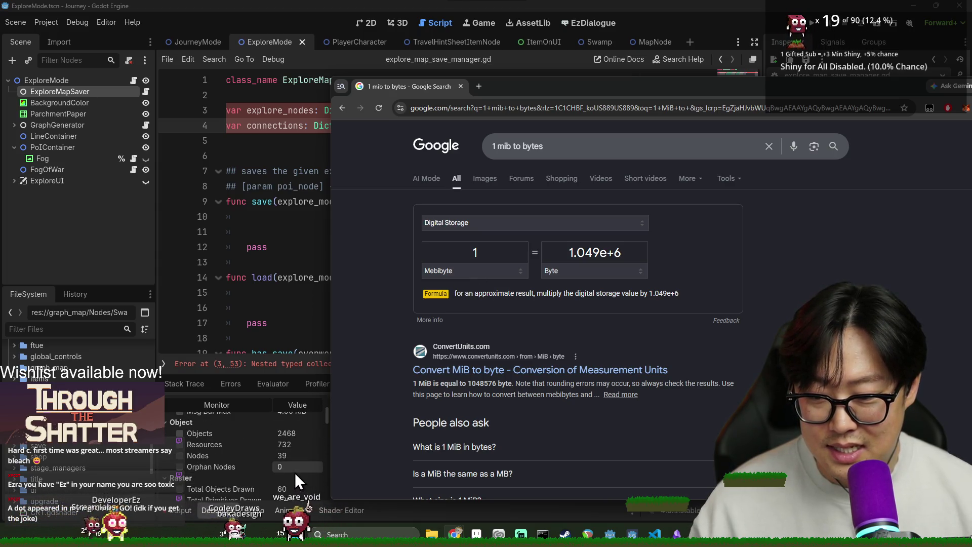
scroll(296, 473, "down", 4)
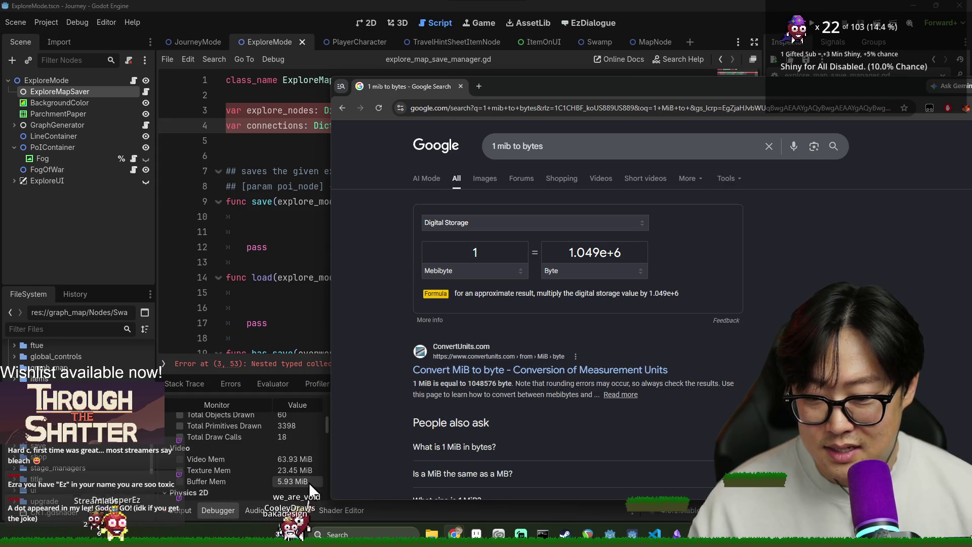
scroll(309, 484, "down", 2)
scroll(309, 484, "down", 5)
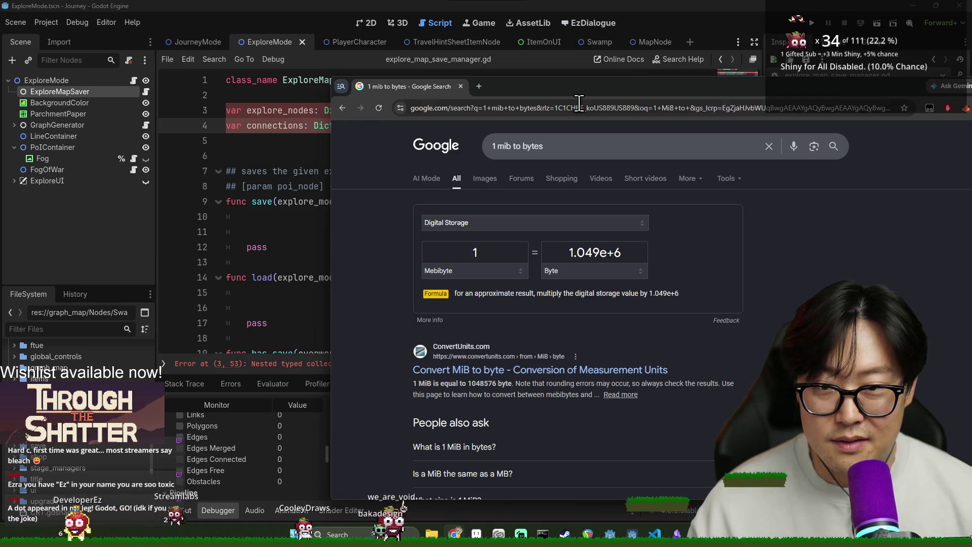
left_click_drag(883, 84, 664, 97)
key("alt+Tab")
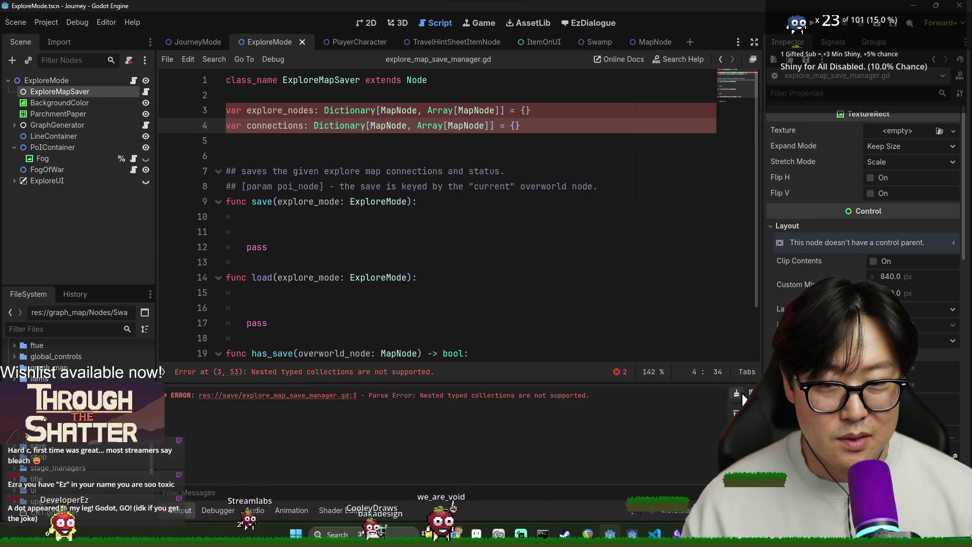
- Save the script and place the caret at the end of the connections declaration
left_click(463, 247)
key("ctrl+s")
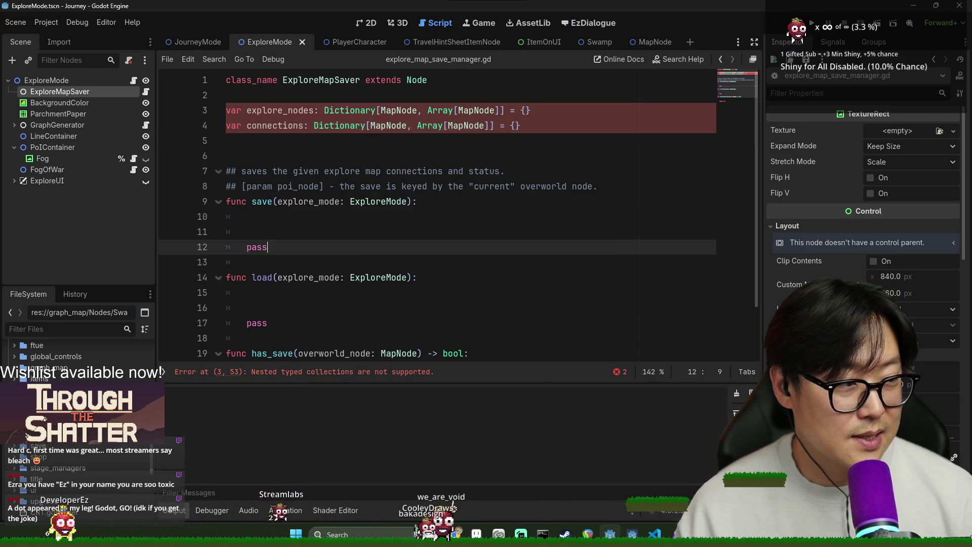
left_click(367, 146)
key("ctrl+s")
double_click(277, 125)
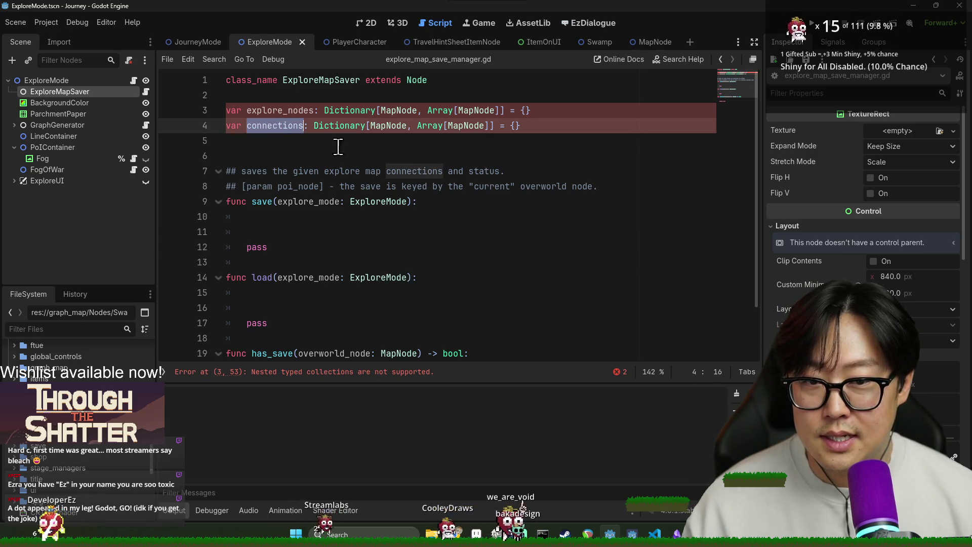
double_click(268, 110)
left_click(574, 133)
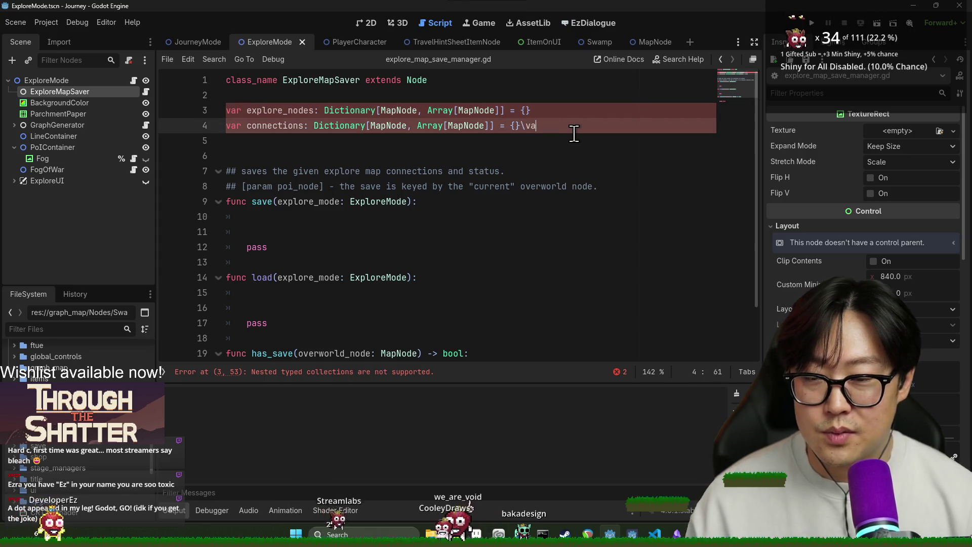
- Declare fog_of_war as Dictionary[MapNode, Array[Texture2D]] = {} and save the script
key("Return")
type("var fog_of_war:")
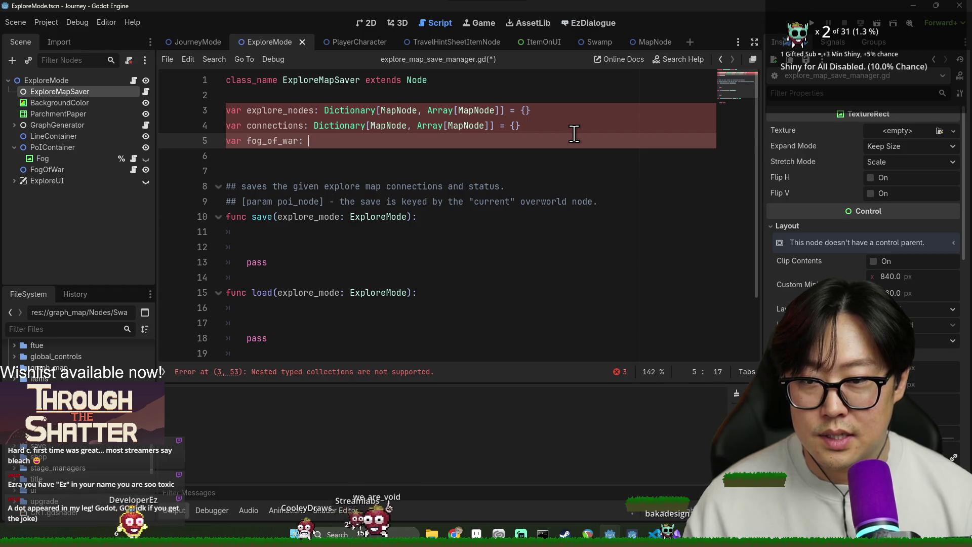
type("ct")
key("Return")
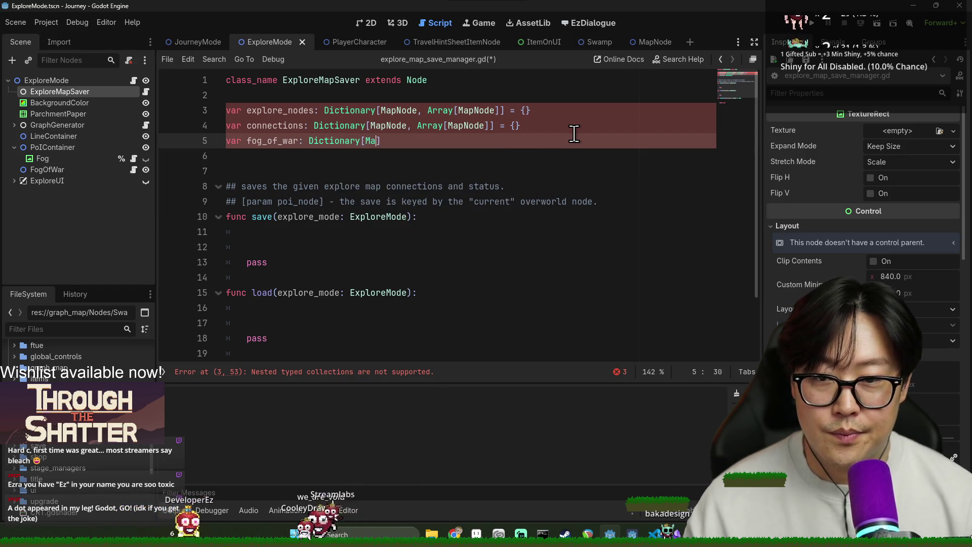
type("ay[Texture")
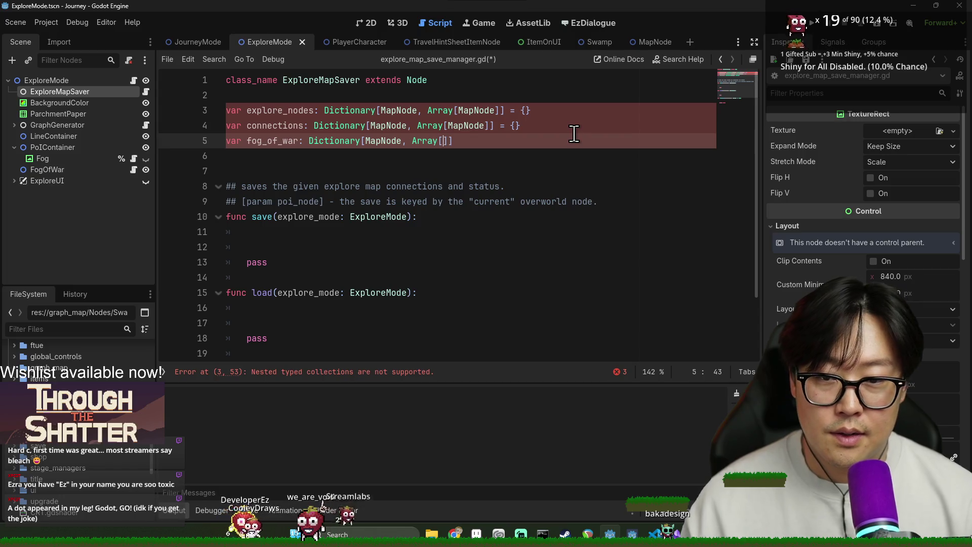
type("2D]]")
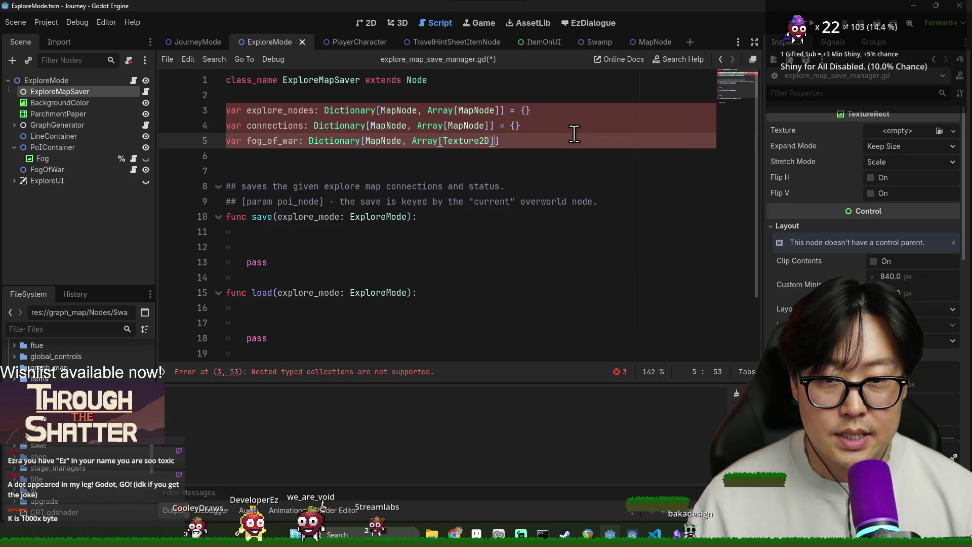
type(" = {}")
key("ctrl+s")
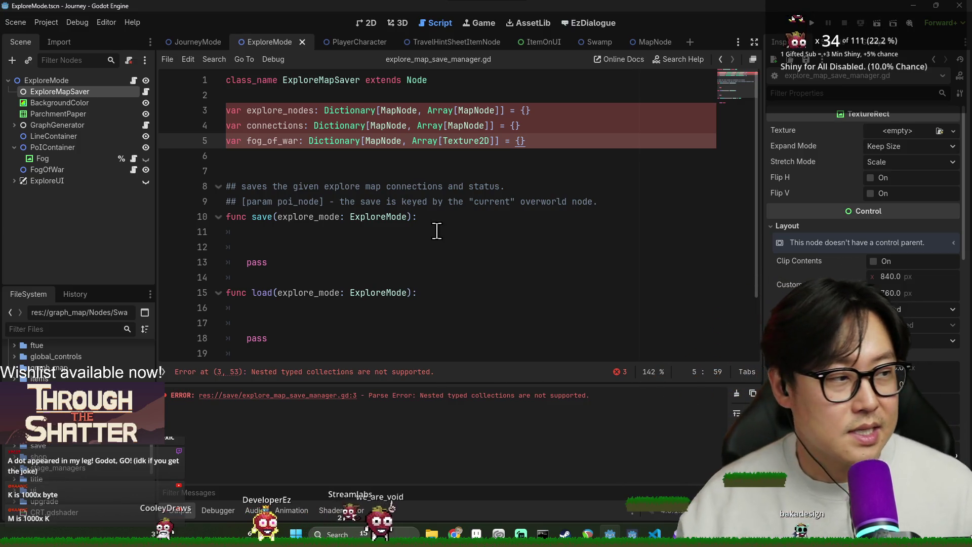
left_click(423, 218)
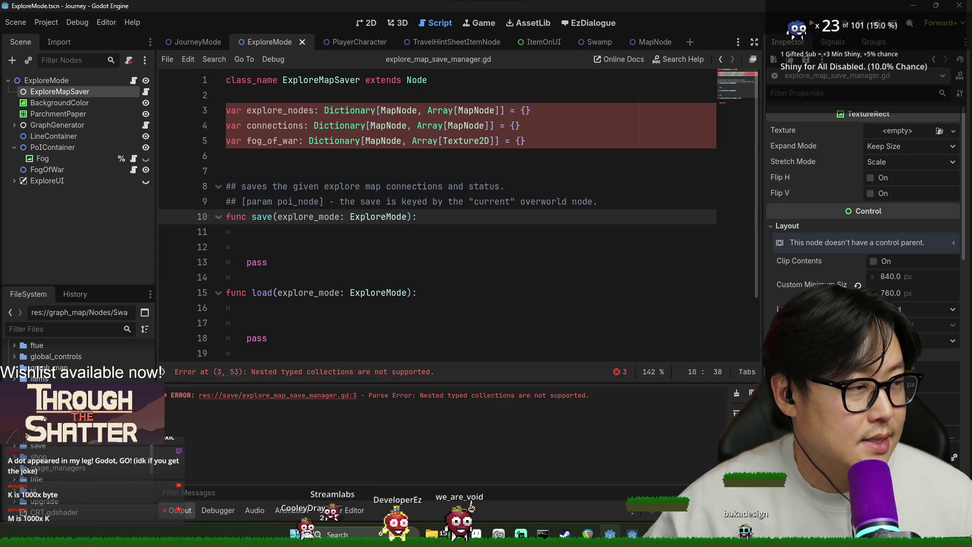
- Check the debugger monitors, save, and jump to the parse error on line 3
left_click(233, 512)
scroll(291, 479, "down", 5)
scroll(308, 435, "up", 2)
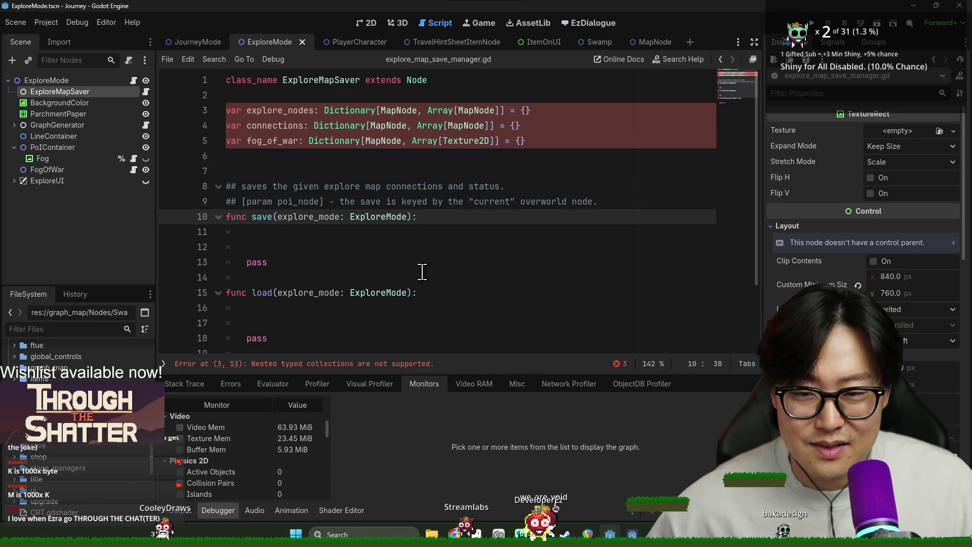
left_click(466, 243)
scroll(453, 245, "down", 2)
key("ctrl+s")
left_click(366, 365)
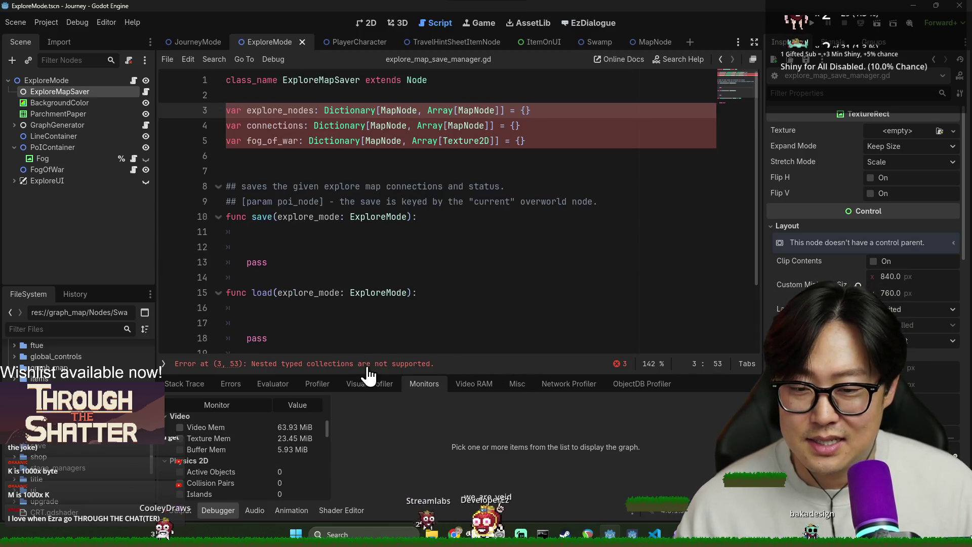
key("ctrl+s")
- Strip the inner element types so all three dictionaries use plain Array, then save
left_click(303, 109)
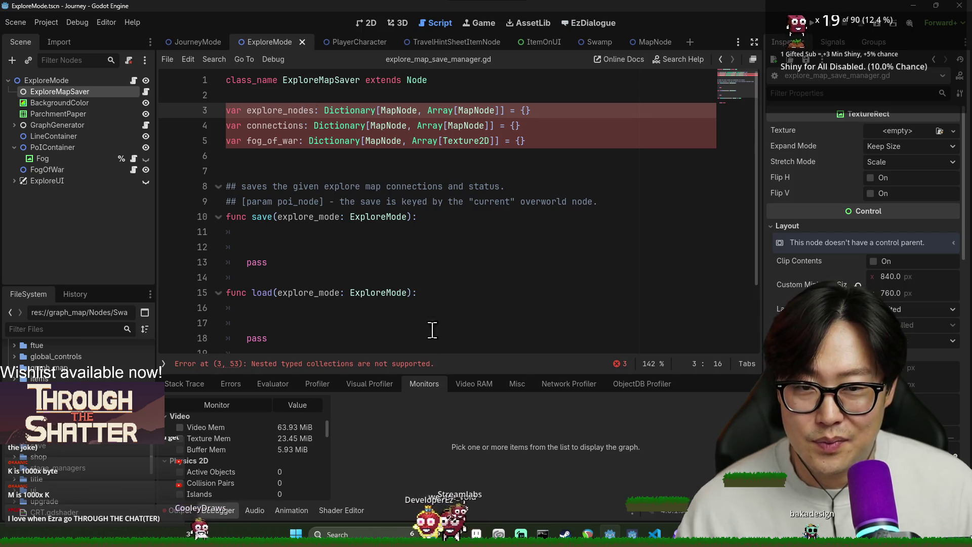
left_click(467, 135)
key("ctrl+z")
key("ctrl+z")
key("ctrl+z")
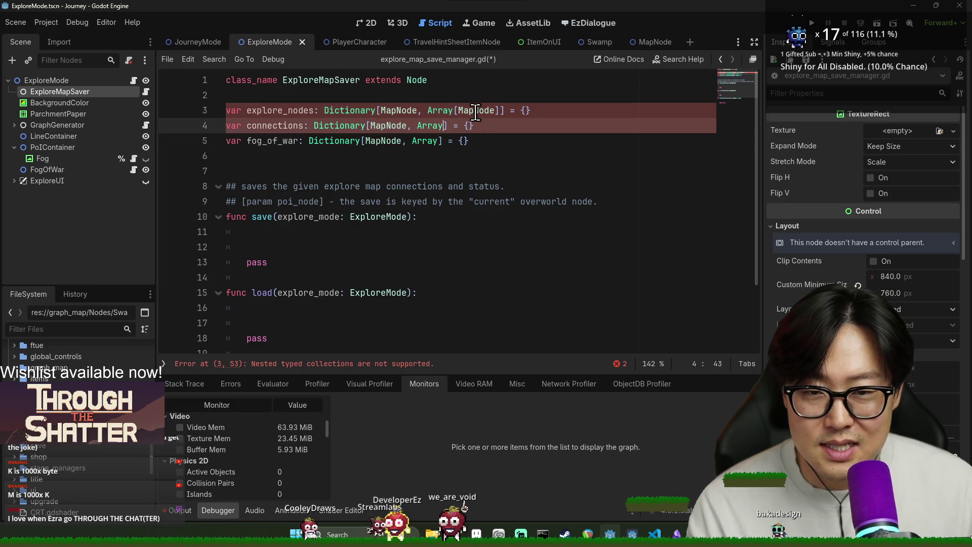
left_click(512, 171)
double_click(392, 110)
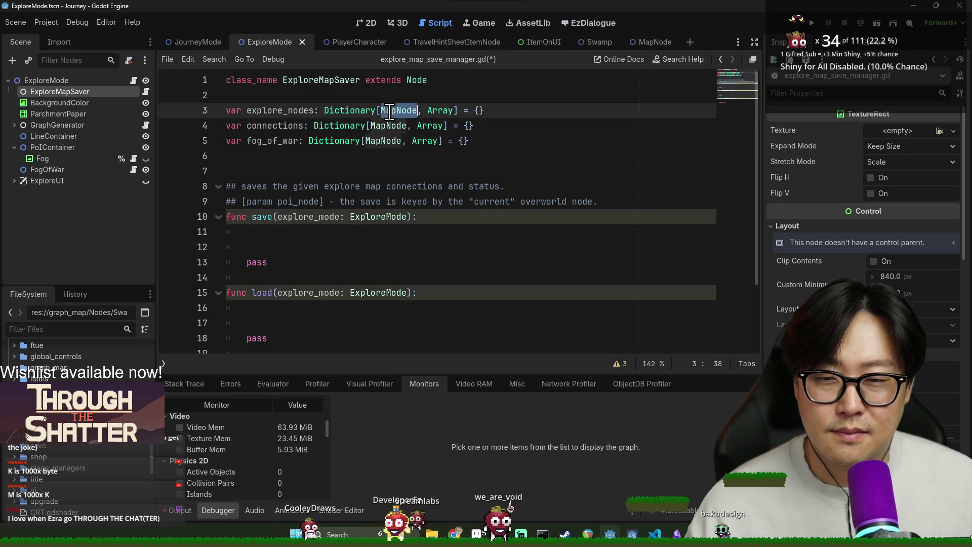
key("ctrl+s")
left_click(251, 201)
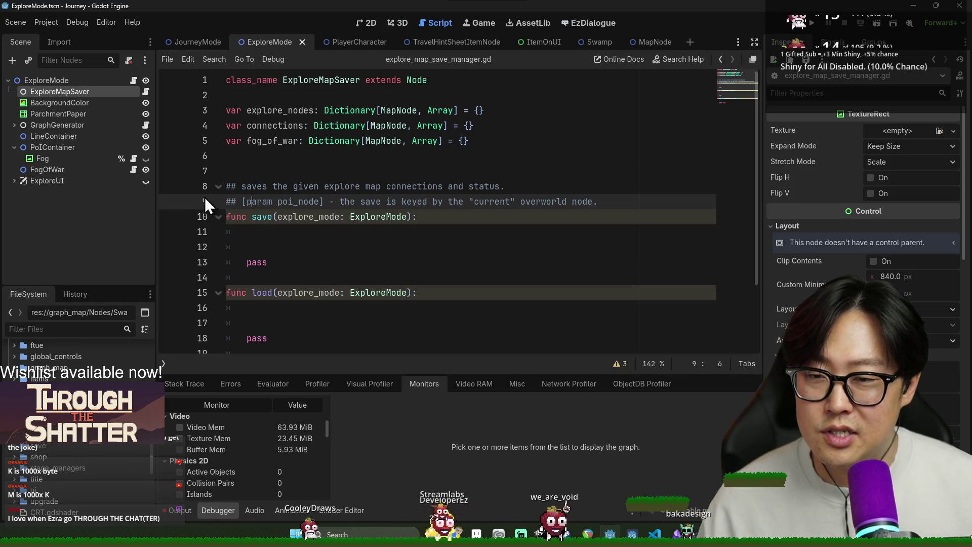
- Review the Dictionary[MapNode, Array] declarations and save the script
scroll(76, 405, "up", 5)
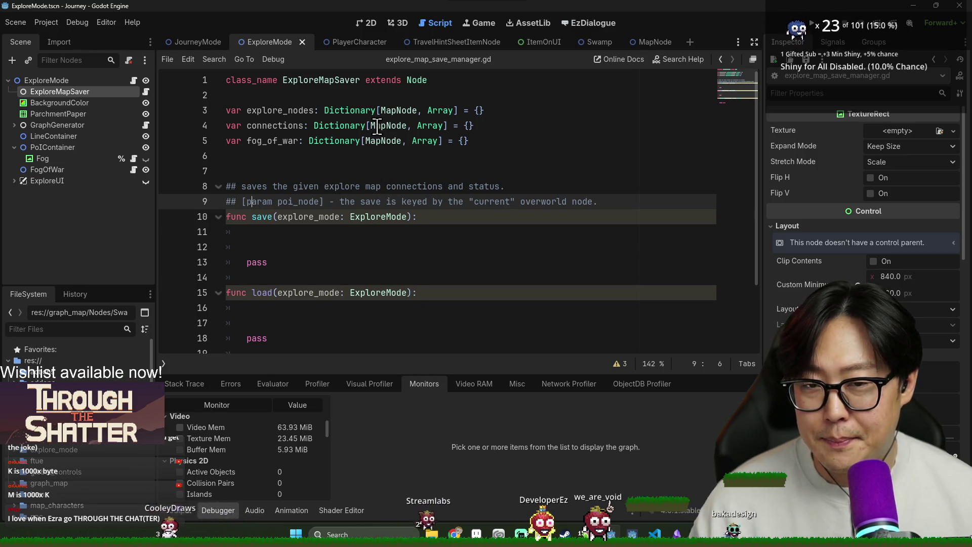
double_click(435, 110)
double_click(279, 106)
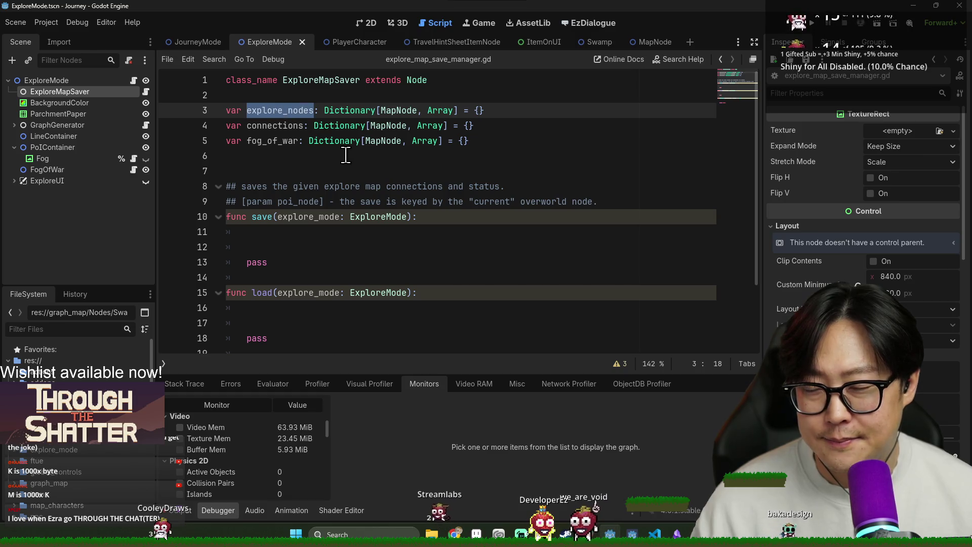
double_click(439, 110)
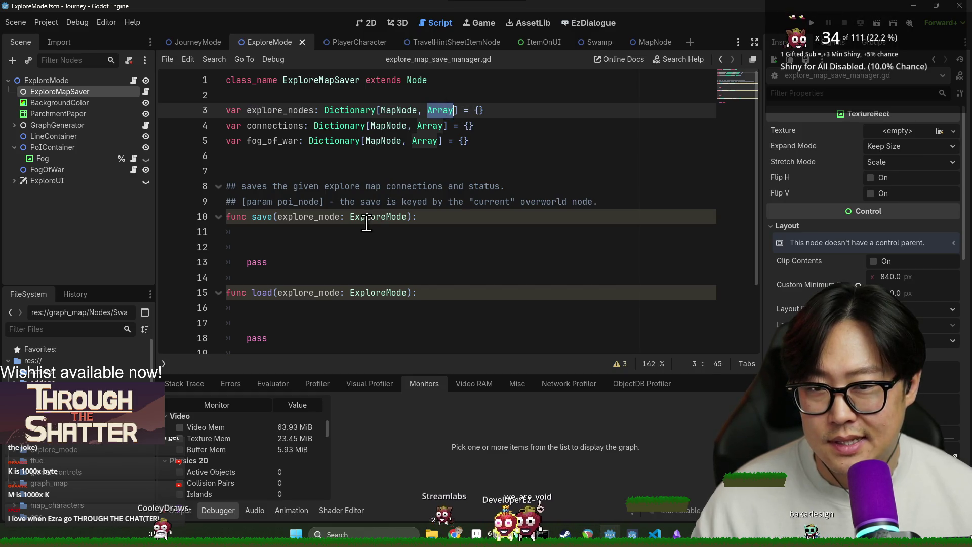
key("ctrl+s")
left_click(429, 142)
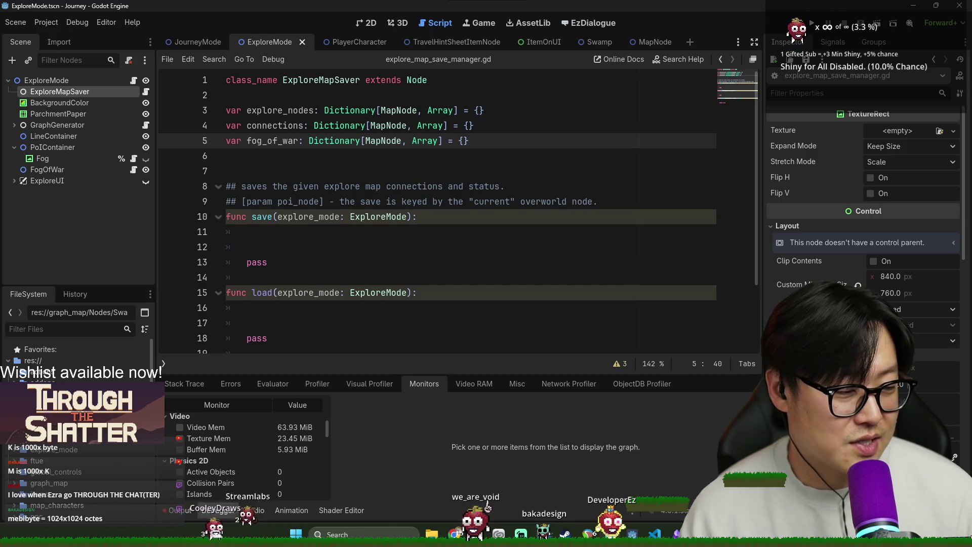
- Toggle the Static memory monitor graph, then show the Output log's nested-collection parse error
key("alt+Tab")
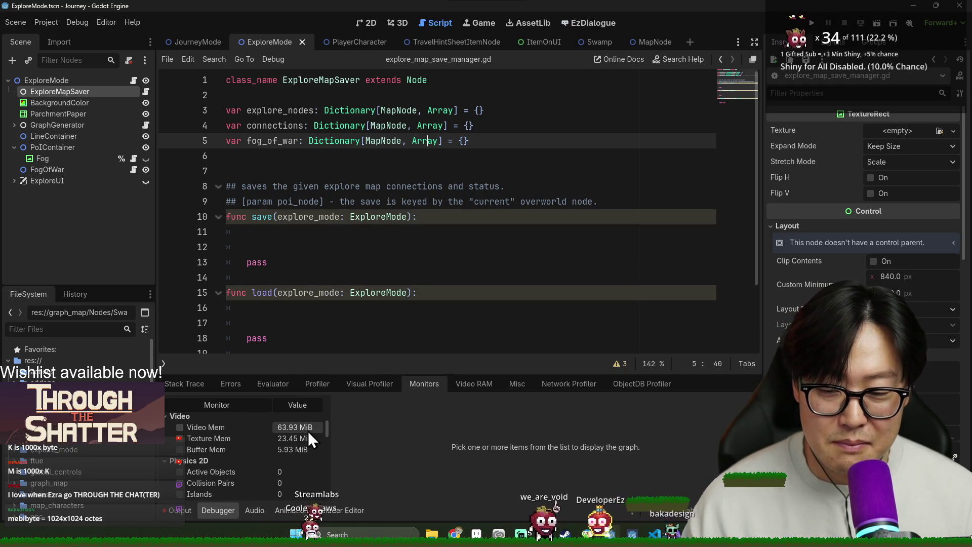
scroll(259, 490, "up", 6)
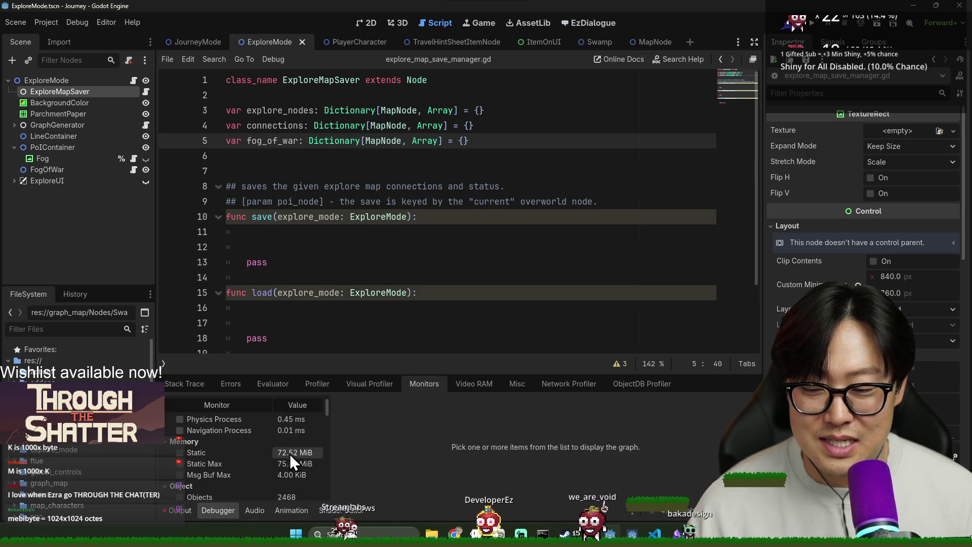
left_click(185, 453)
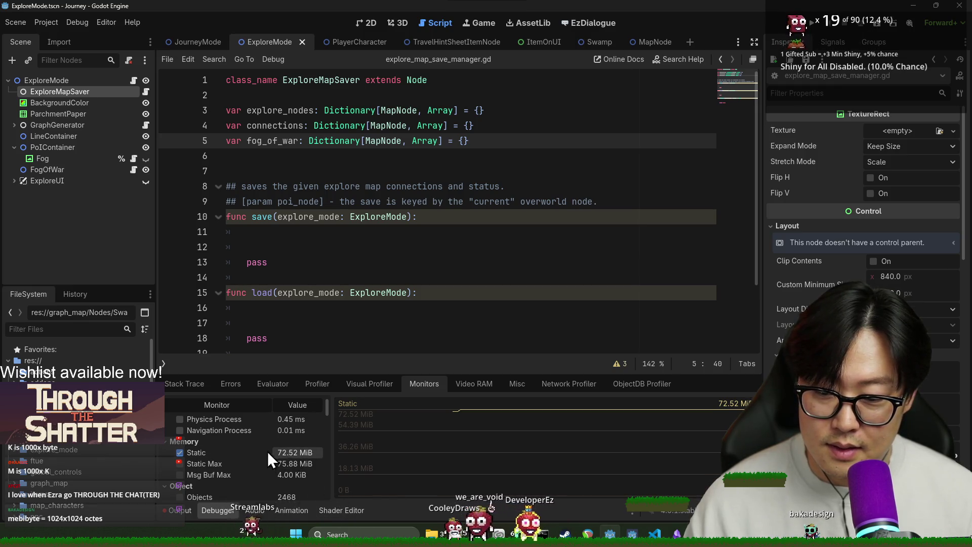
left_click(232, 451)
left_click(232, 451)
left_click(229, 453)
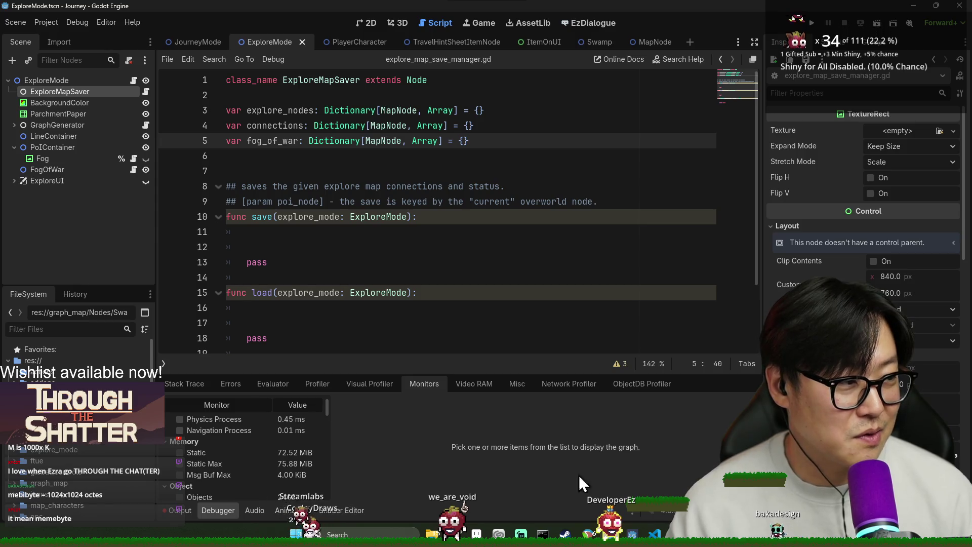
left_click(173, 508)
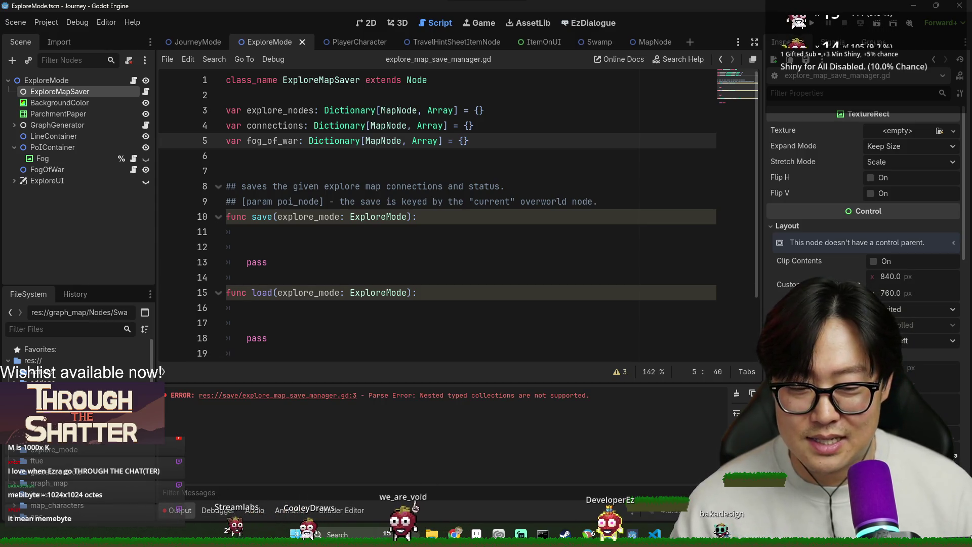
- Remove the extra blank line 7 and save the script
left_click(430, 216)
key("ctrl+s")
left_click(318, 167)
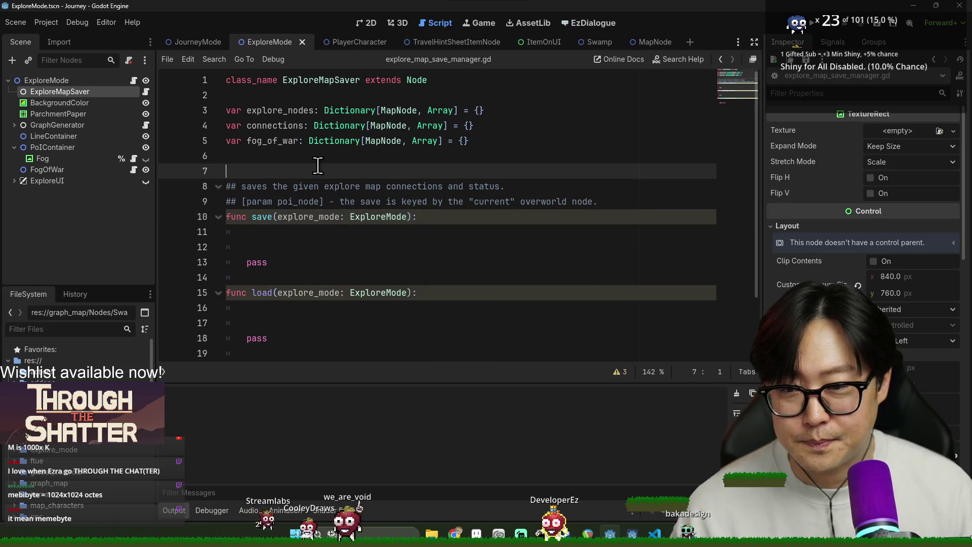
key("BackSpace")
scroll(319, 152, "down", 1)
scroll(325, 229, "up", 1)
key("ctrl+s")
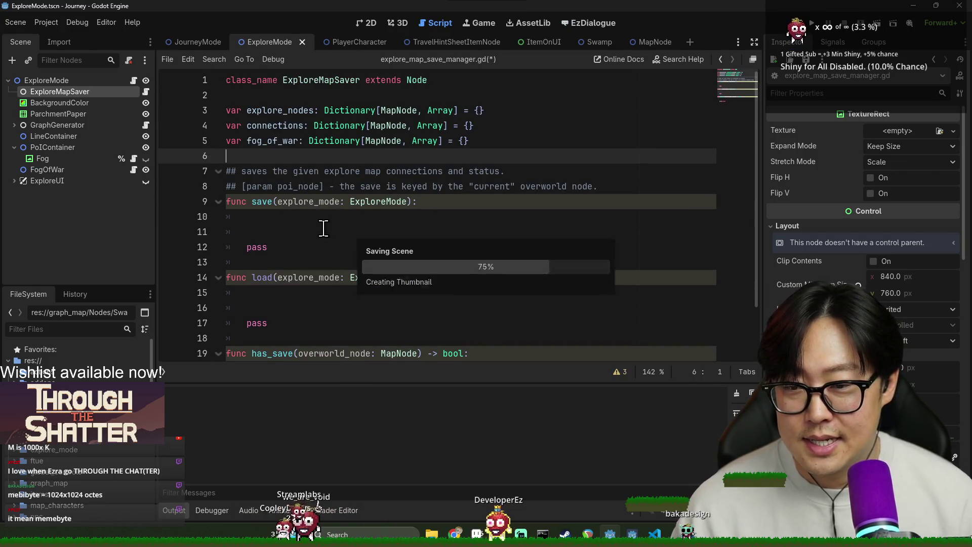
left_click(319, 218)
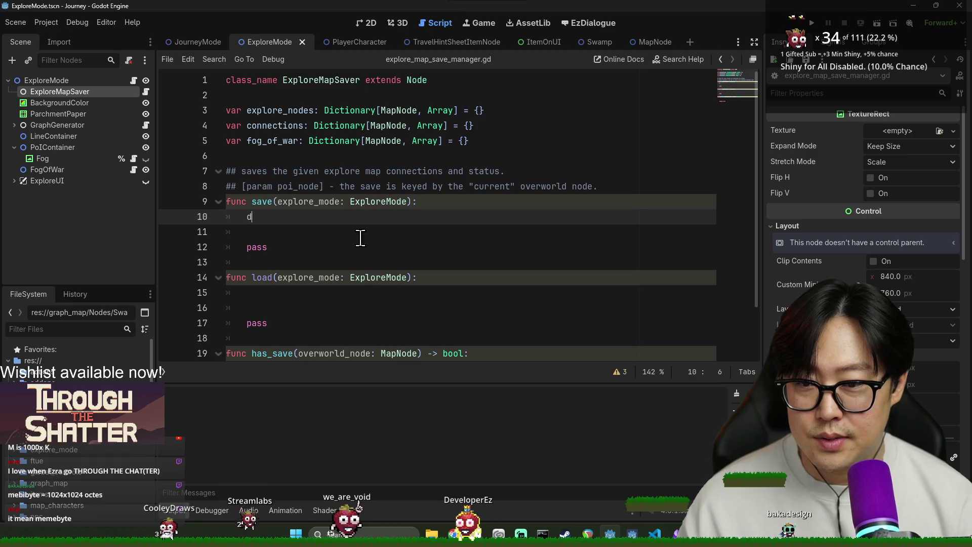
- Write a nodes lookup with explore_nodes.get() and a source_node line above reading explore_mode._explore_source
type("var no")
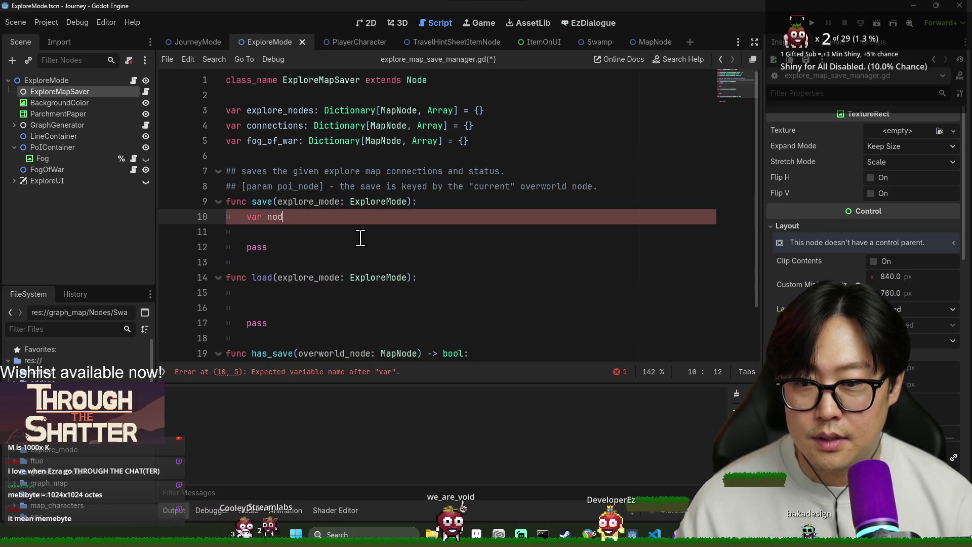
type("r")
key("BackSpace")
key("BackSpace")
key("BackSpace")
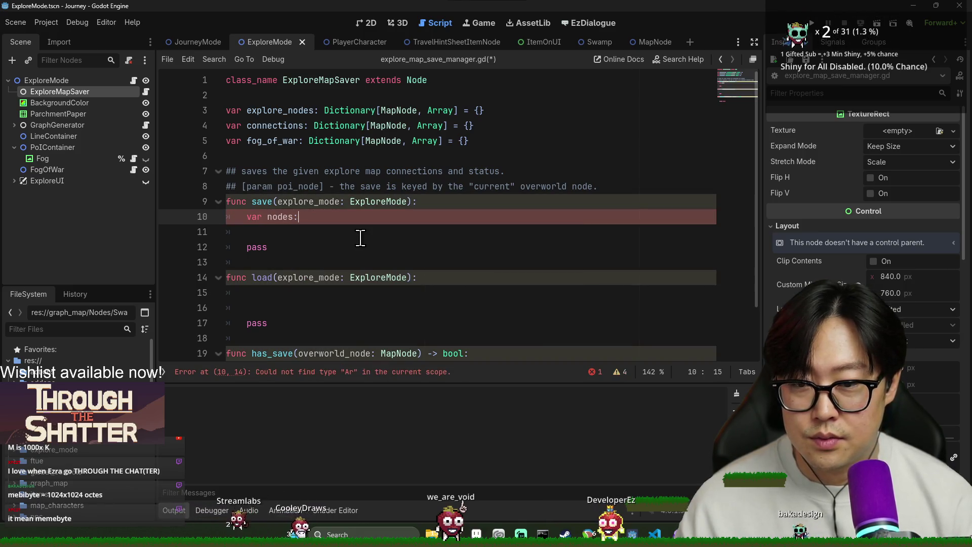
key("BackSpace")
key("BackSpace")
type("=")
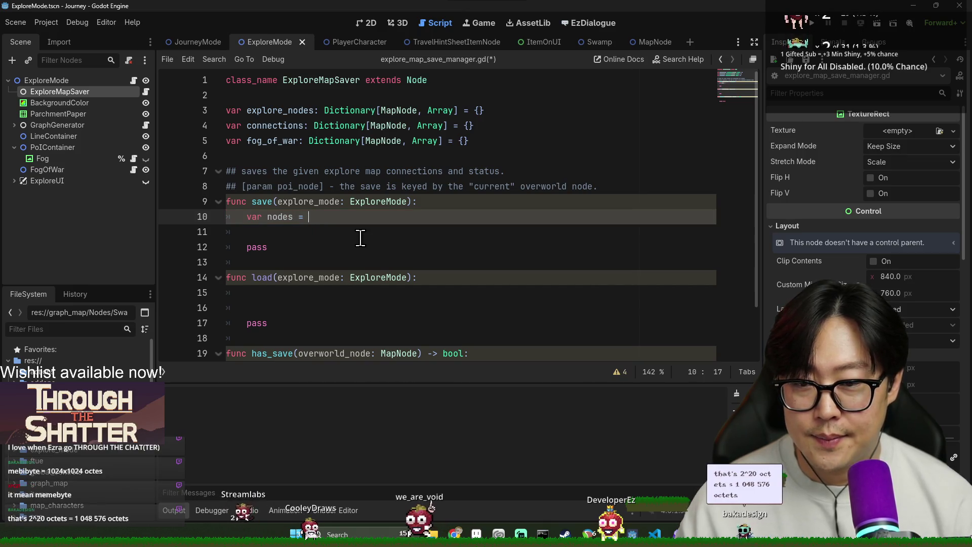
type("explore_nodes.get")
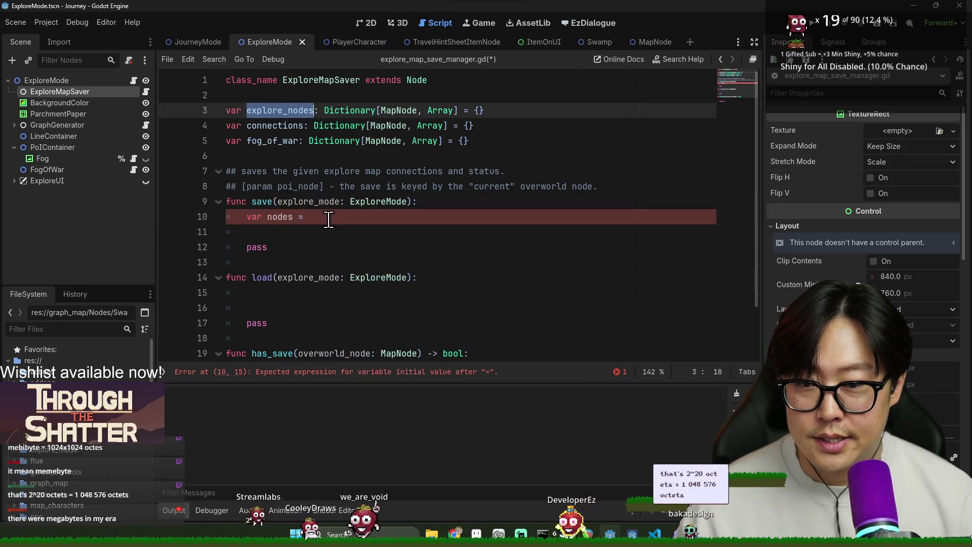
type("(")
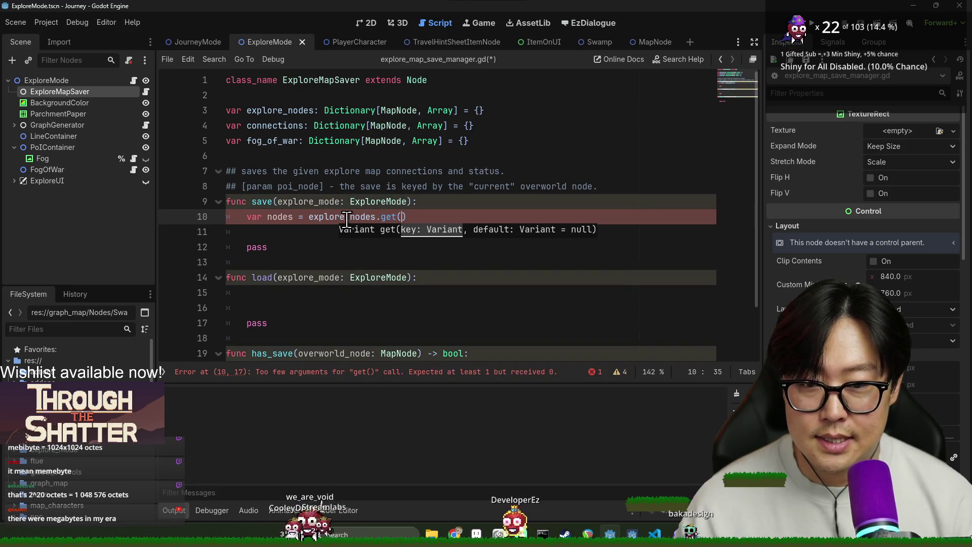
left_click(520, 201)
key("Return")
type("var source_node: MapNode")
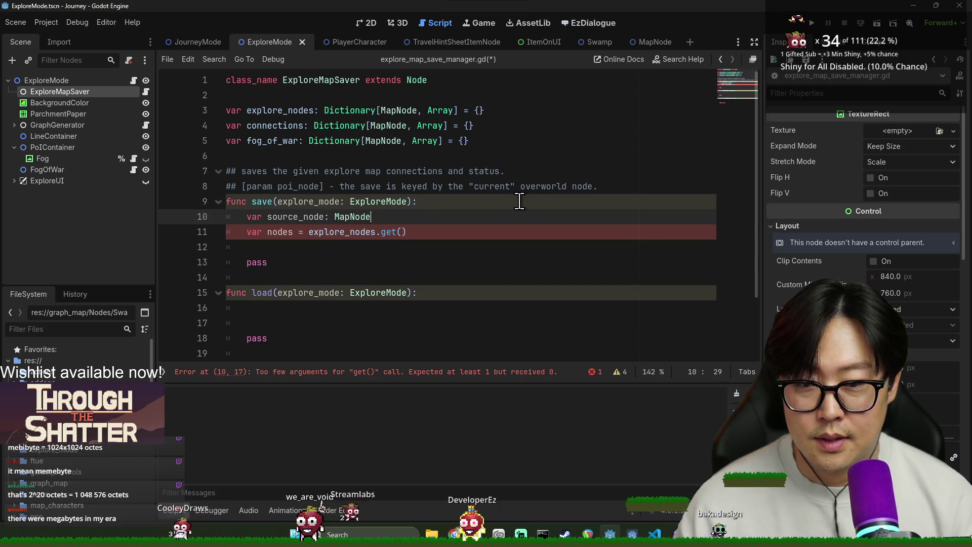
type(" = ex")
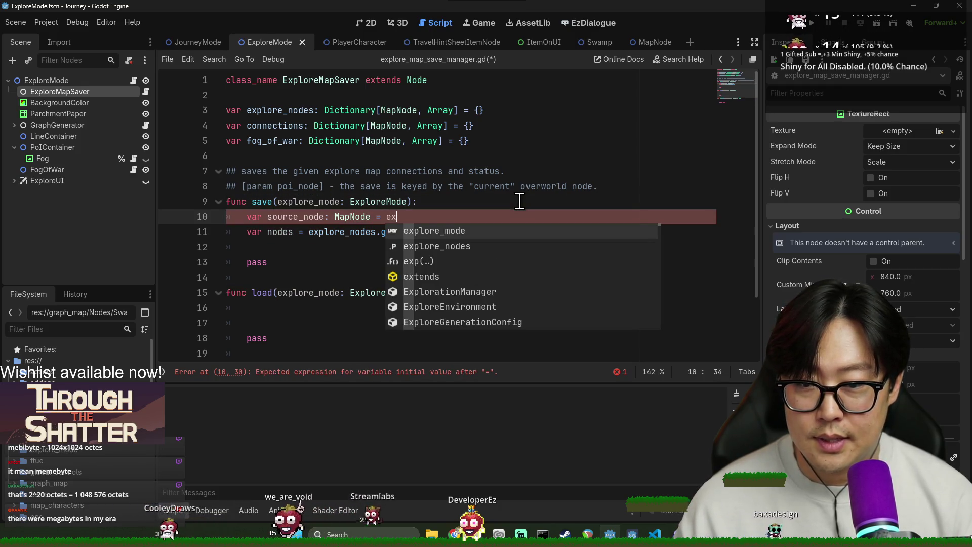
key("Return")
type(".sourc")
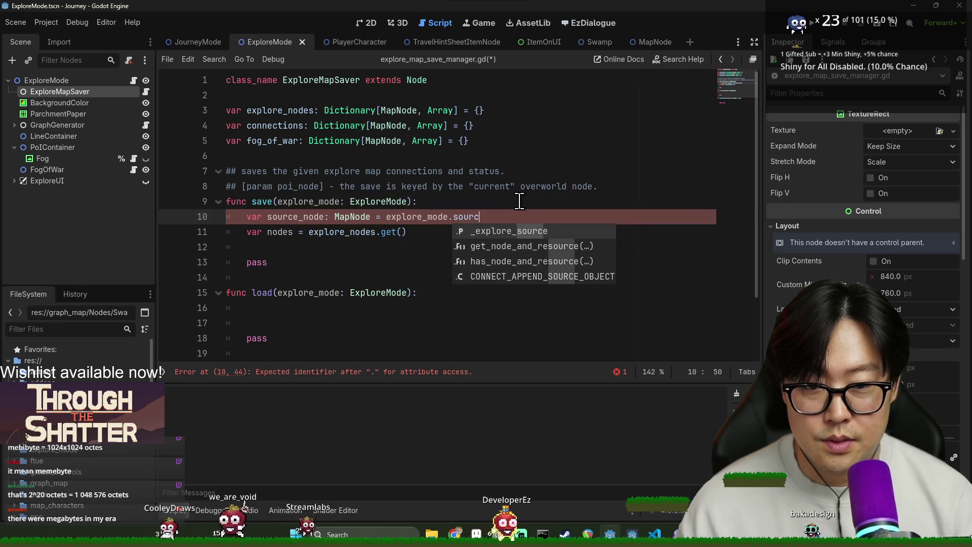
key("Return")
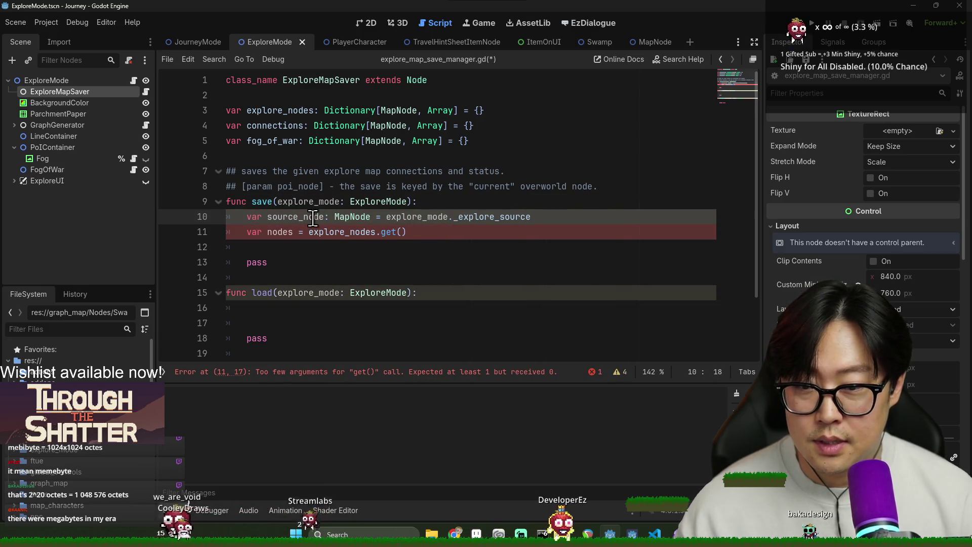
- Finish the explore_nodes.get() call's argument and remove its stray space
left_click(401, 232)
type(",")
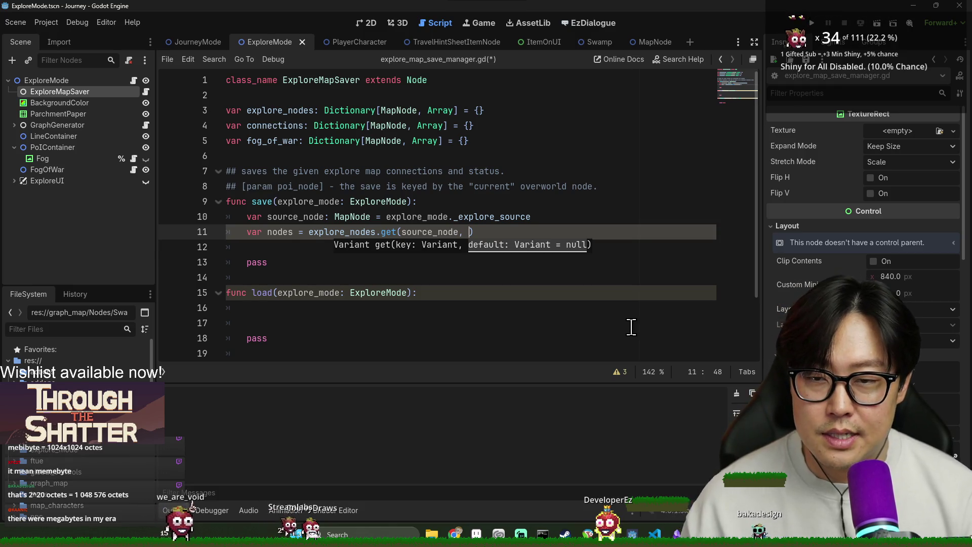
double_click(375, 111)
left_click(472, 232)
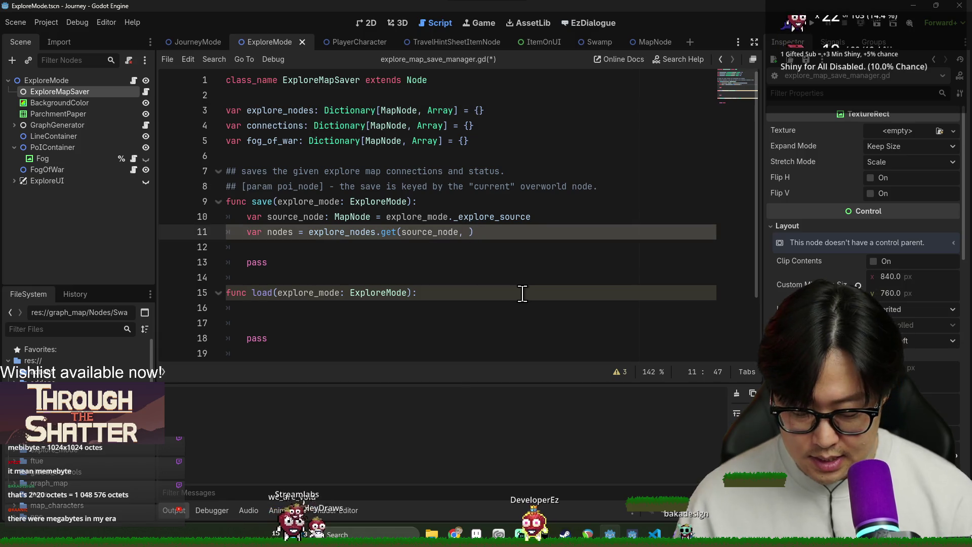
type("[]")
key("Delete")
double_click(388, 232)
- Add var connection = connections.get(source_node) on line 12
left_click(373, 248)
type("var conn")
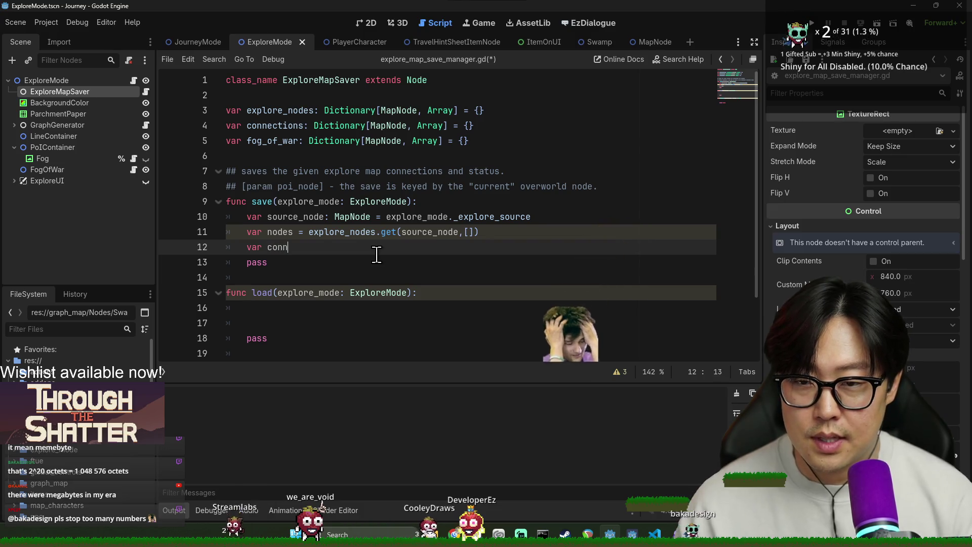
type("ection =")
left_click(263, 219)
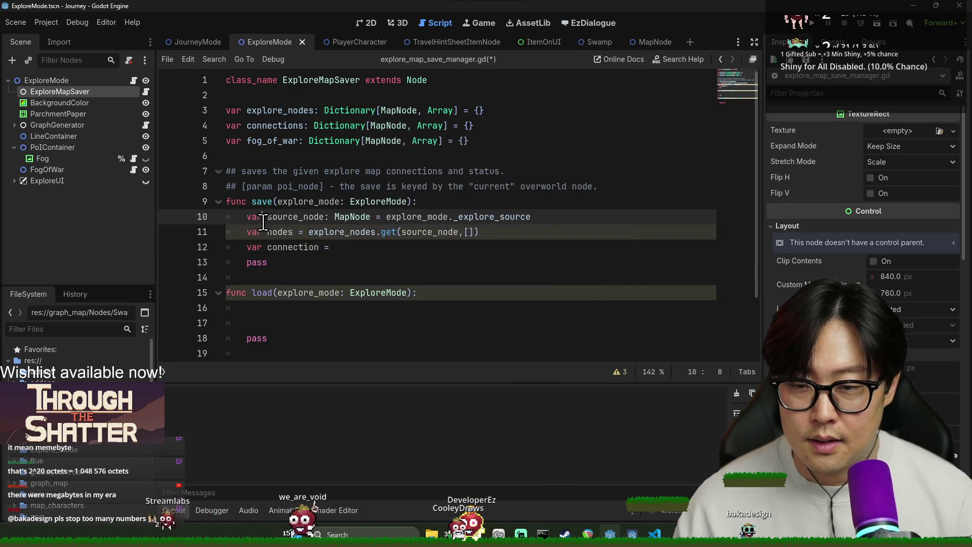
double_click(343, 232)
double_click(283, 126)
key("ctrl+c")
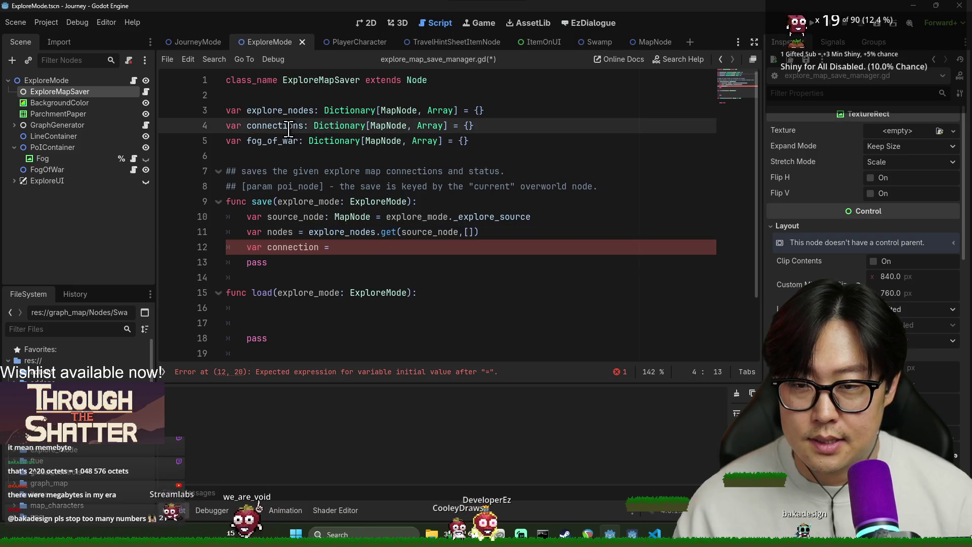
left_click(369, 250)
key("ctrl+v")
type(".get(sourcE_no")
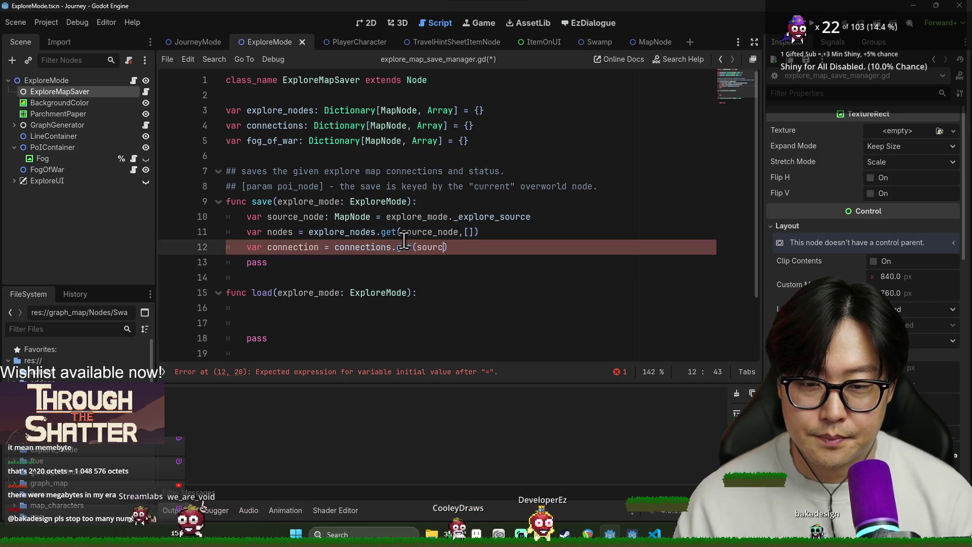
key("ctrl+space")
key("Return")
type(", [")
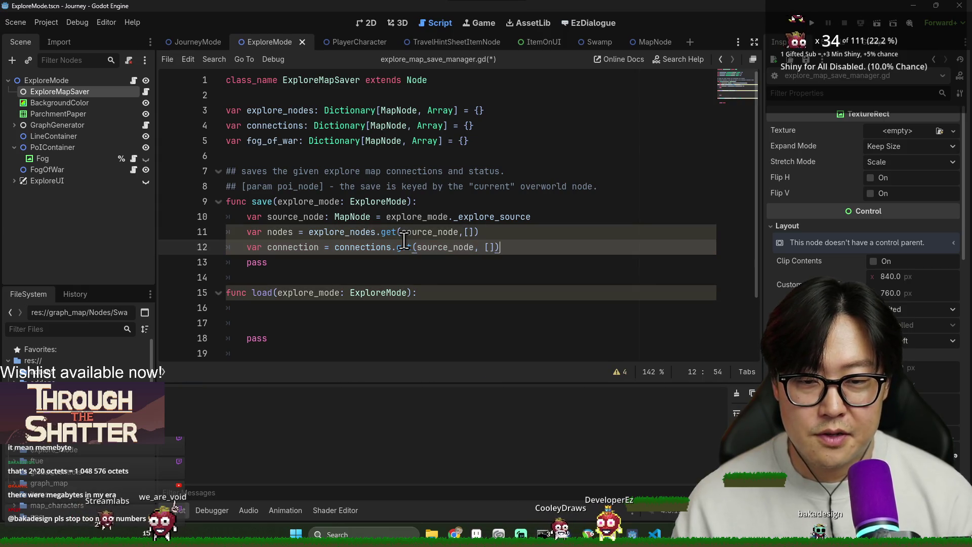
key("Return")
- Add a Texture2D fow_texture line on line 13 fetching its entry from fog_of_war
left_click(465, 234)
key("Down")
key("Down")
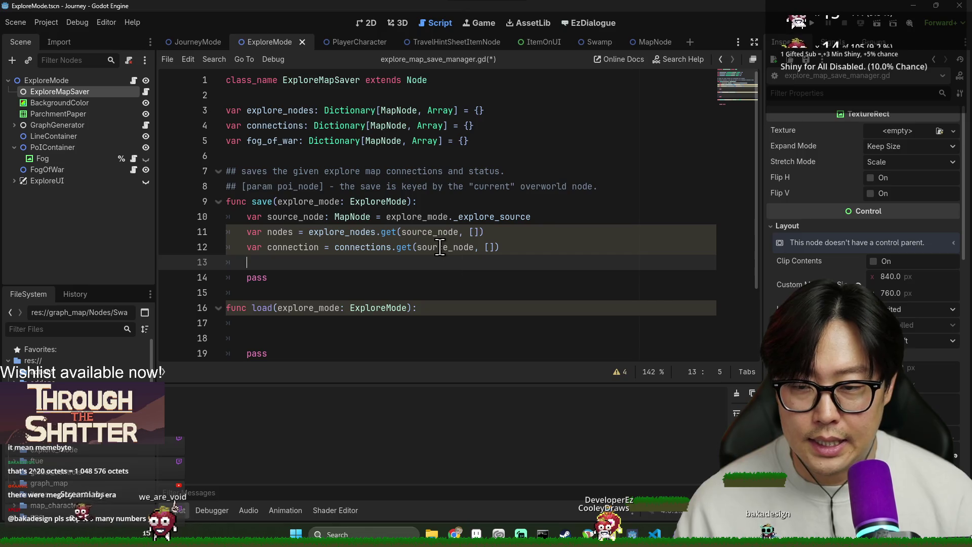
type("var fo")
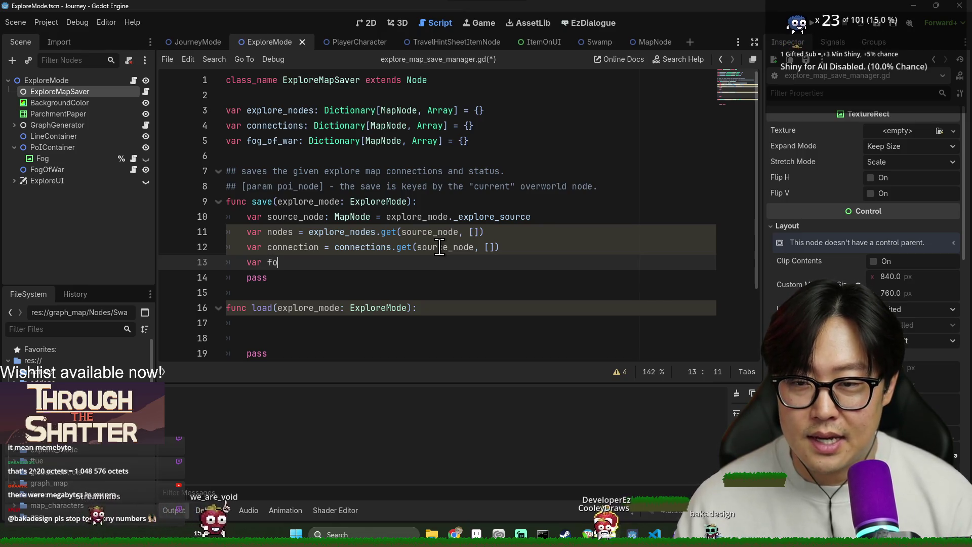
type("g_=")
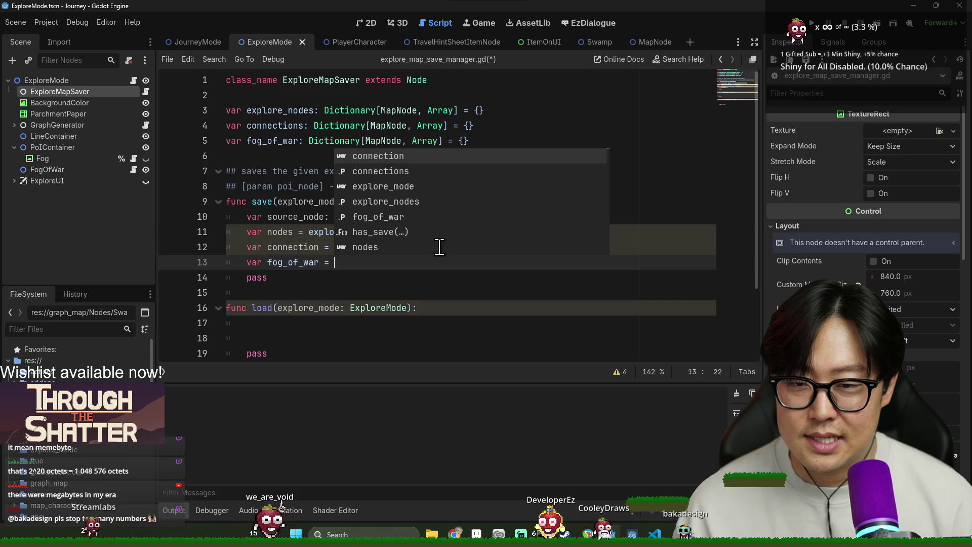
key("Escape")
double_click(280, 142)
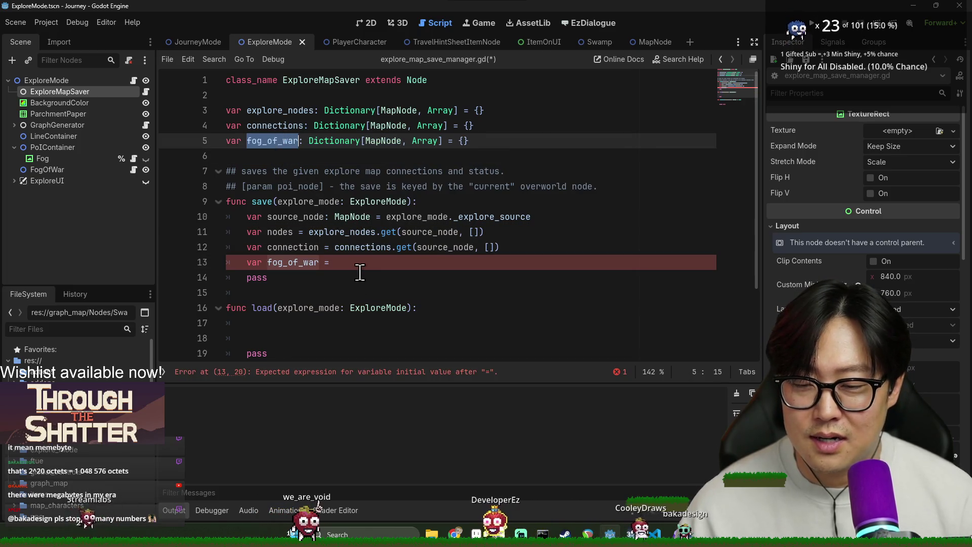
left_click_drag(359, 275, 377, 255)
double_click(319, 262)
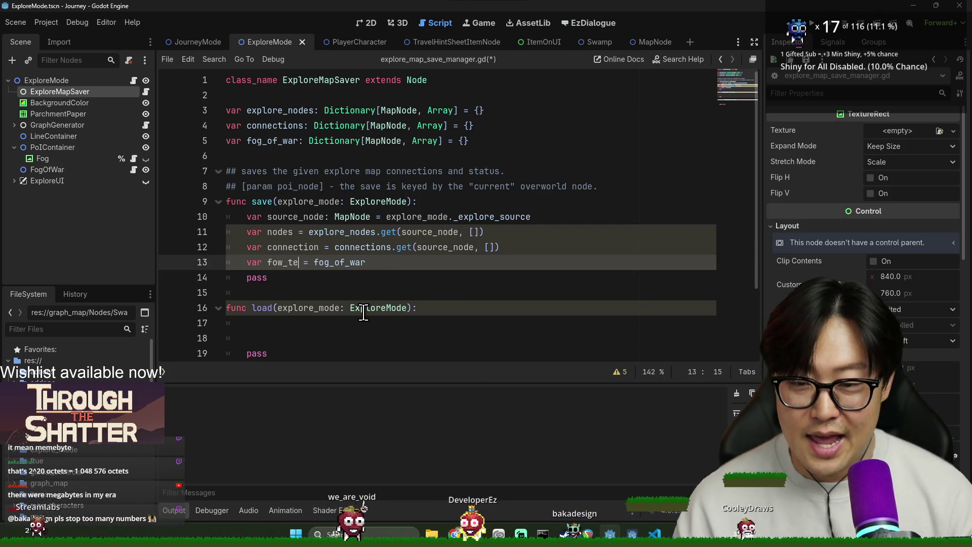
type("_texture")
type(": ")
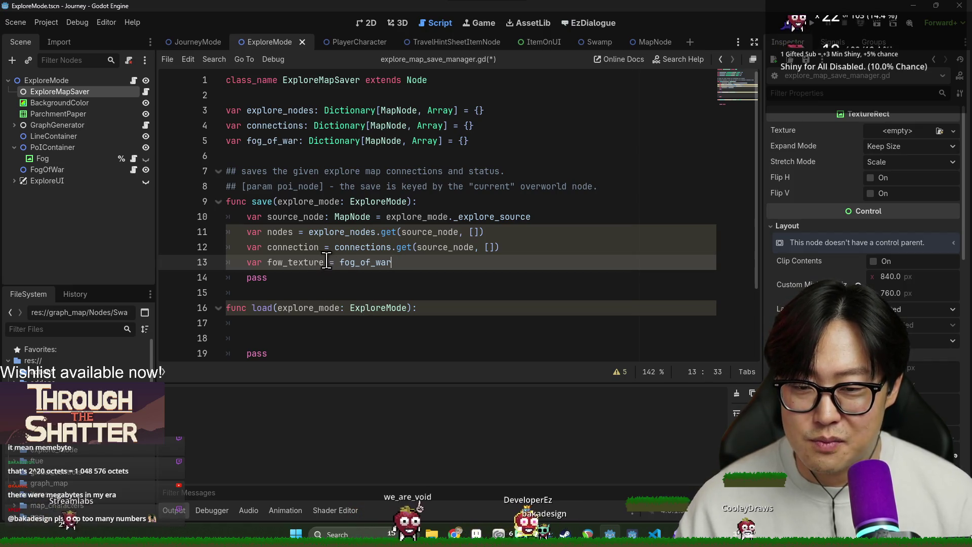
type("Texture2D")
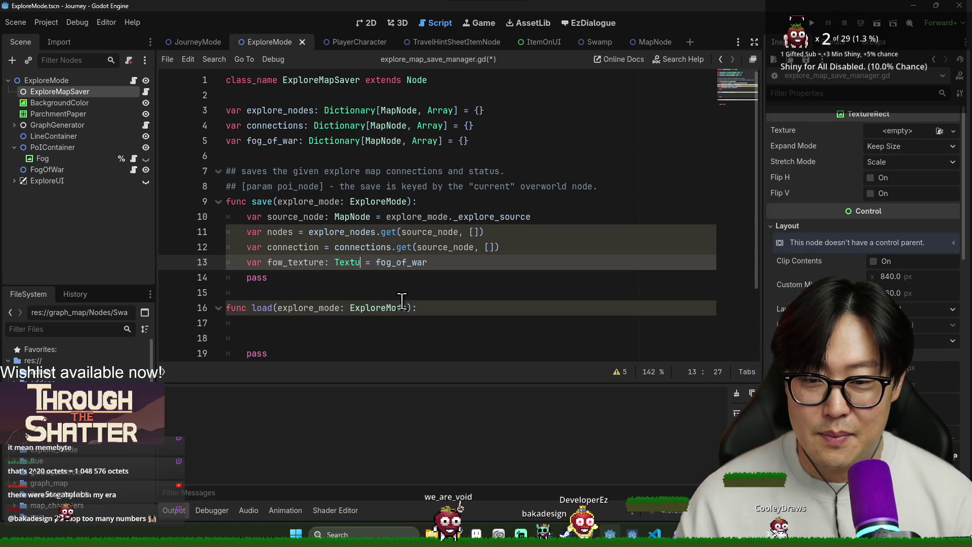
key("Escape")
left_click(465, 262)
type("(source_node")
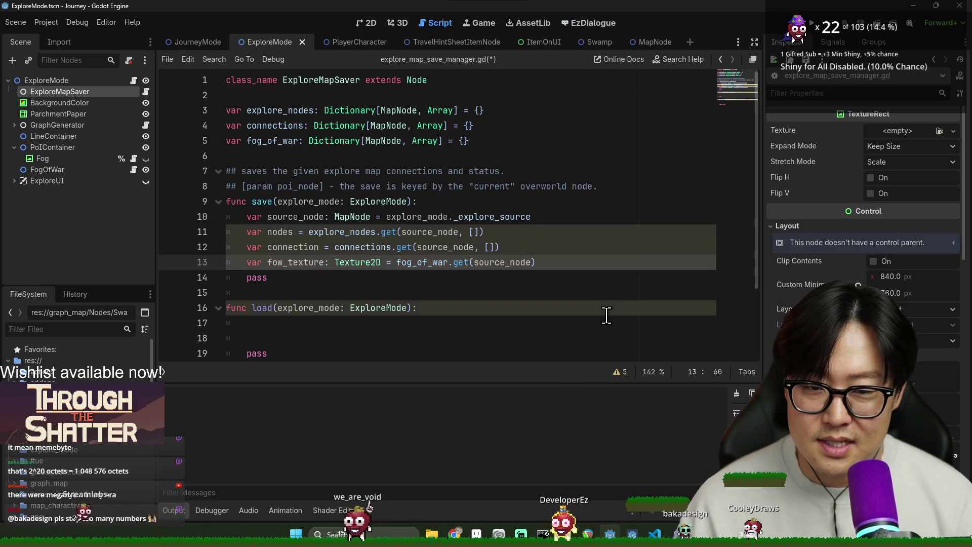
double_click(281, 260)
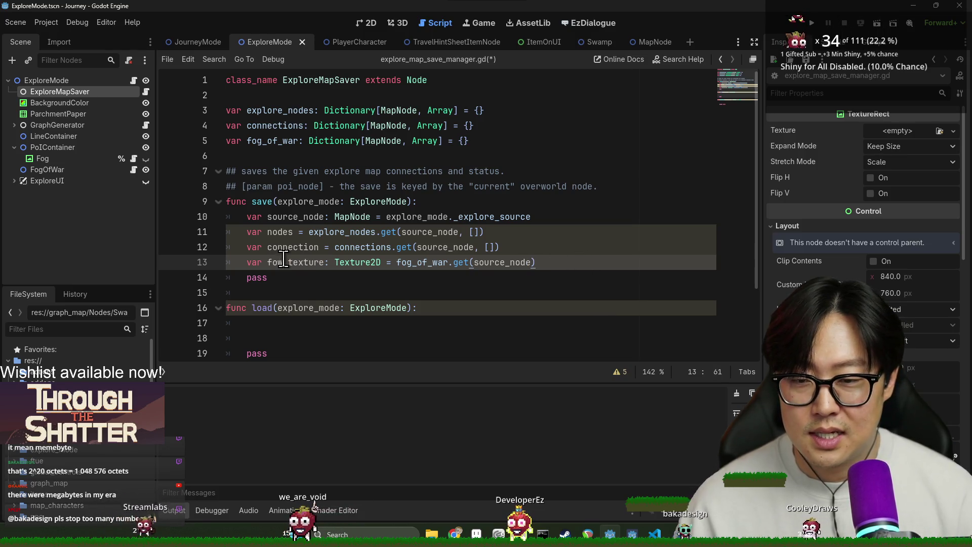
triple_click(460, 282)
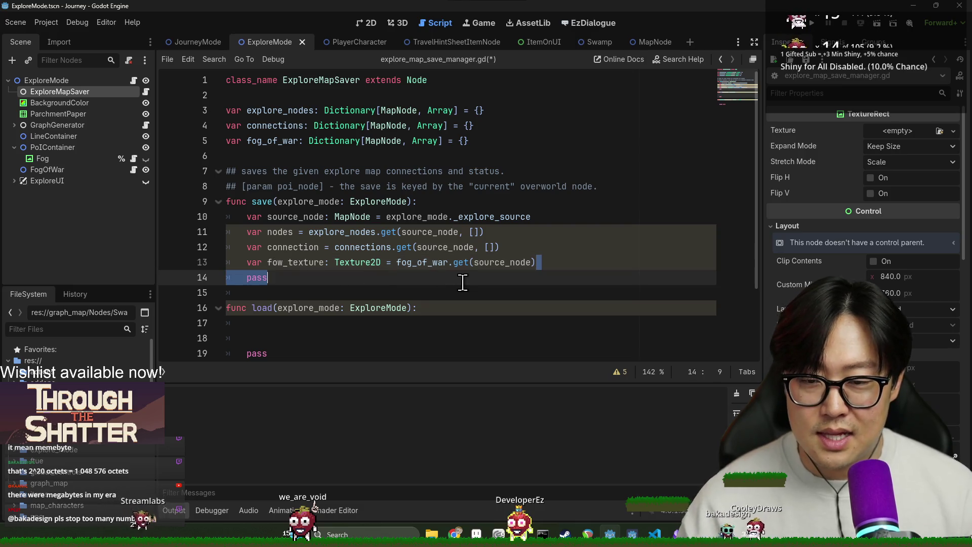
- Delete the pass placeholder and open a new line below the lookups in save()
key("BackSpace")
left_click(305, 239)
key("Home")
key("ctrl+shift+Right")
left_click(581, 261)
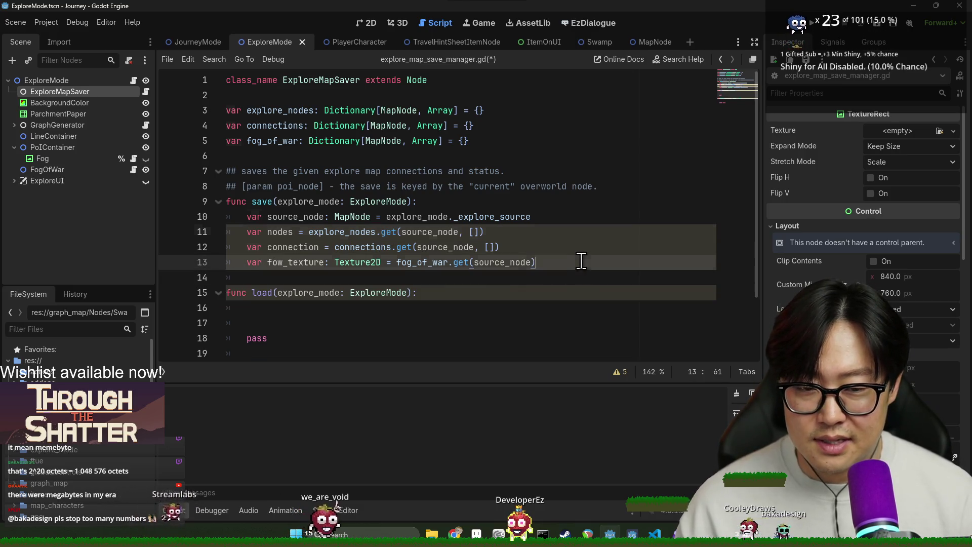
key("Return")
key("Return")
- Write nodes = explore_mode.explore_nodes, checking where explore_nodes is defined
type("nodes = explore_mode.p")
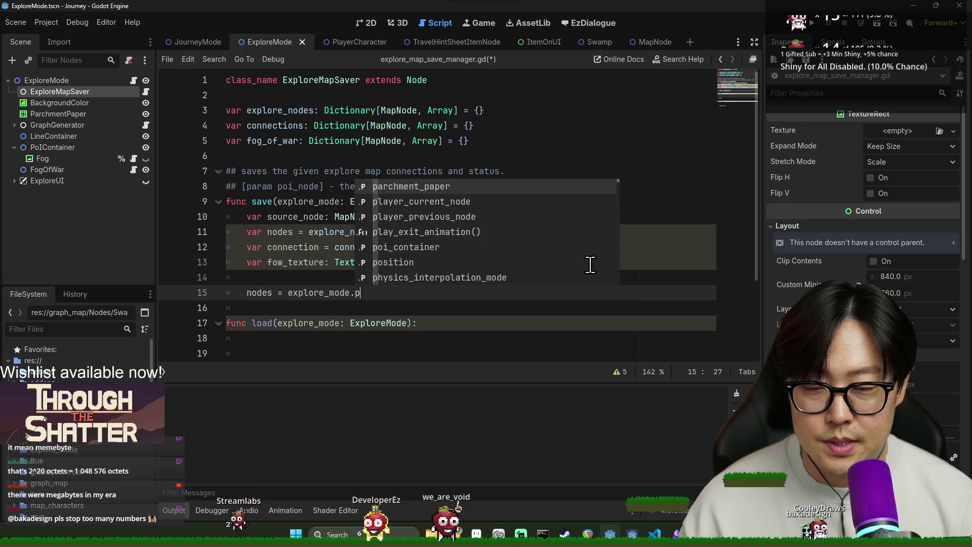
type("oi")
key("BackSpace")
key("BackSpace")
key("BackSpace")
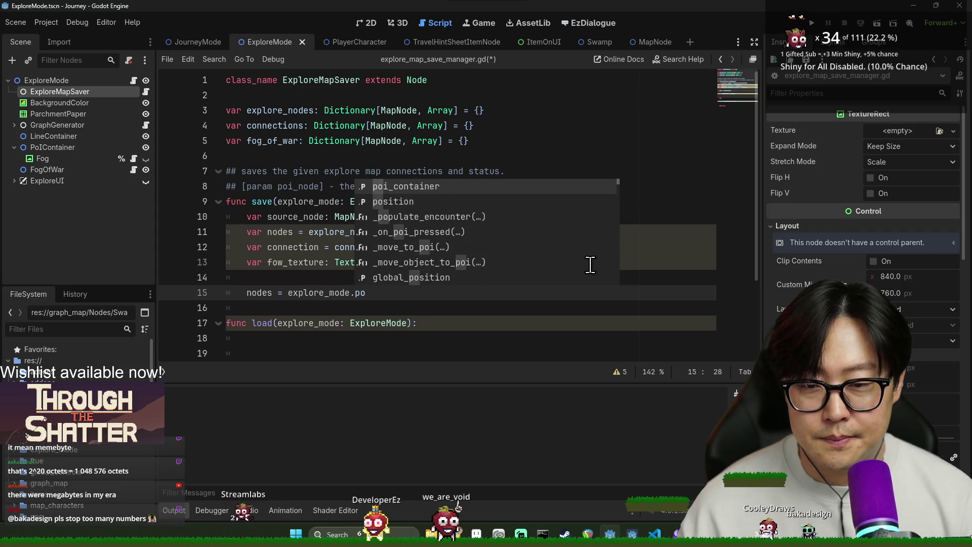
type("no")
key("BackSpace")
key("BackSpace")
type("po")
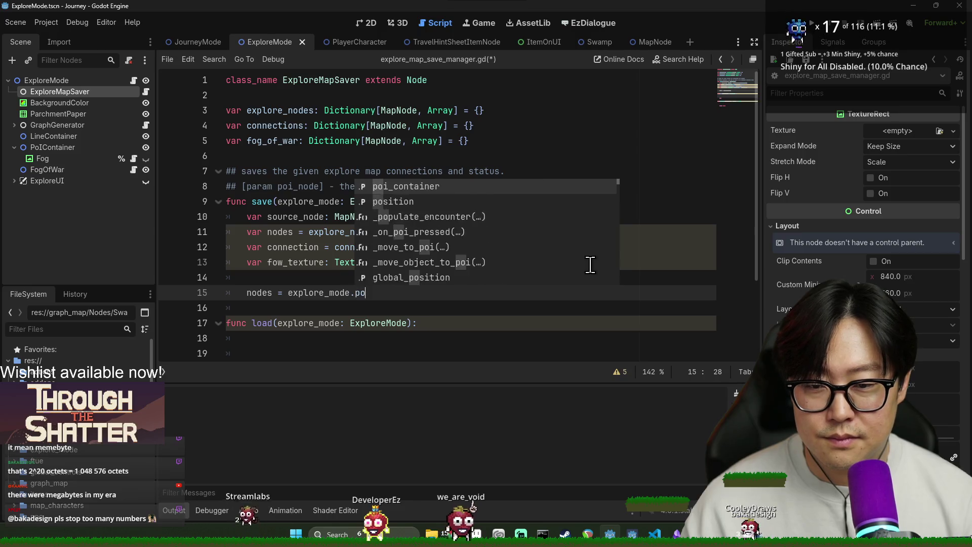
key("BackSpace")
key("BackSpace")
type("explore")
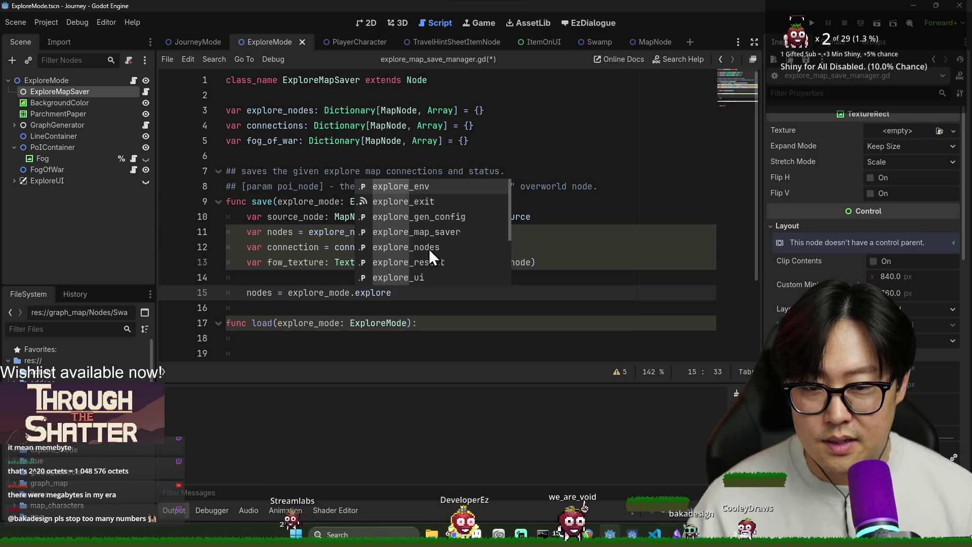
left_click(442, 249)
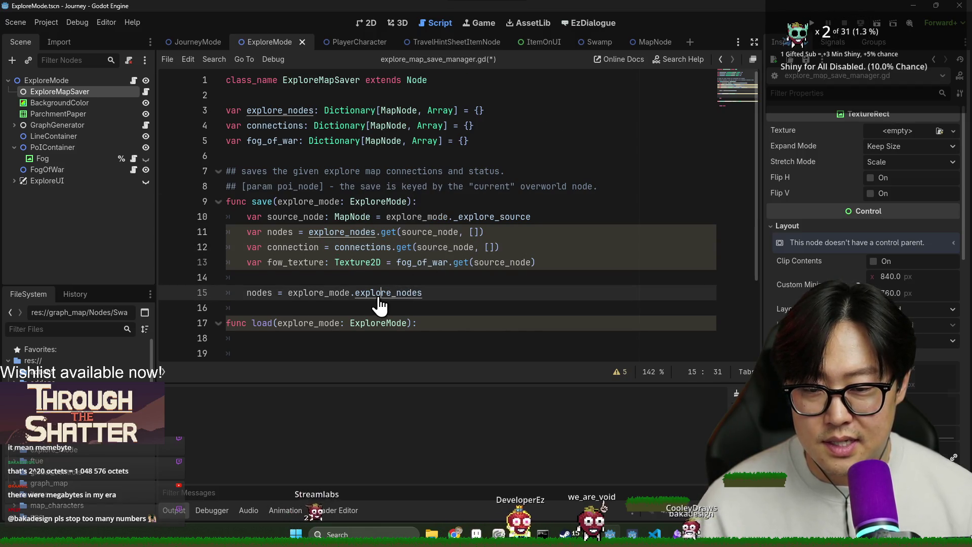
left_click(377, 293, "ctrl")
key("alt+Left")
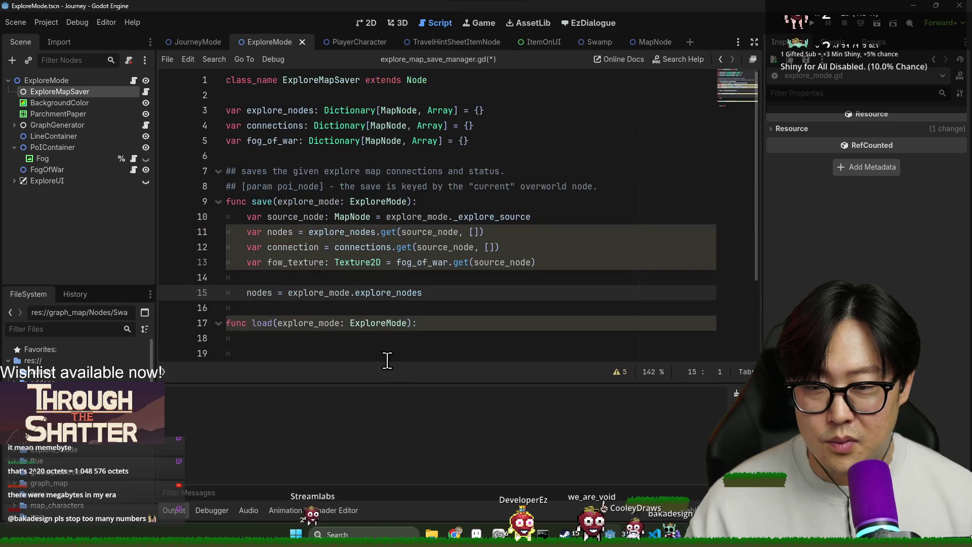
double_click(399, 293)
left_click(450, 293)
- Start a connection = explore_mode. line under the nodes assignment, pasting the copied explore_mode name
key("Return")
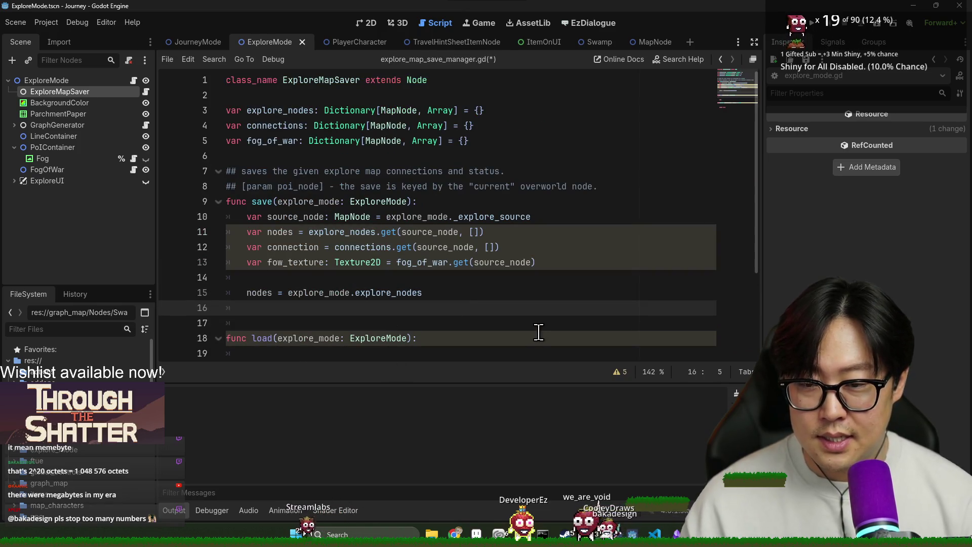
type("connection =")
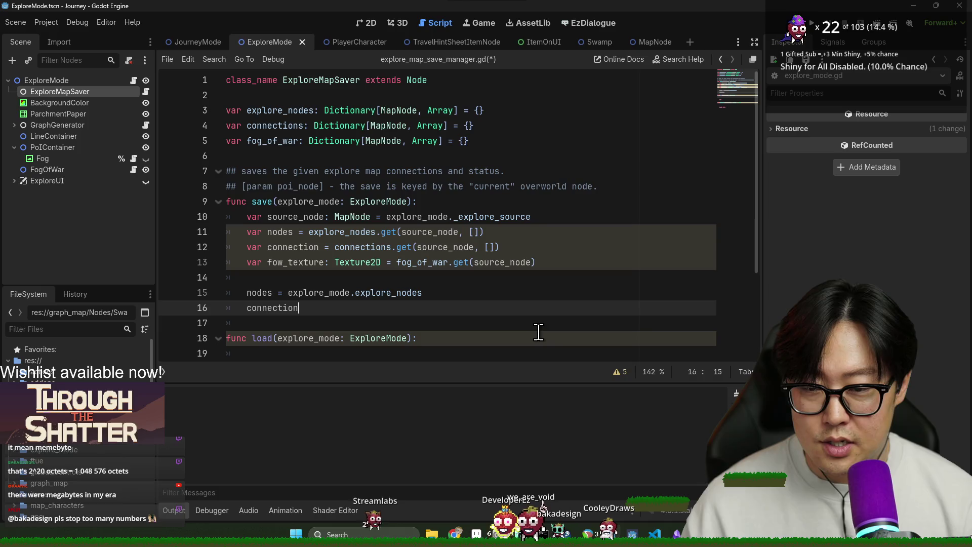
double_click(319, 292)
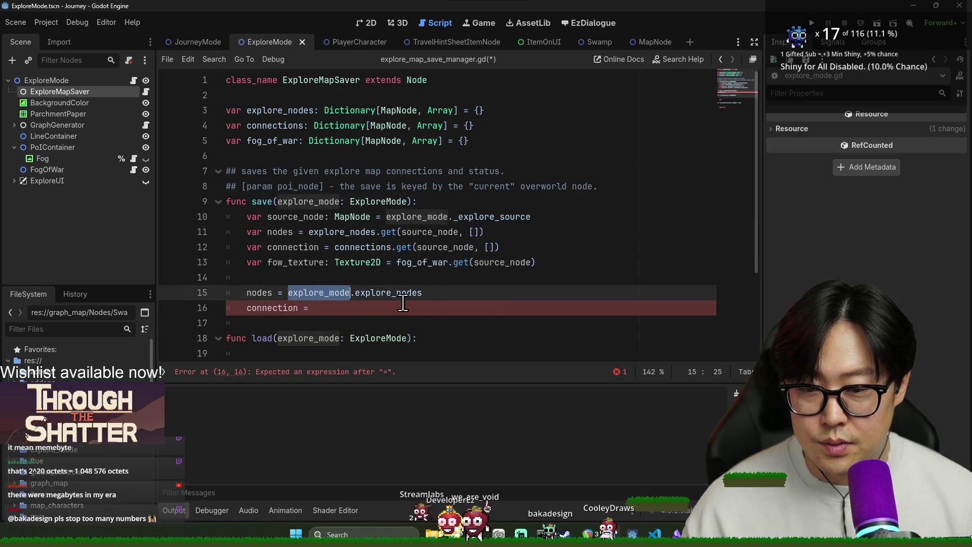
left_click(253, 232)
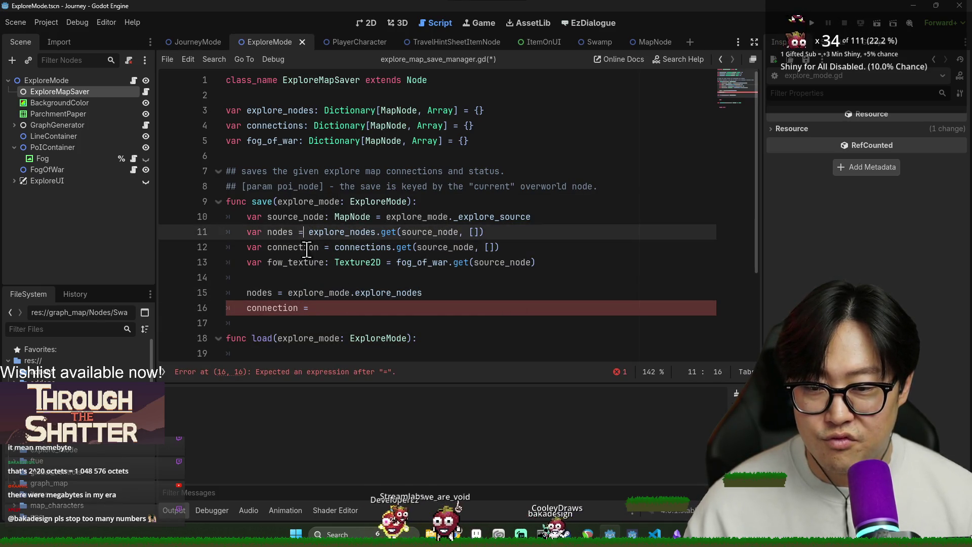
double_click(293, 247)
left_click(367, 247)
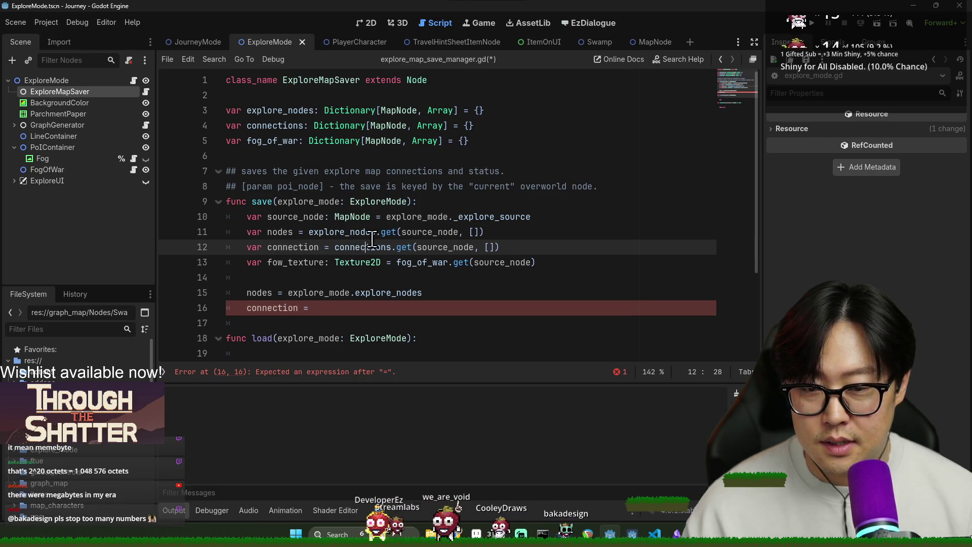
double_click(332, 202)
key("ctrl+c")
left_click(403, 309)
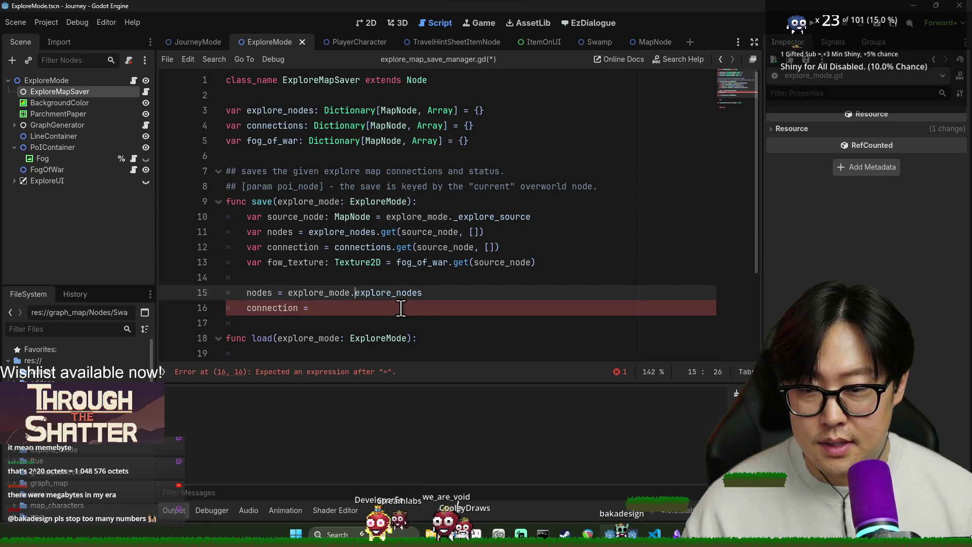
key("ctrl+v")
type(".")
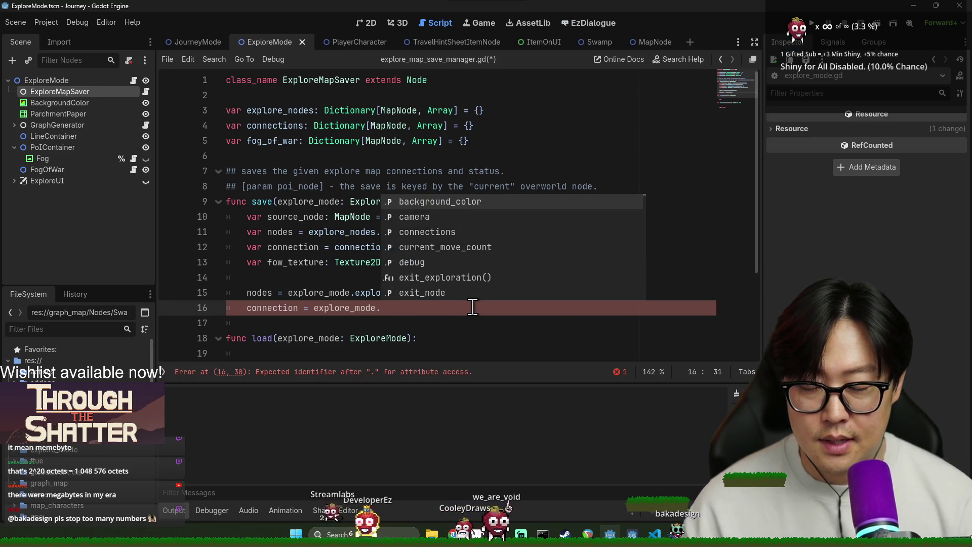
left_click(249, 252)
left_click(541, 262)
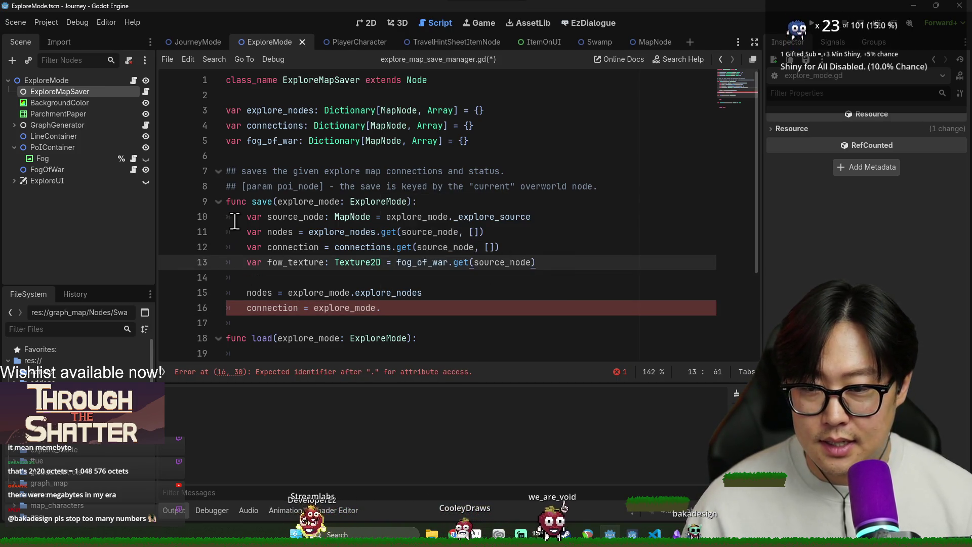
left_click(235, 217, "shift")
scroll(316, 242, "down", 2)
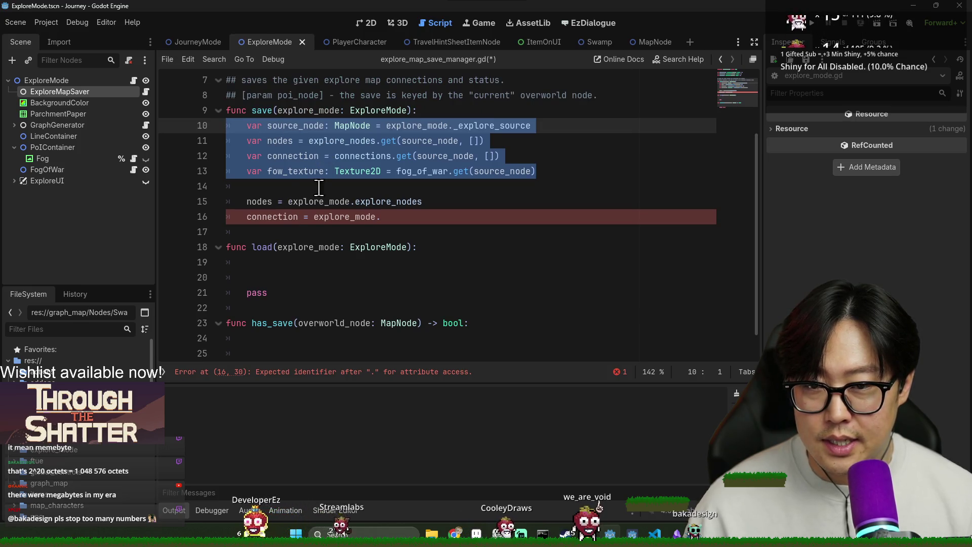
- Move the four dictionary lookup lines from save() into load() and add var before nodes
key("ctrl+x")
key("ctrl+z")
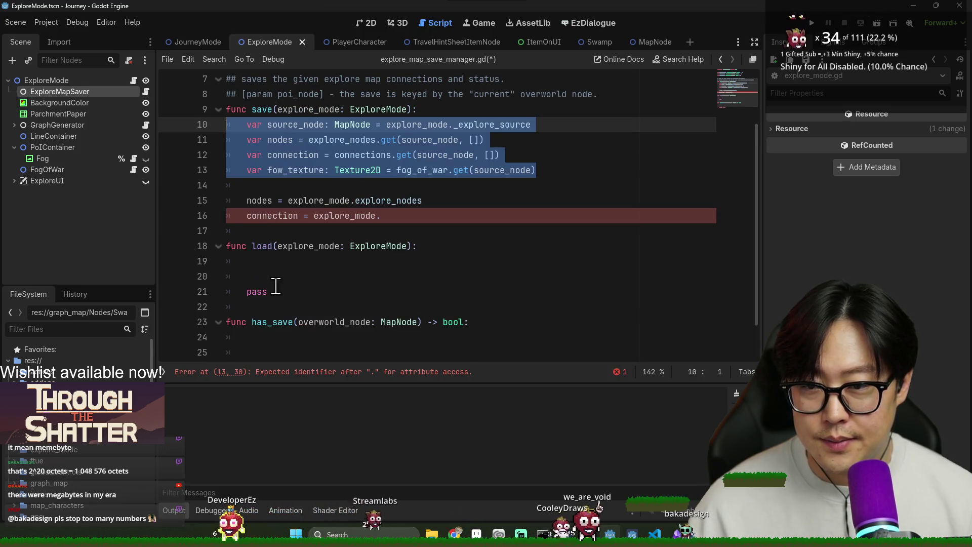
left_click(319, 262)
key("ctrl+v")
key("shift+Tab")
left_click(373, 191)
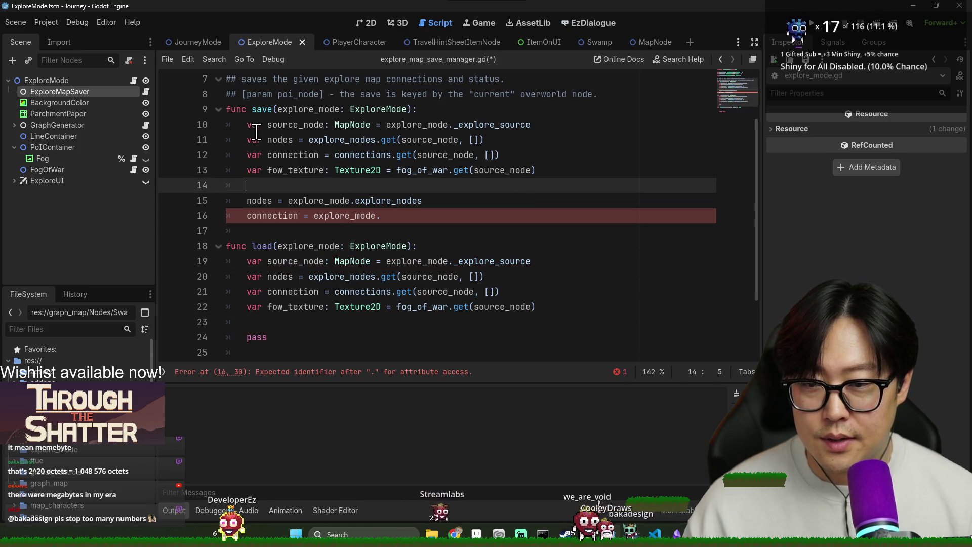
key("shift+Up")
key("shift+Up")
key("shift+Up")
left_click(245, 201)
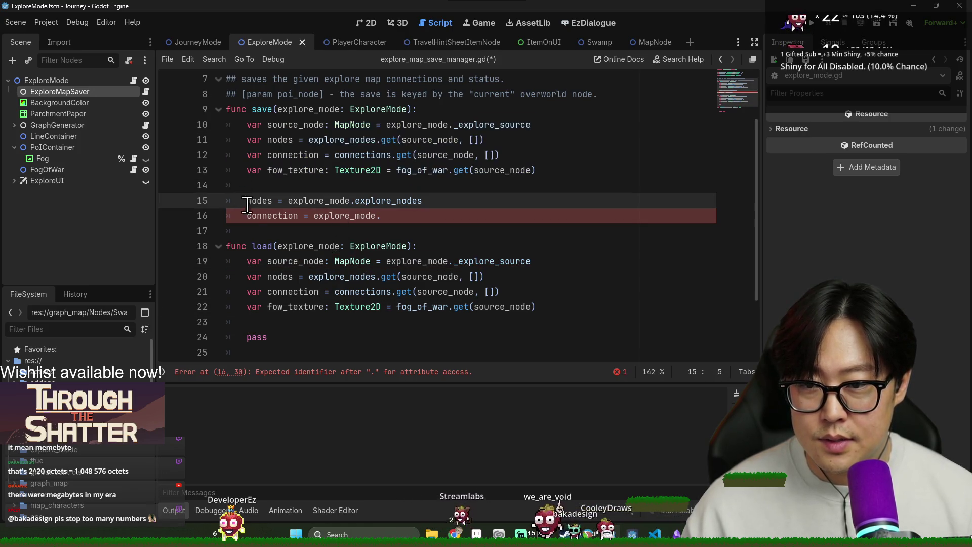
type("var")
left_click(245, 215)
type("var")
left_click(294, 171)
left_click(292, 185)
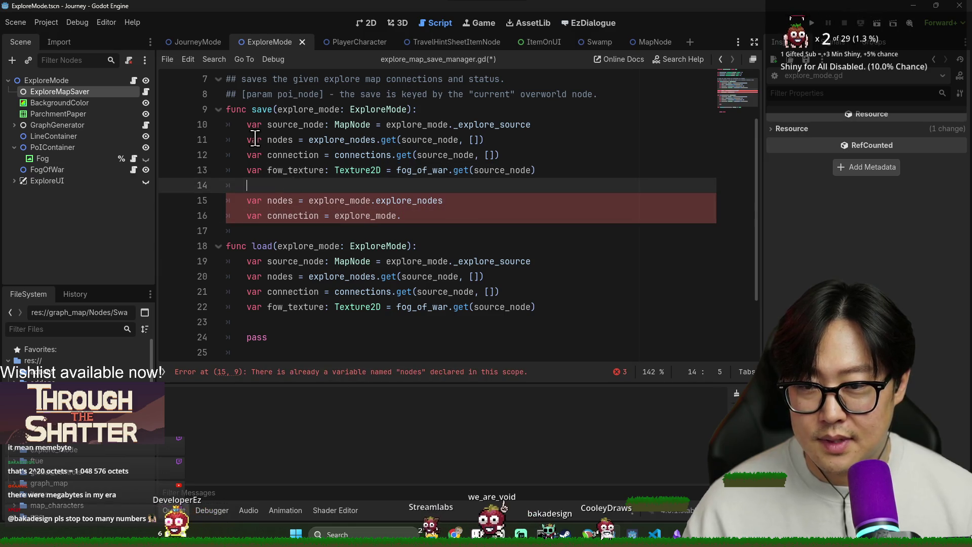
key("shift+Up")
key("shift+Up")
key("shift+Up")
key("BackSpace")
- Complete the connection assignment as explore_mode.connections
left_click(438, 141)
left_click(455, 157)
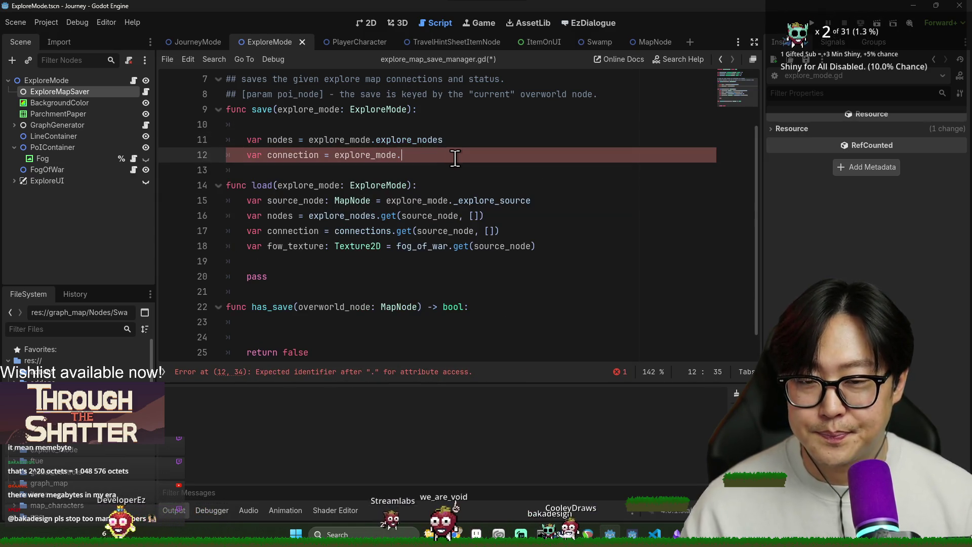
scroll(350, 182, "up", 2)
type("exp")
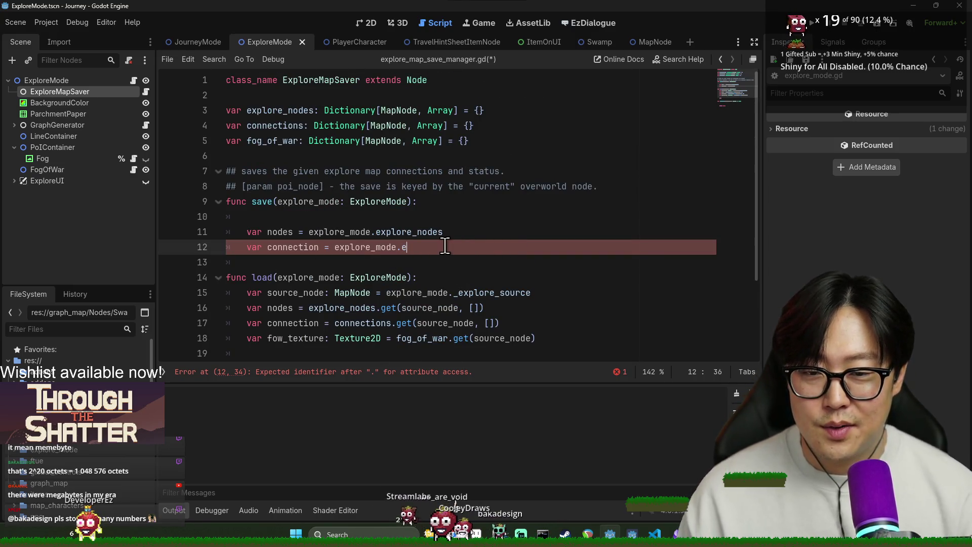
key("BackSpace")
key("BackSpace")
key("BackSpace")
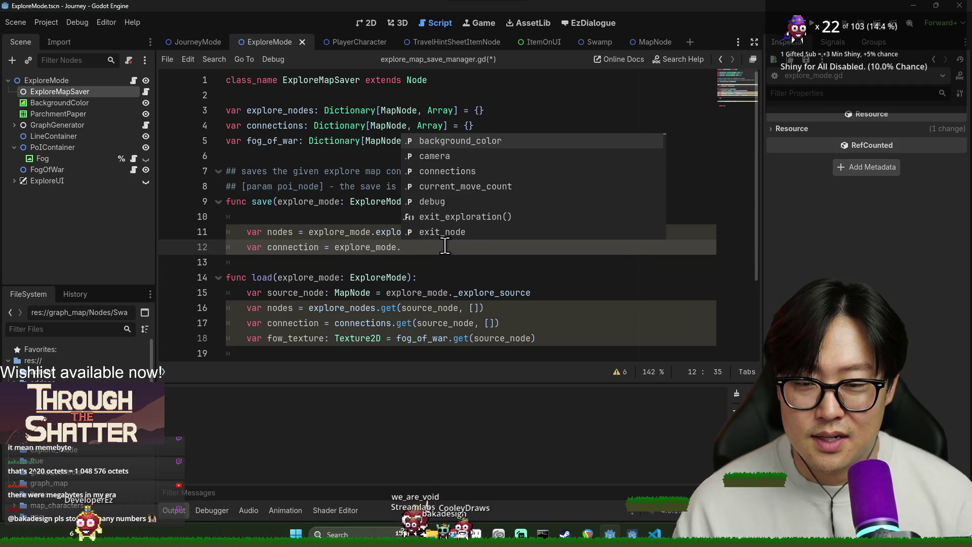
key("Escape")
type("connections")
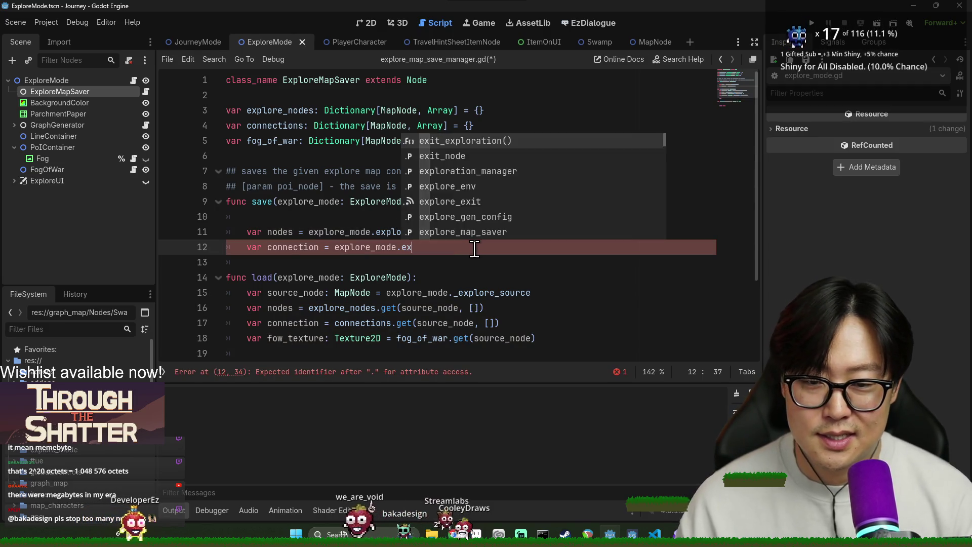
key("Escape")
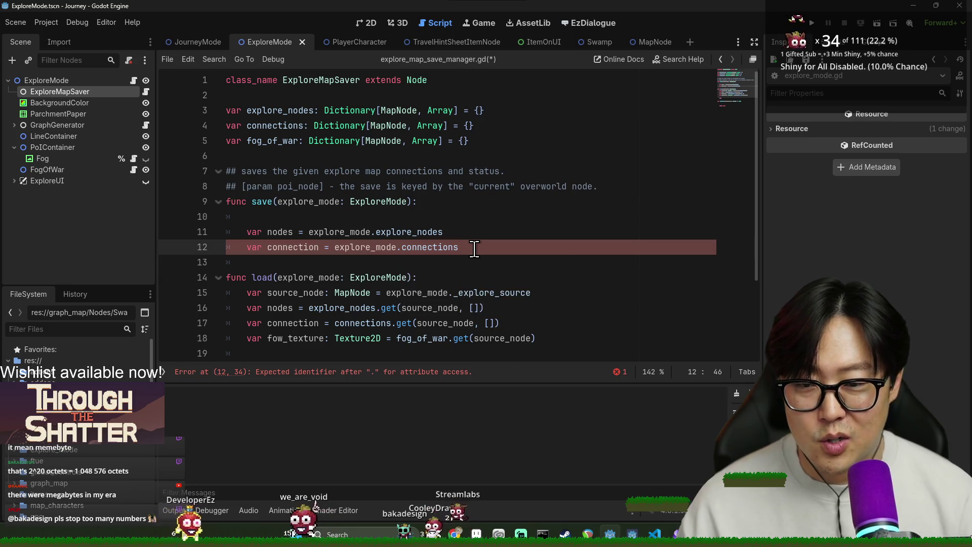
- Add a Texture2D fow set to explore_mode.fog.texture and save the script
key("Return")
type("var")
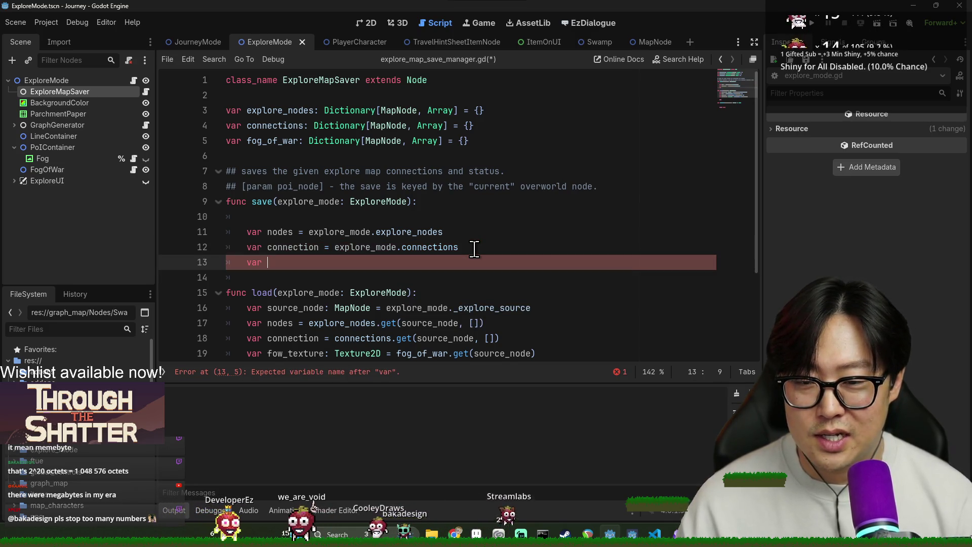
key("BackSpace")
key("BackSpace")
key("BackSpace")
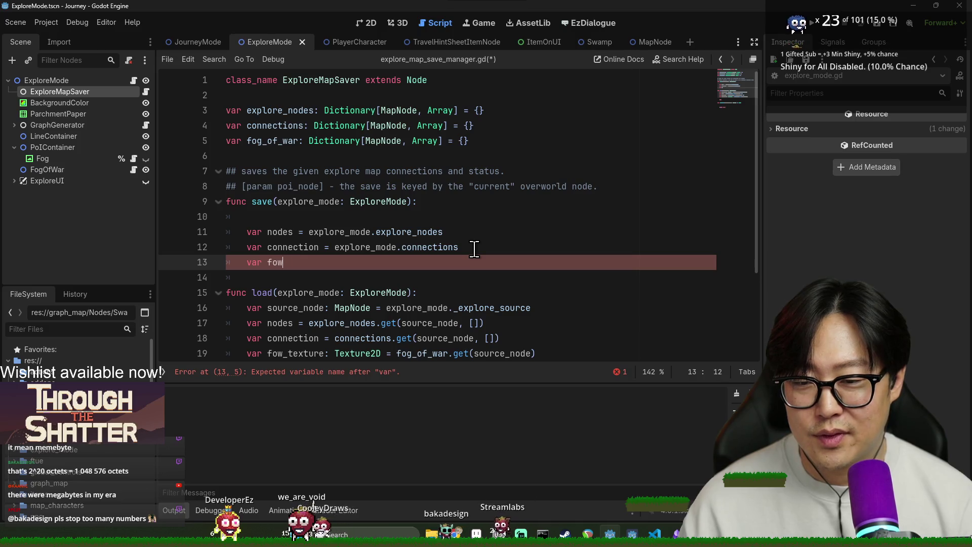
type("2D")
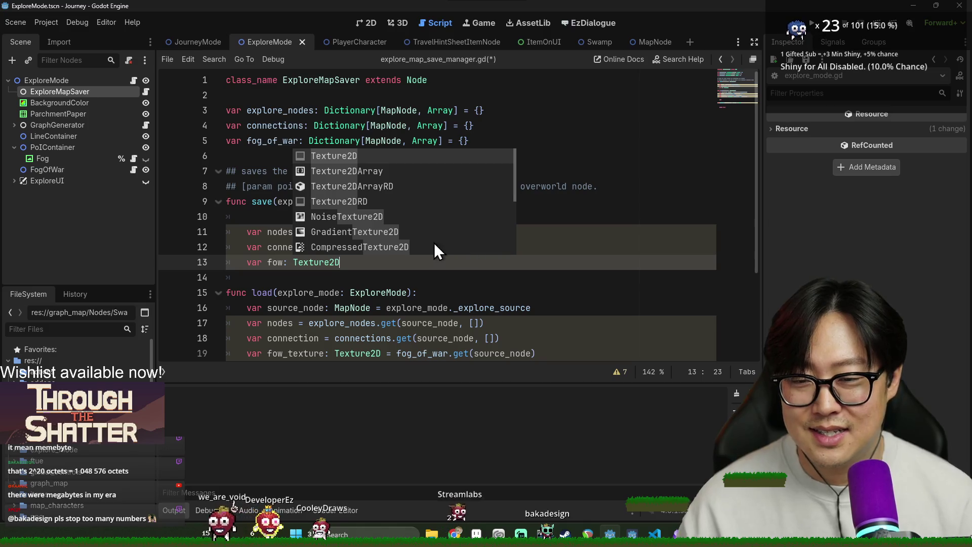
left_click(582, 232)
left_click(400, 260)
type("= exp")
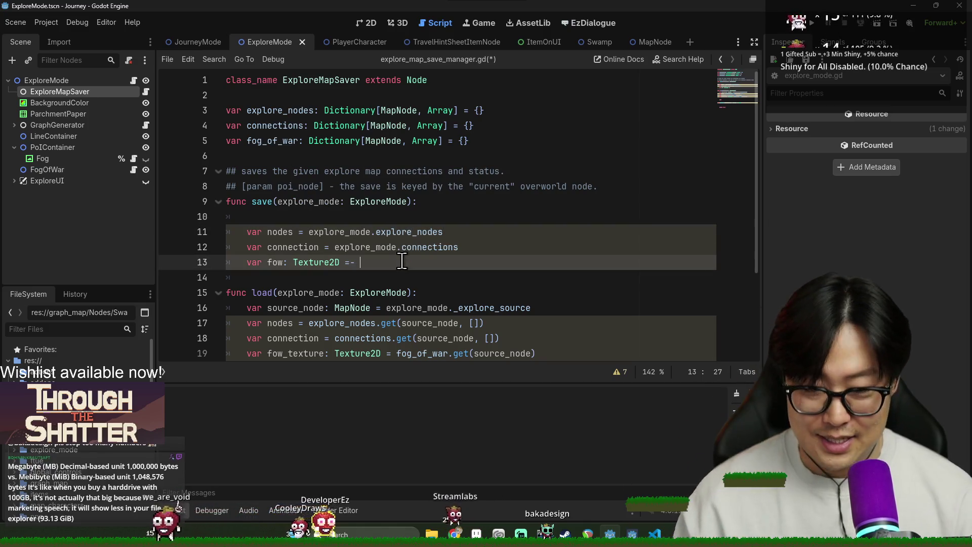
type("lore_mode.")
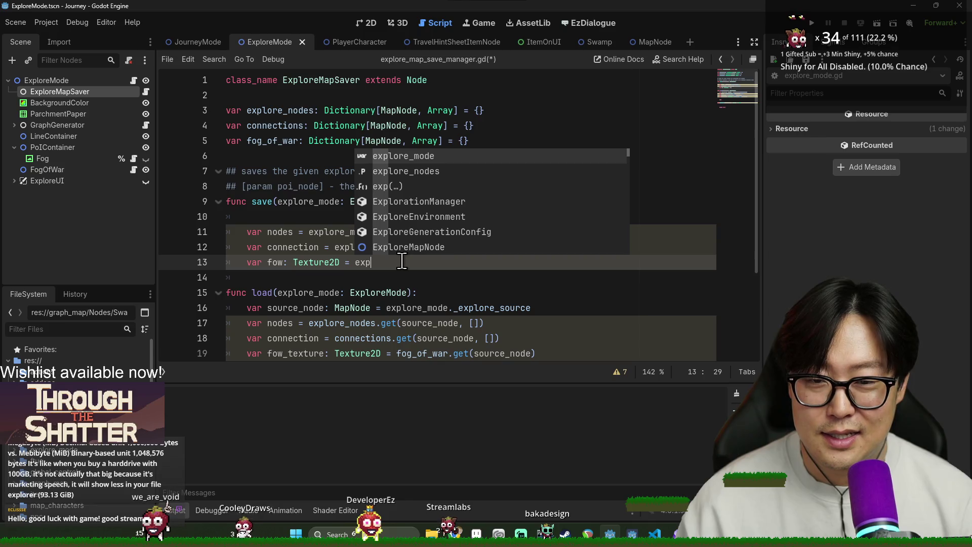
type("fog")
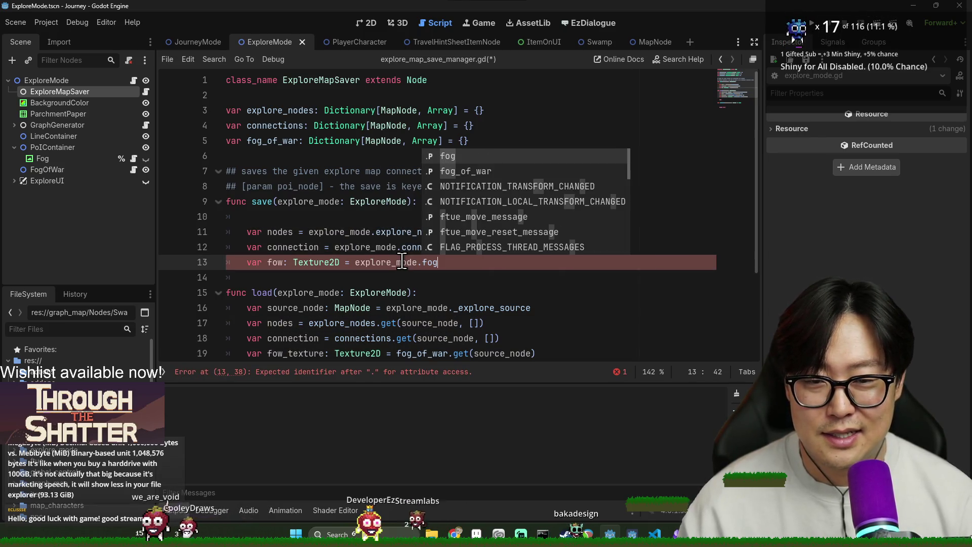
key("Escape")
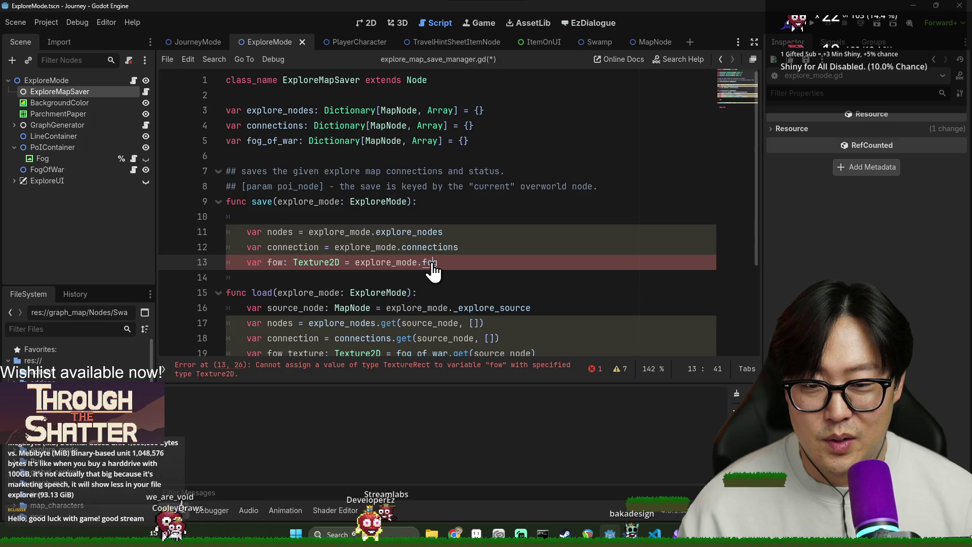
left_click(429, 263, "ctrl")
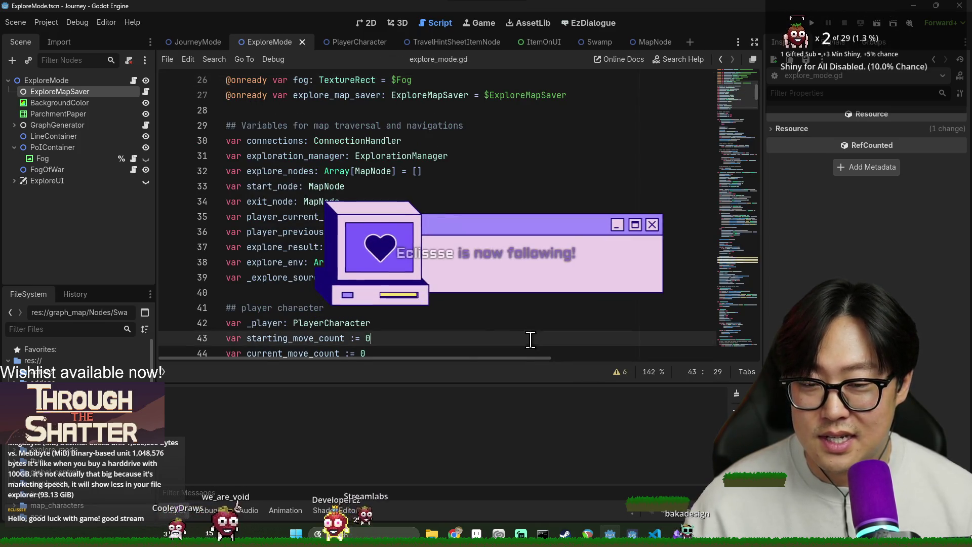
key("alt+Left")
type(".texture")
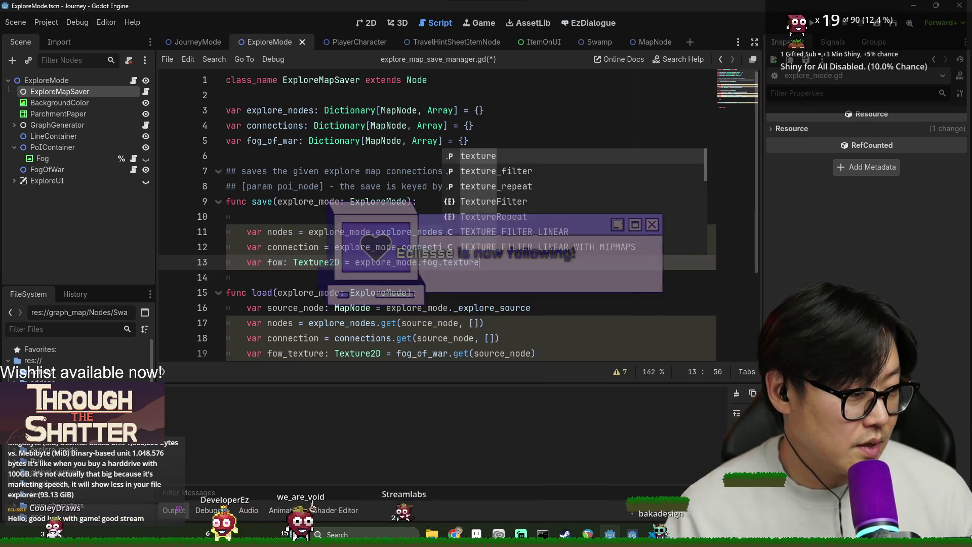
left_click(335, 171)
key("ctrl+s")
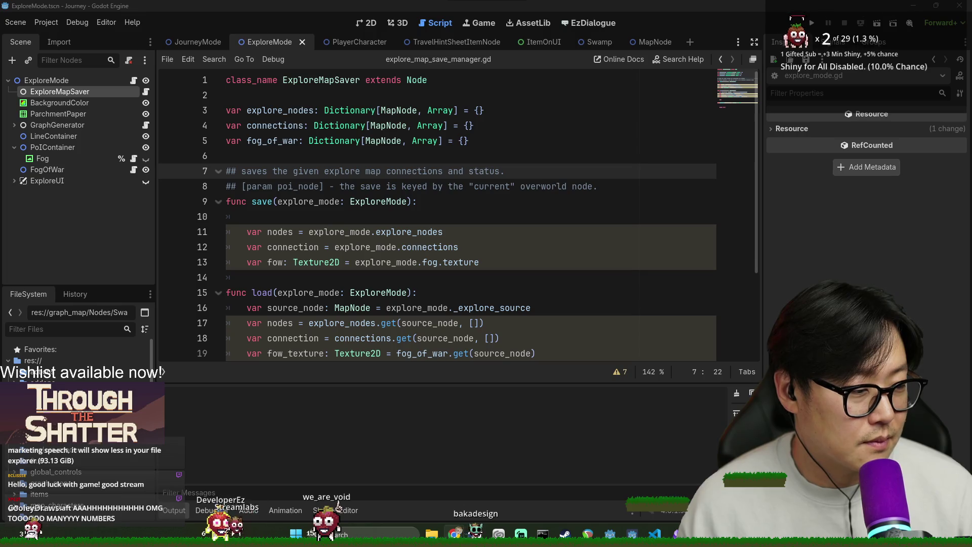
- Open the Debugger's Monitors panel at the bottom of the editor
left_click(211, 511)
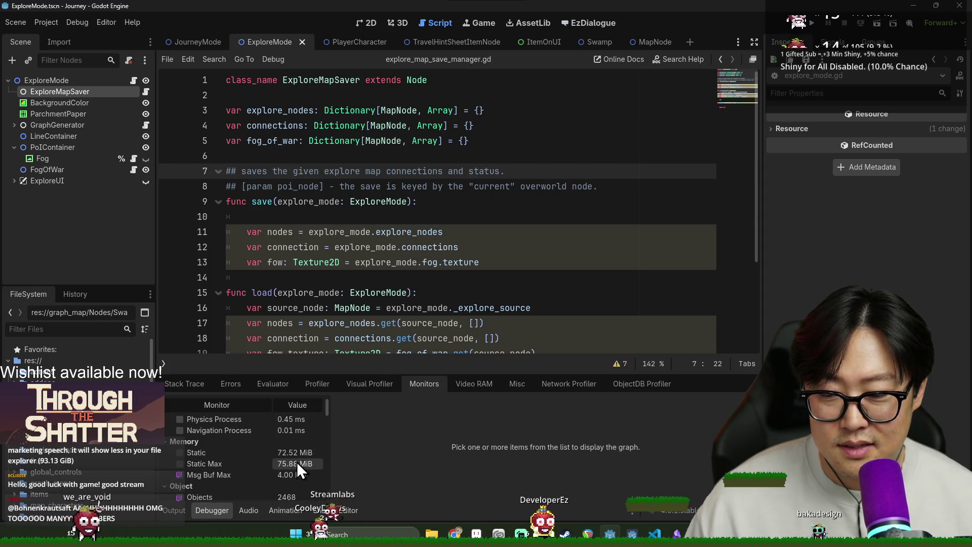
- Tick Static Max under Memory to graph it and scroll through the monitor list
left_click(180, 464)
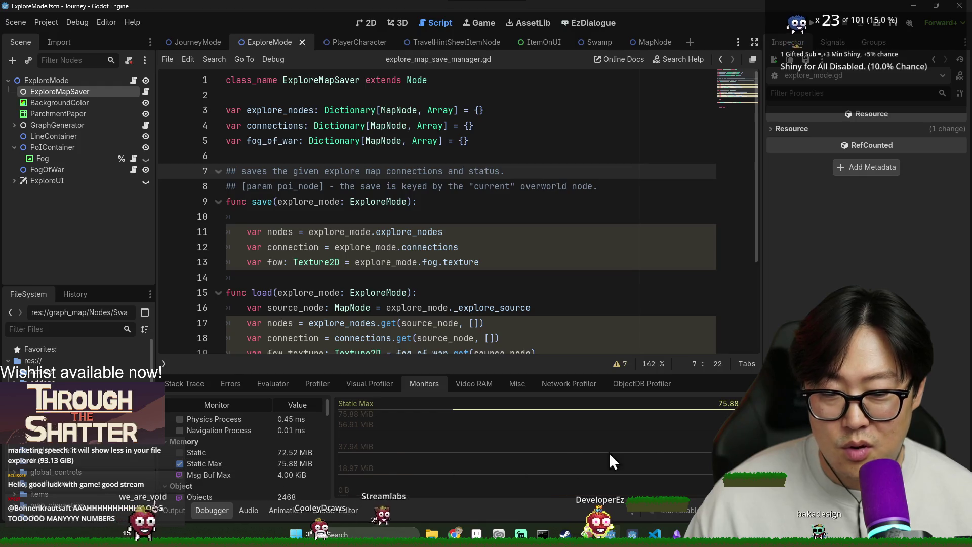
scroll(295, 472, "down", 3)
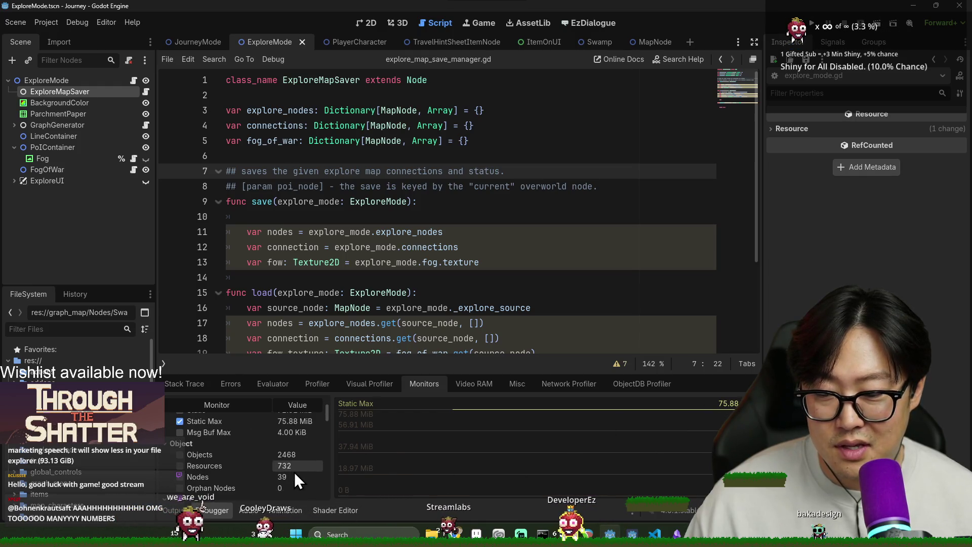
scroll(292, 477, "down", 3)
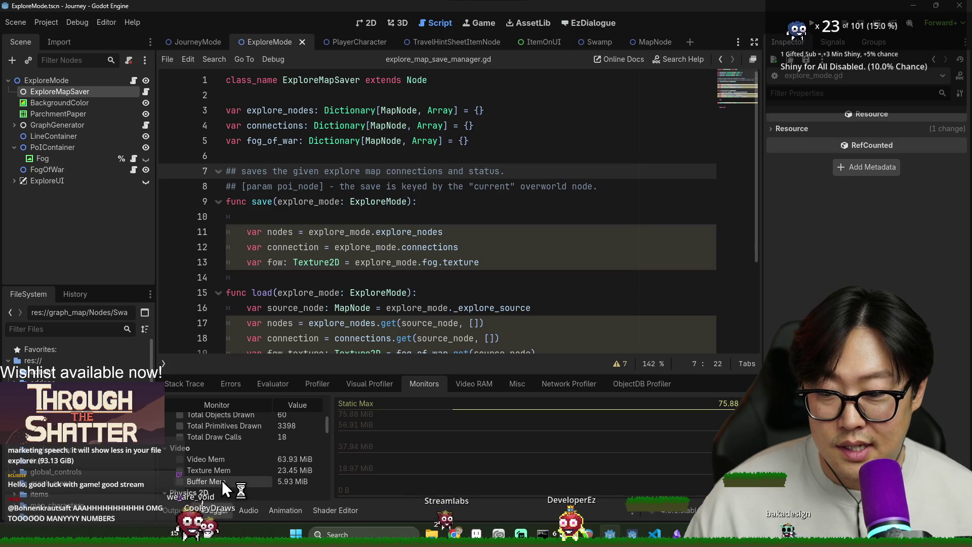
scroll(218, 472, "up", 6)
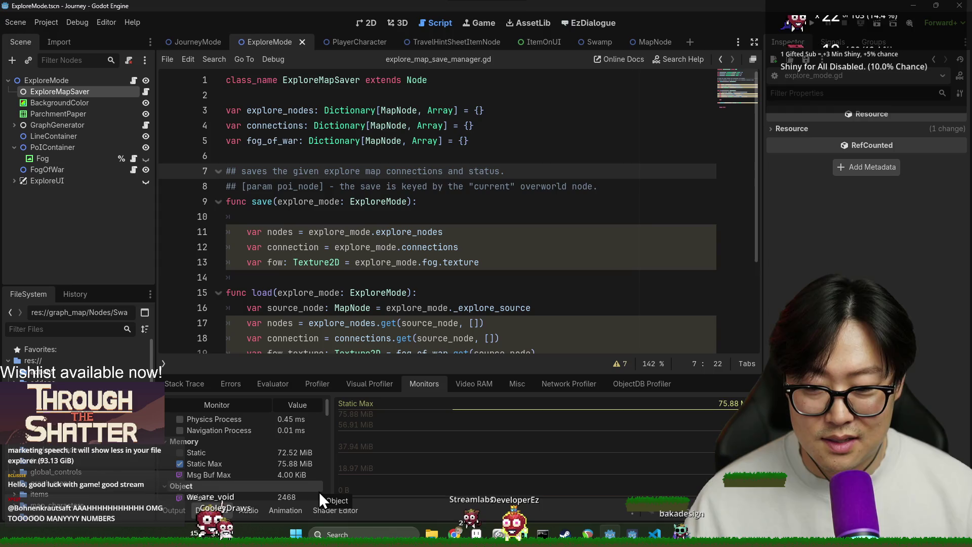
left_click(448, 293)
scroll(451, 304, "down", 3)
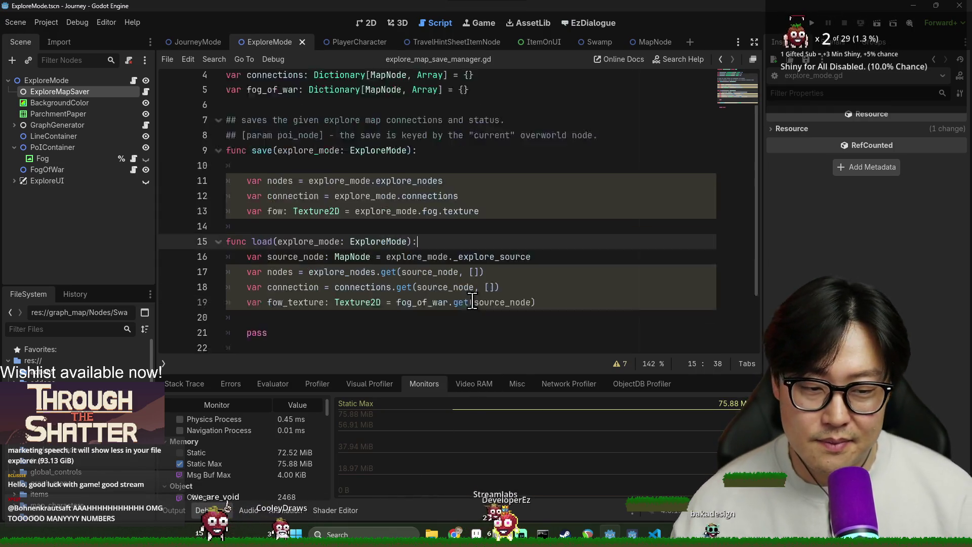
- Move to the has_save() function and save the script
left_click(420, 283)
key("ctrl+s")
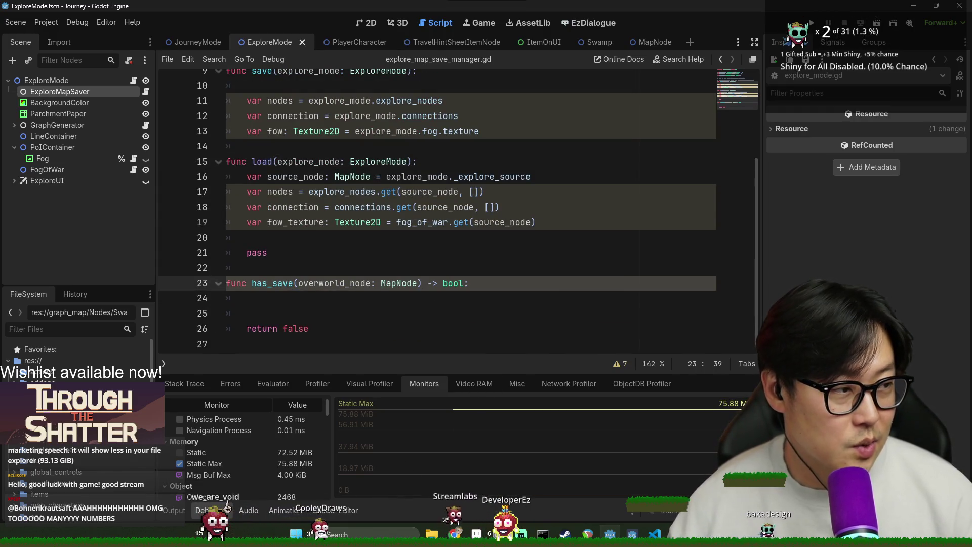
left_click(543, 267)
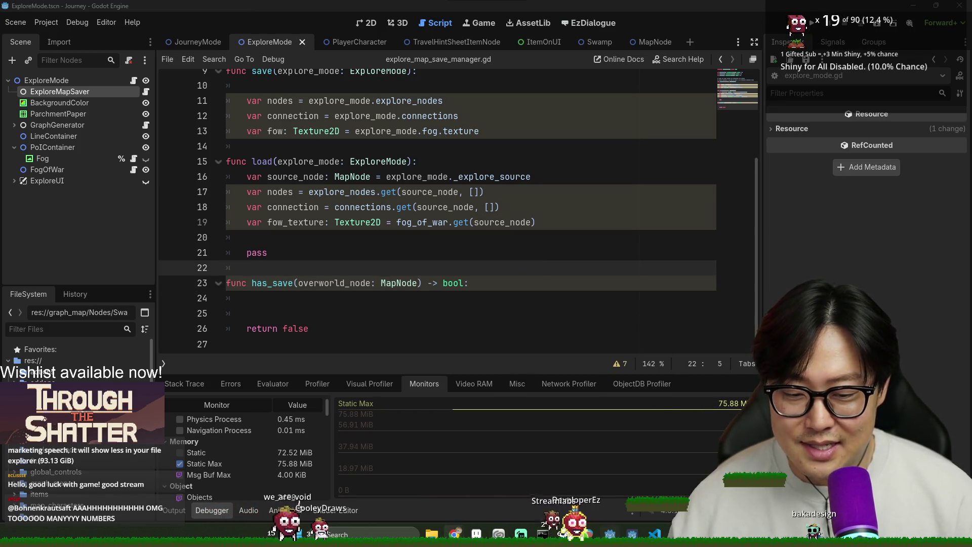
- Open a new Chrome window from the taskbar and maximize it
mouse_move(499, 522)
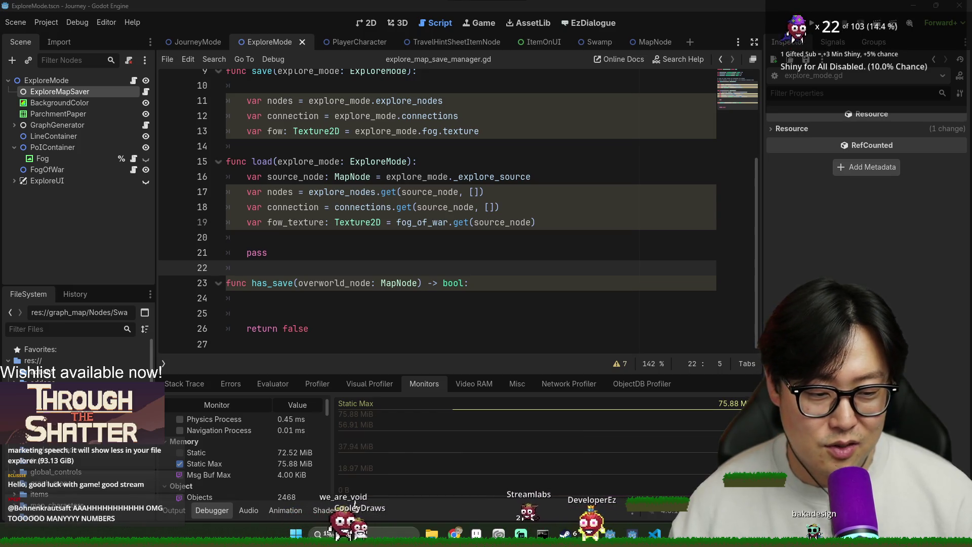
mouse_move(454, 533)
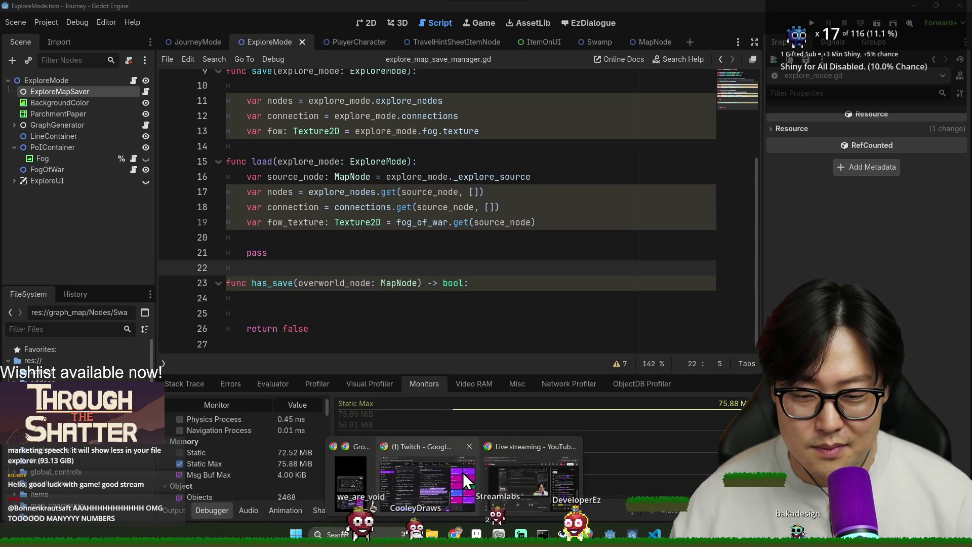
mouse_move(556, 480)
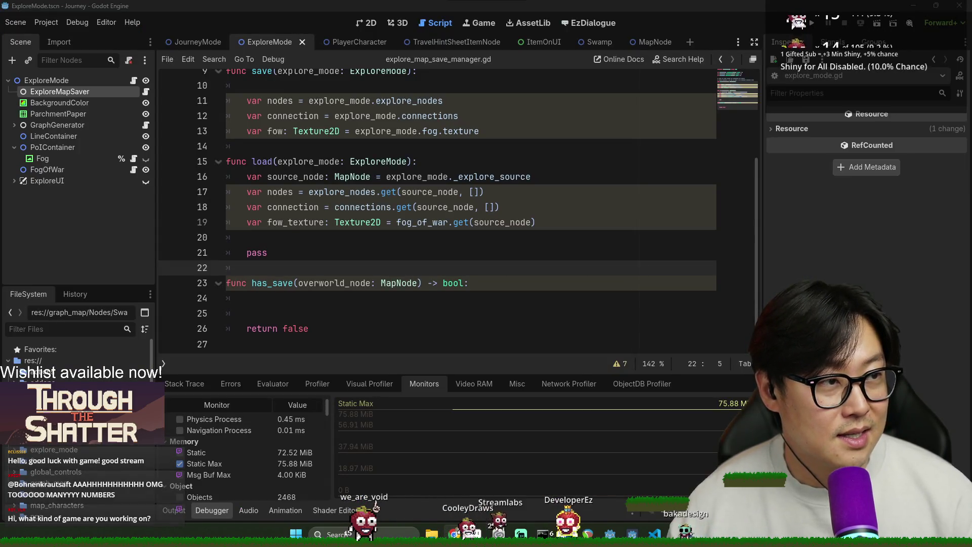
middle_click(454, 532)
double_click(275, 14)
- Search 'ftl' and open FTL: Faster Than Light's Steam store page, scrolling through it
type("ftl")
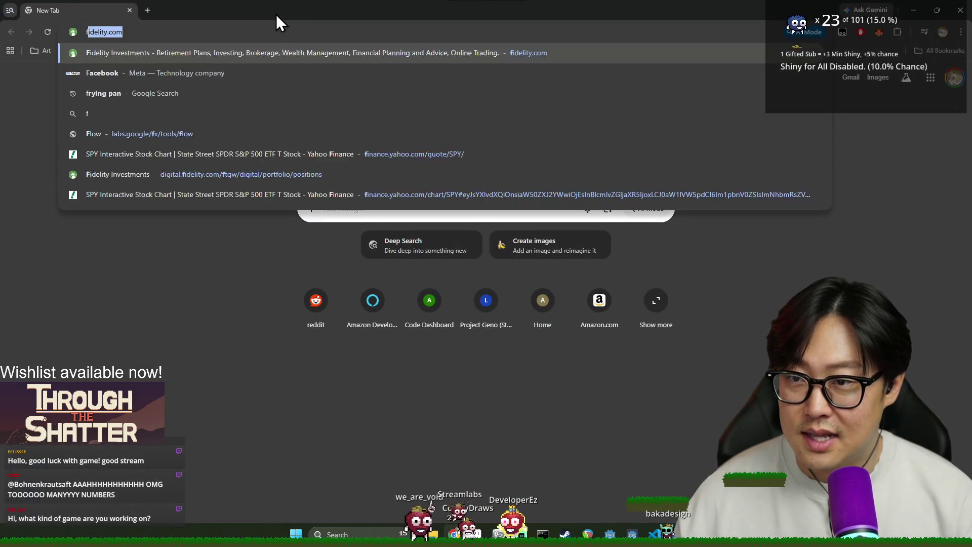
key("Return")
left_click(165, 157)
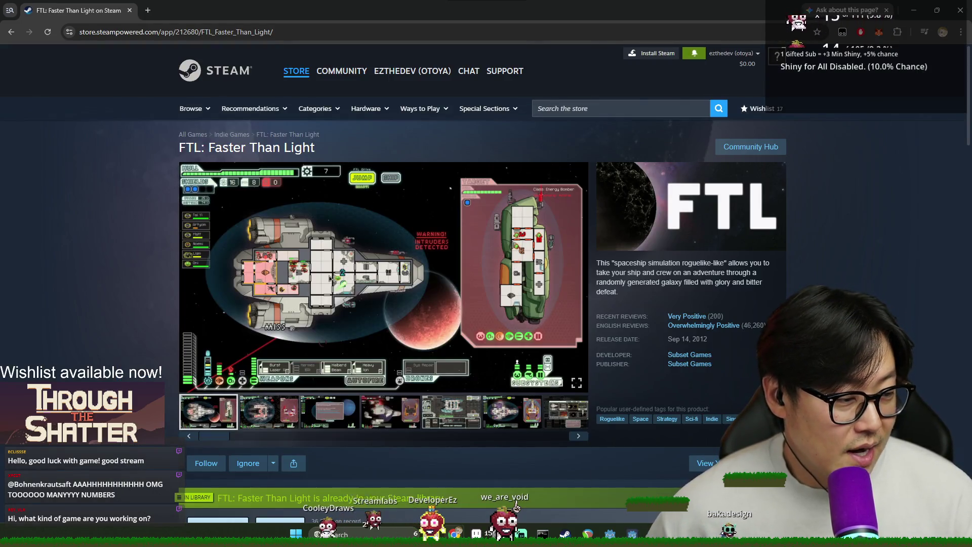
scroll(501, 365, "down", 15)
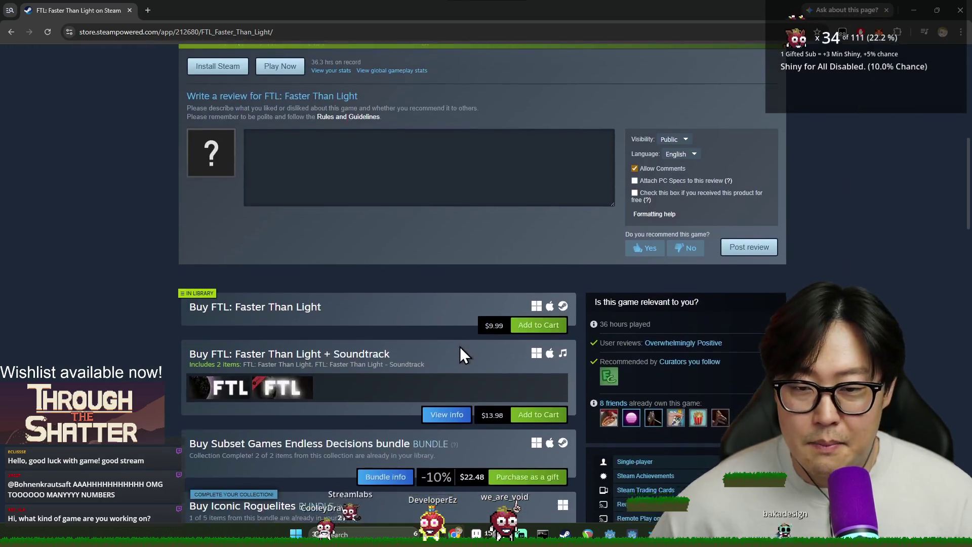
scroll(389, 366, "down", 8)
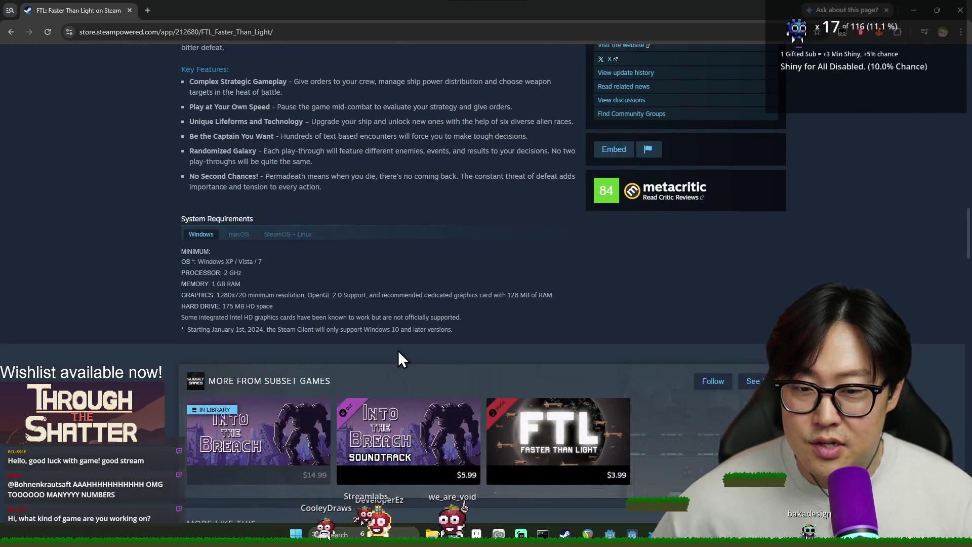
scroll(403, 315, "up", 6)
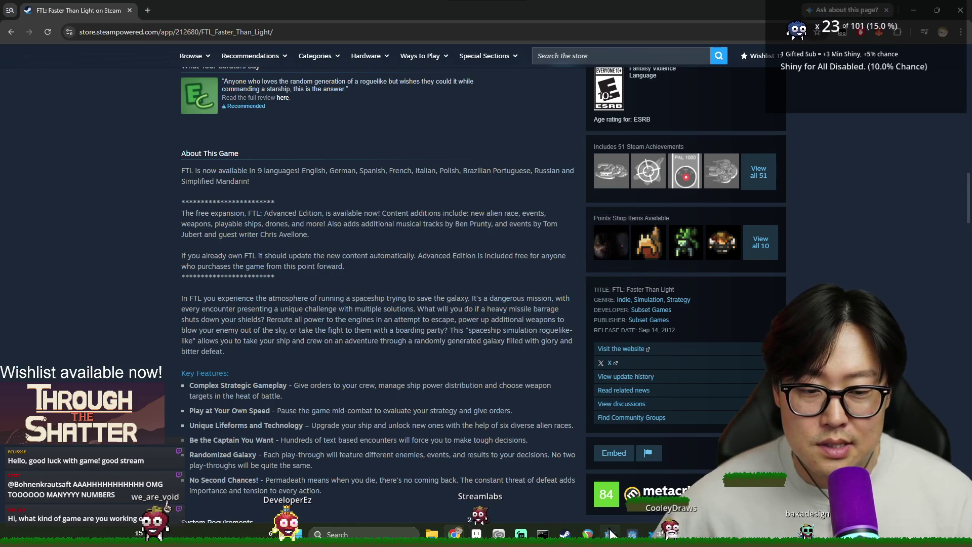
mouse_move(610, 534)
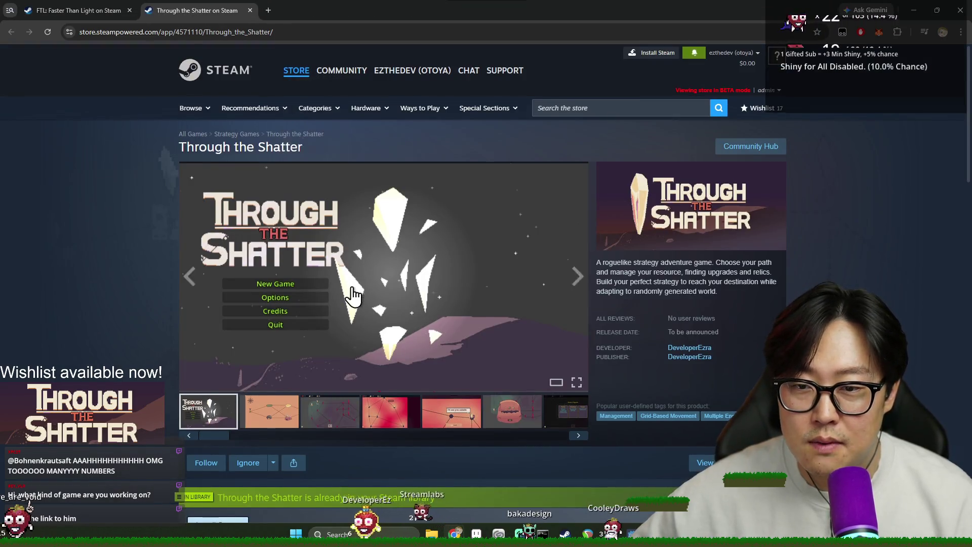
- Flip through the Through the Shatter gameplay screenshots from the second to the last
scroll(352, 295, "down", 3)
left_click(283, 263)
left_click(334, 264)
left_click(387, 260)
left_click(446, 261)
left_click(524, 268)
left_click(578, 276)
left_click(570, 273)
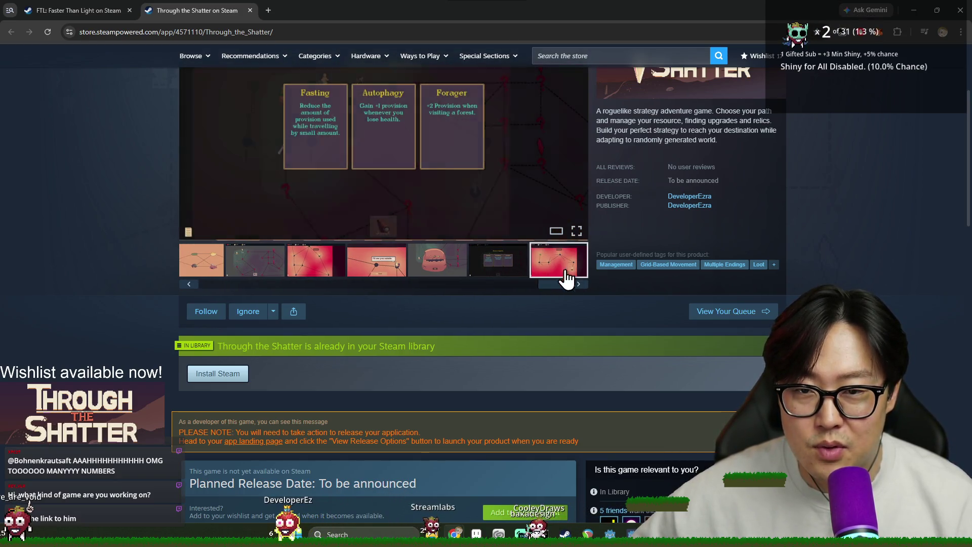
scroll(651, 433, "up", 2)
scroll(603, 475, "down", 8)
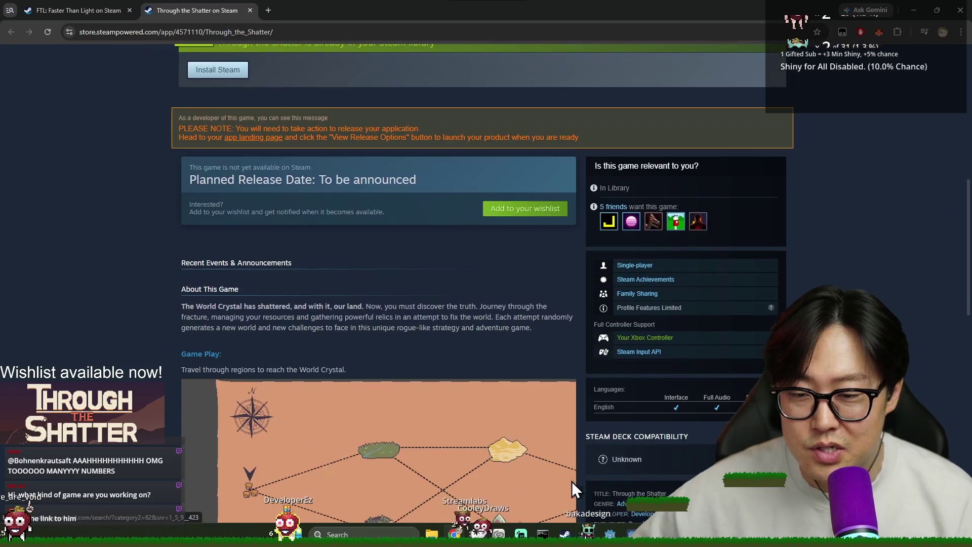
scroll(492, 430, "down", 4)
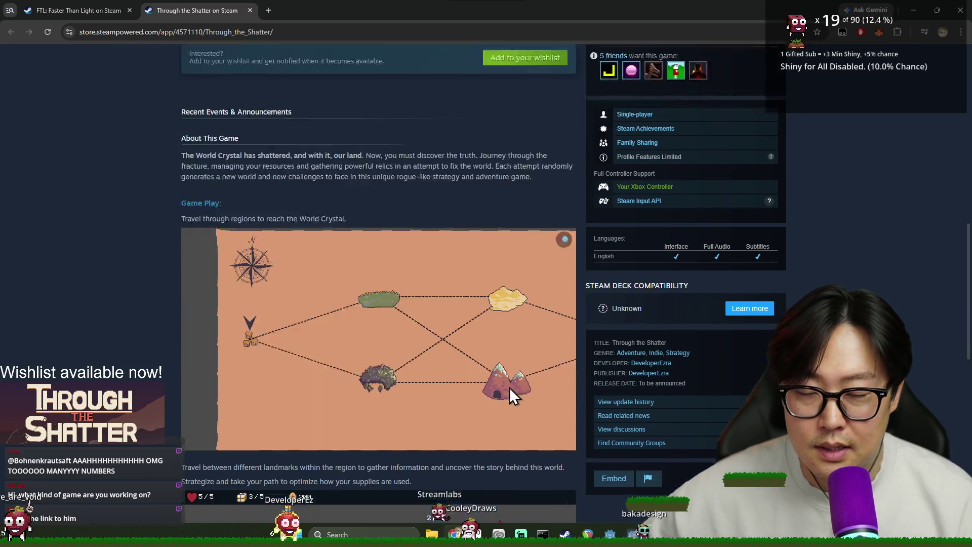
scroll(508, 395, "up", 9)
scroll(400, 343, "down", 5)
- Close the Through the Shatter store page and return to the FTL store page
left_click(250, 10)
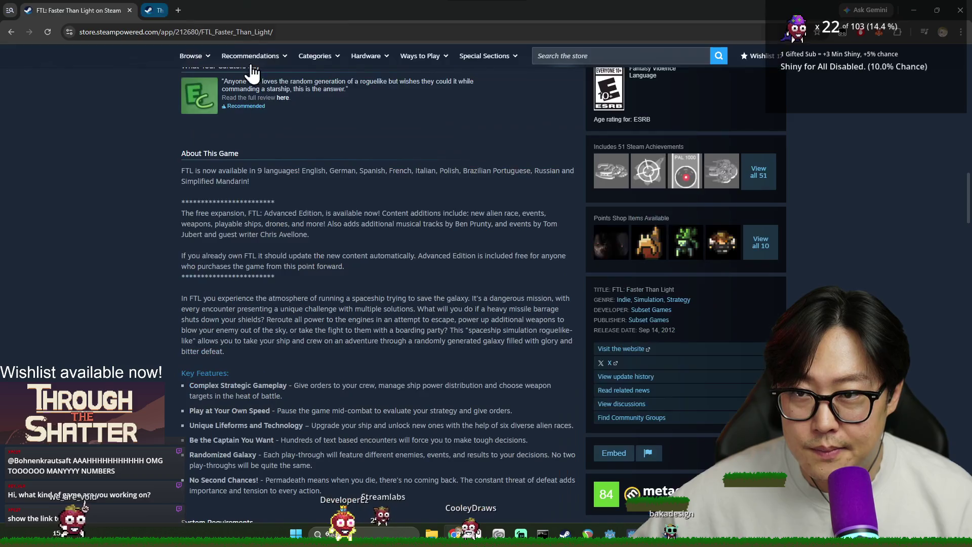
key("alt+Tab")
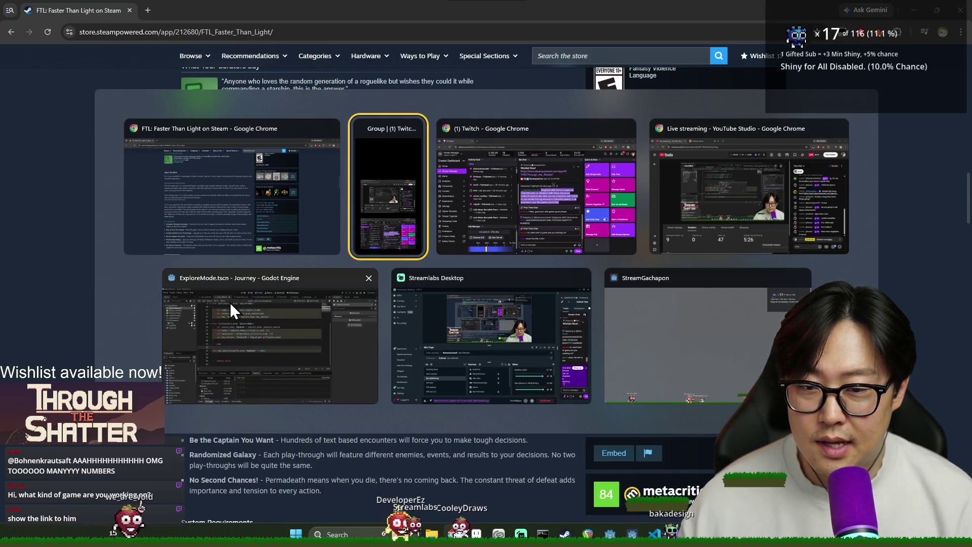
left_click(248, 226)
- Select FTL's minimum requirements text and its memory requirement line
scroll(413, 363, "down", 5)
scroll(413, 363, "down", 8)
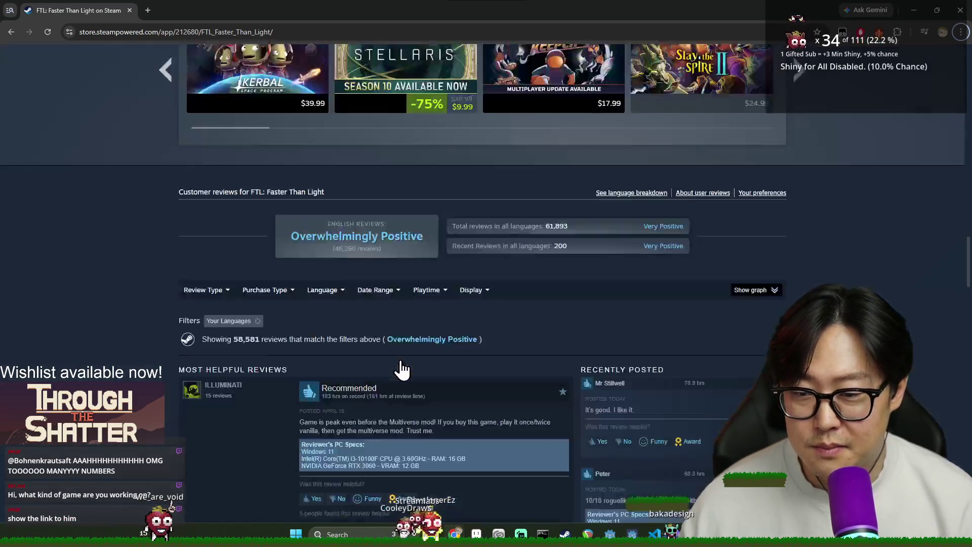
scroll(397, 369, "up", 6)
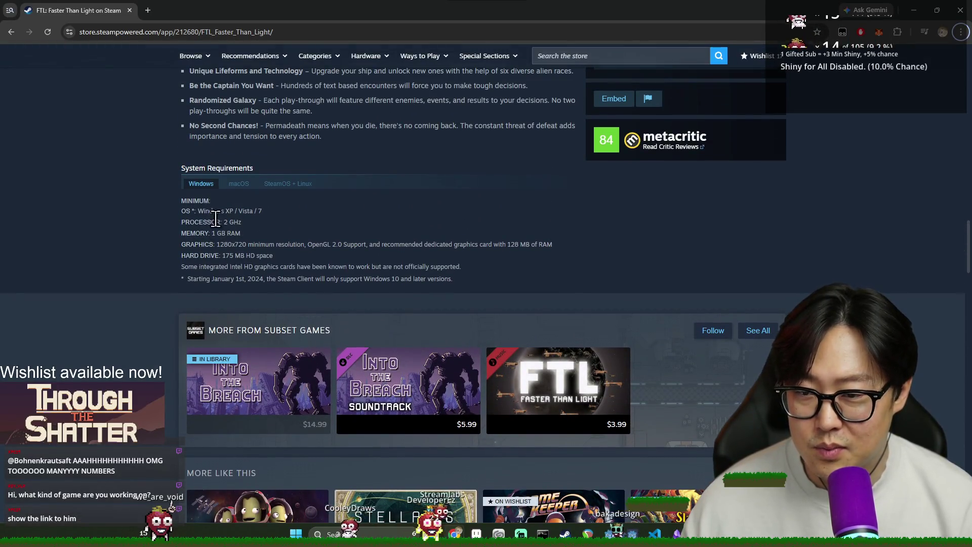
left_click_drag(229, 215, 314, 276)
left_click_drag(160, 250, 256, 234)
left_click(256, 236)
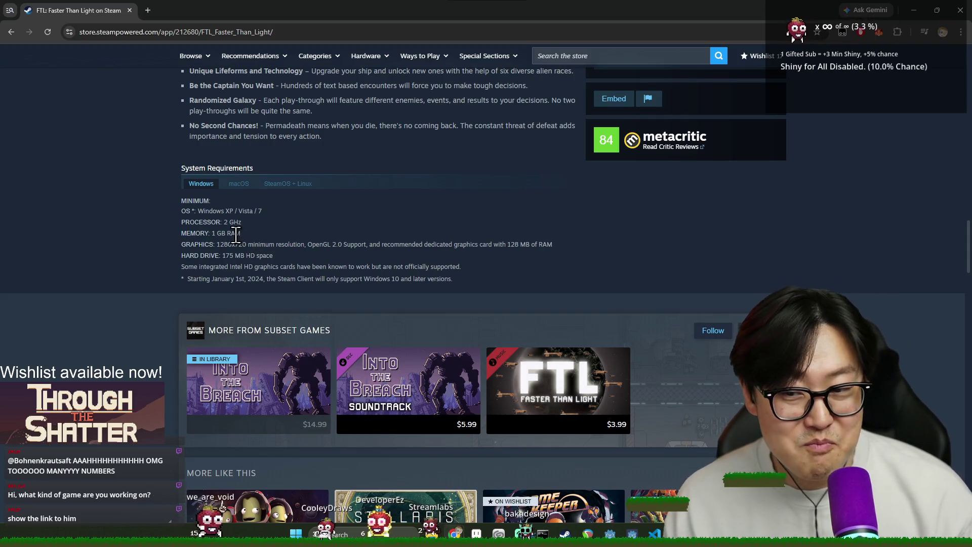
- Select the whole FTL System Requirements block, then close the Chrome window
scroll(259, 273, "up", 12)
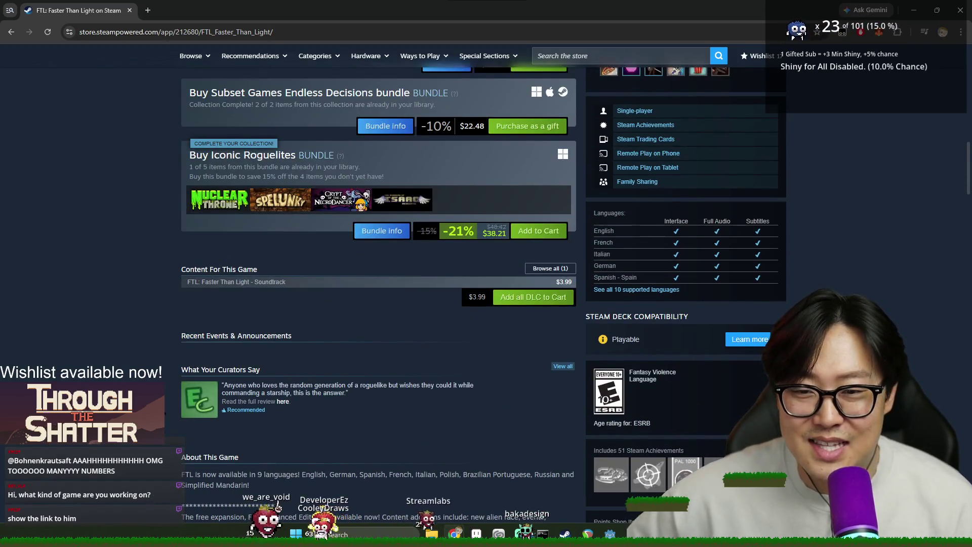
scroll(191, 354, "up", 14)
scroll(257, 297, "up", 3)
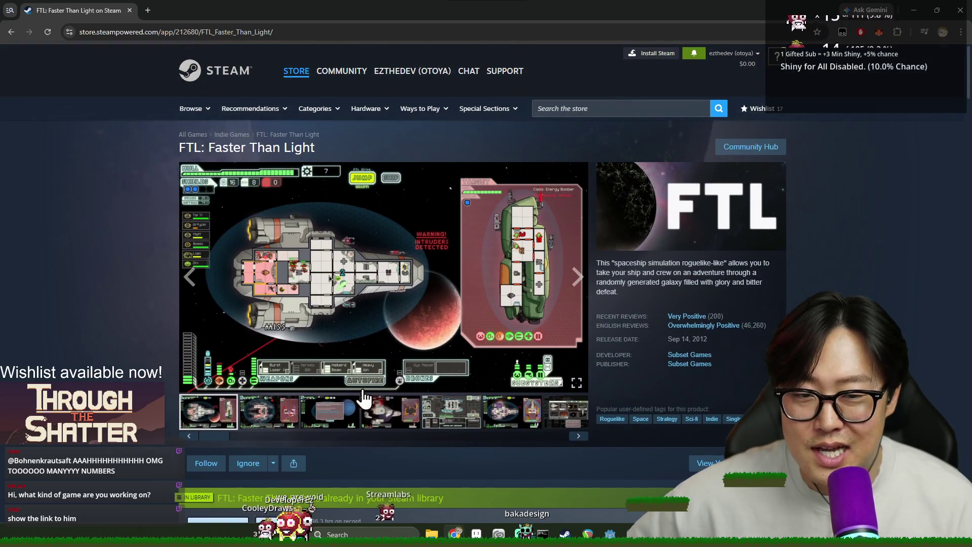
scroll(330, 278, "down", 20)
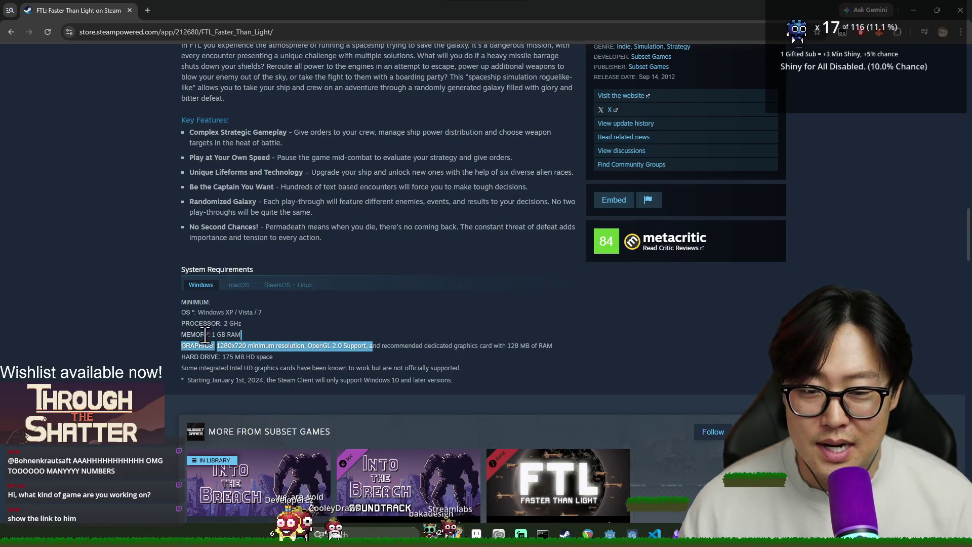
left_click(234, 334)
left_click(265, 341)
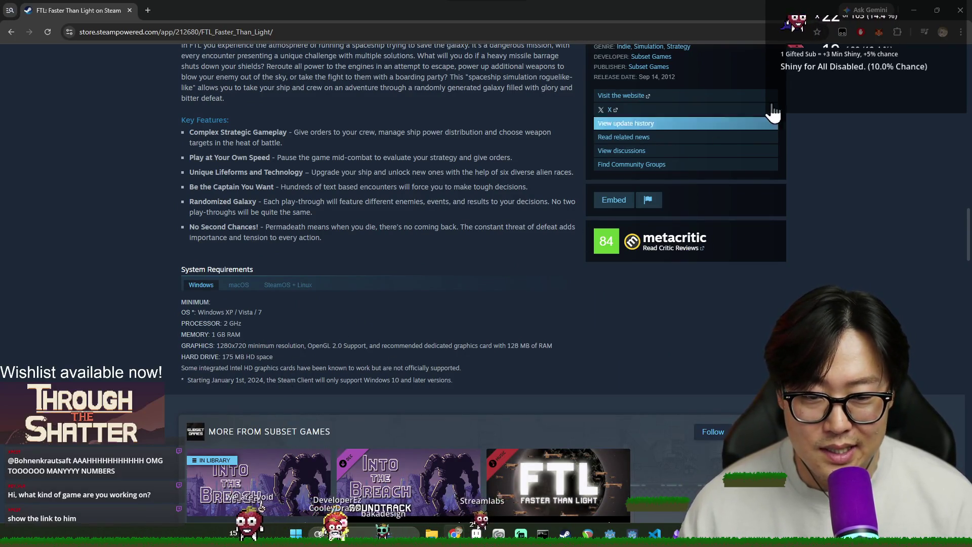
left_click_drag(451, 367, 312, 325)
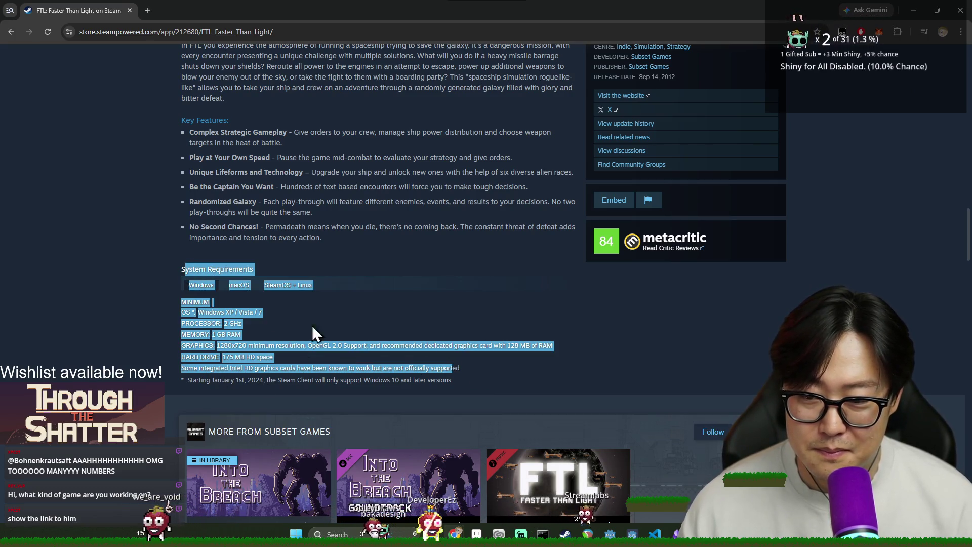
left_click(724, 194)
left_click(966, 12)
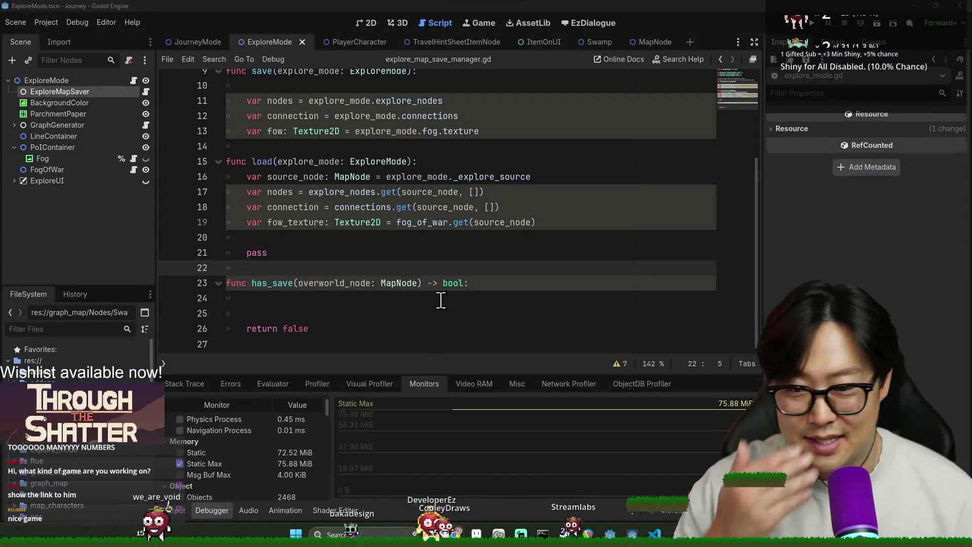
- Place the cursor on has_save's empty line, then switch to the Through the Shatter Steam page
left_click(441, 303)
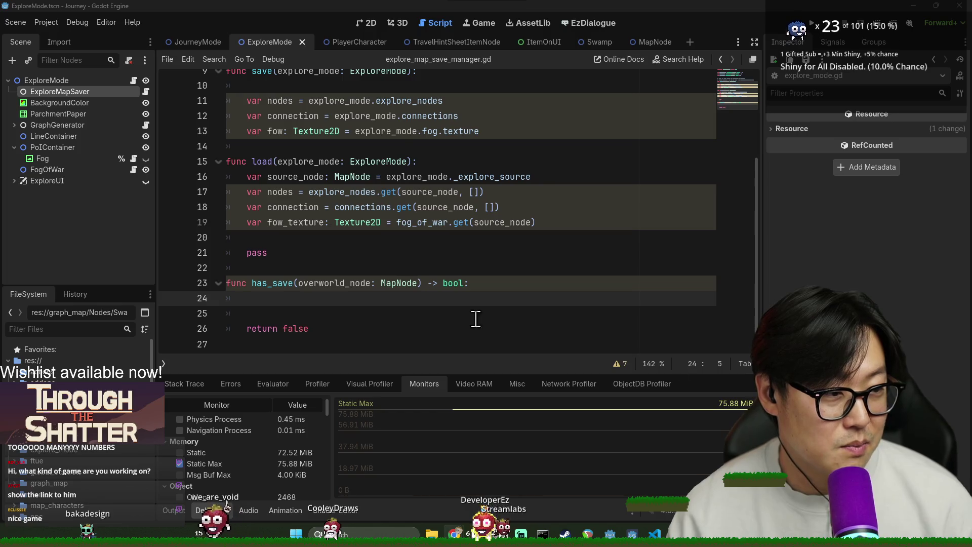
key("alt+Tab")
scroll(566, 306, "down", 3)
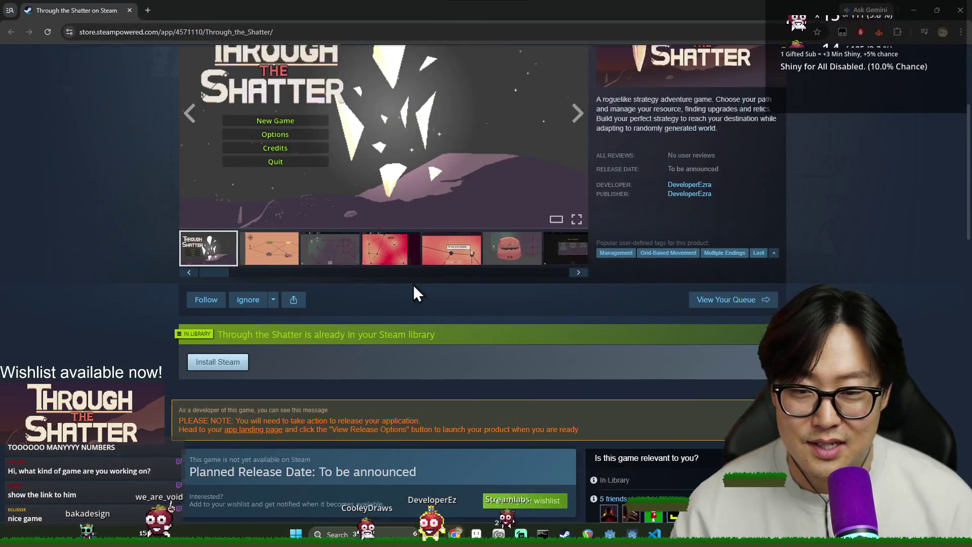
- View the red map screenshot full-size, then close the enlarged view
scroll(413, 284, "up", 1)
left_click(354, 262)
left_click(385, 268)
scroll(354, 354, "up", 3)
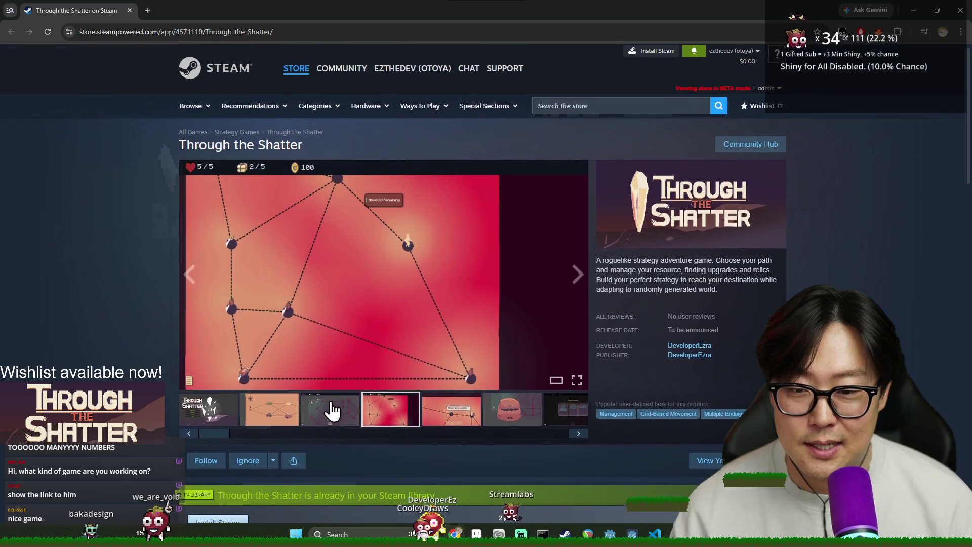
left_click(333, 410)
left_click(903, 285)
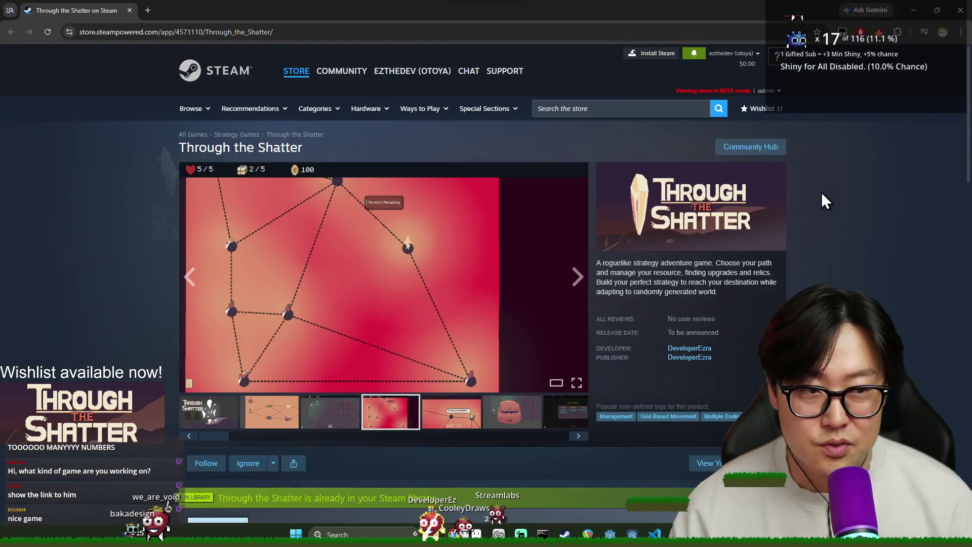
- Browse the compass, shop and Choose A Upgrade screenshots, then close the page and save in Godot
left_click(286, 418)
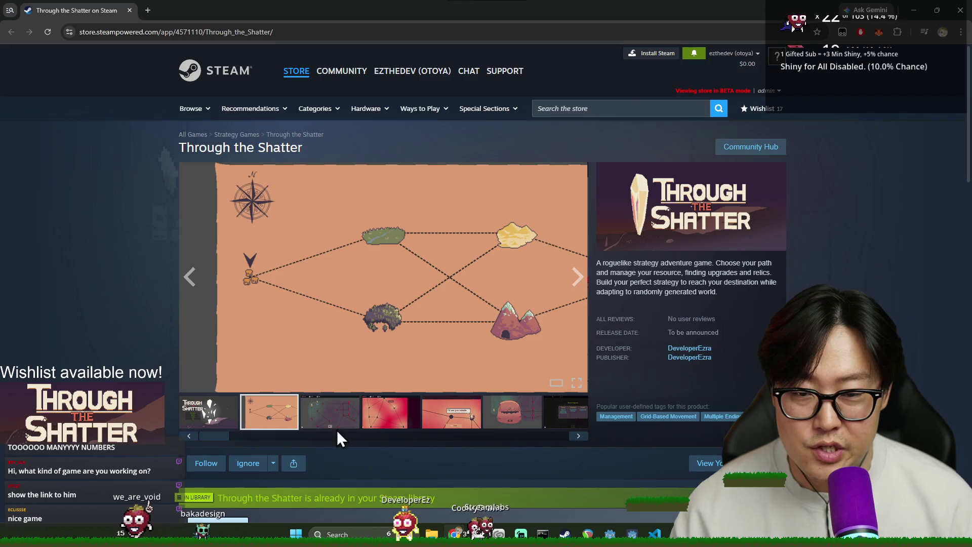
left_click(332, 405)
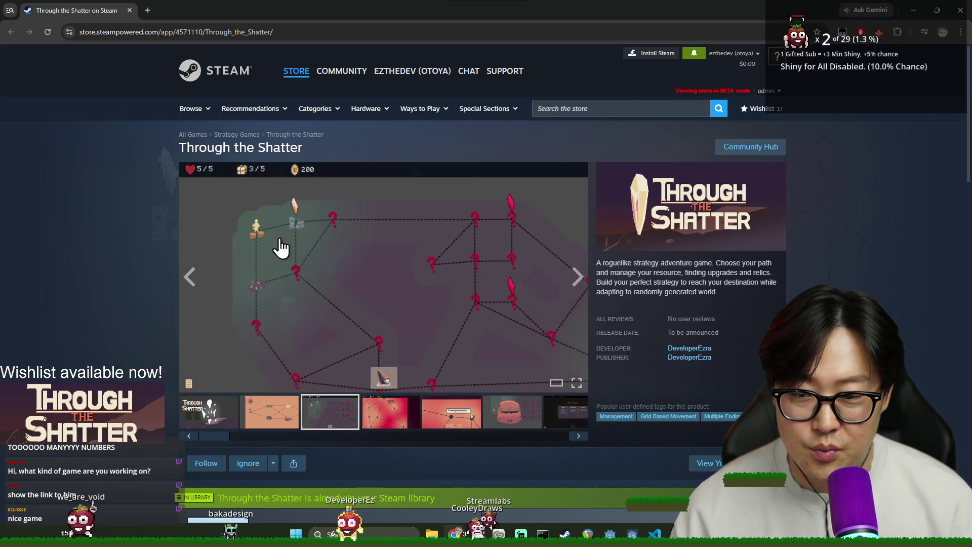
left_click(390, 411)
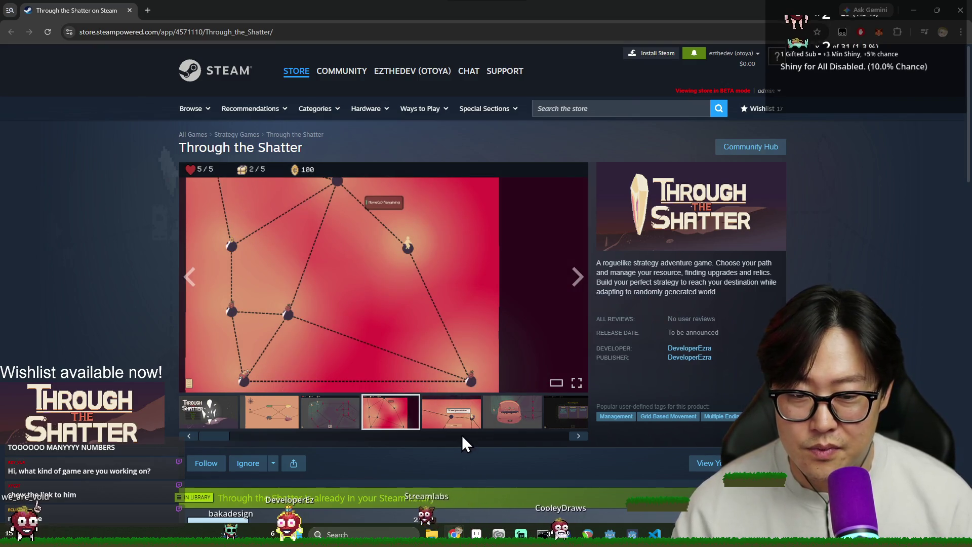
left_click(410, 423)
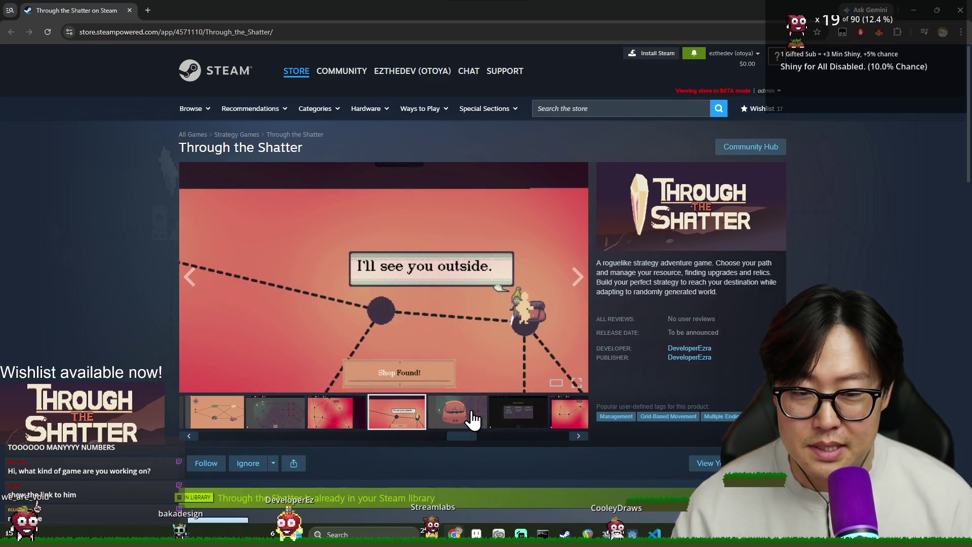
left_click(472, 419)
left_click(514, 424)
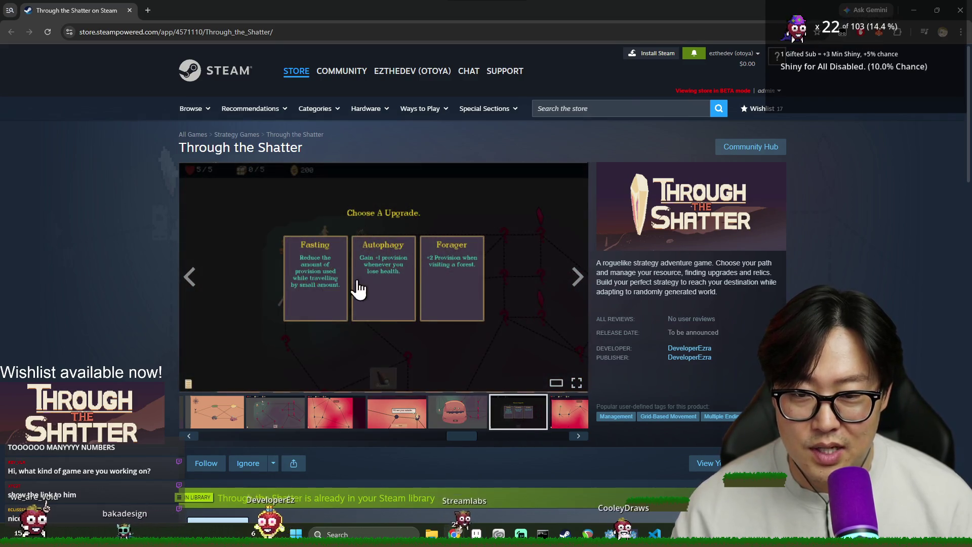
left_click(568, 421)
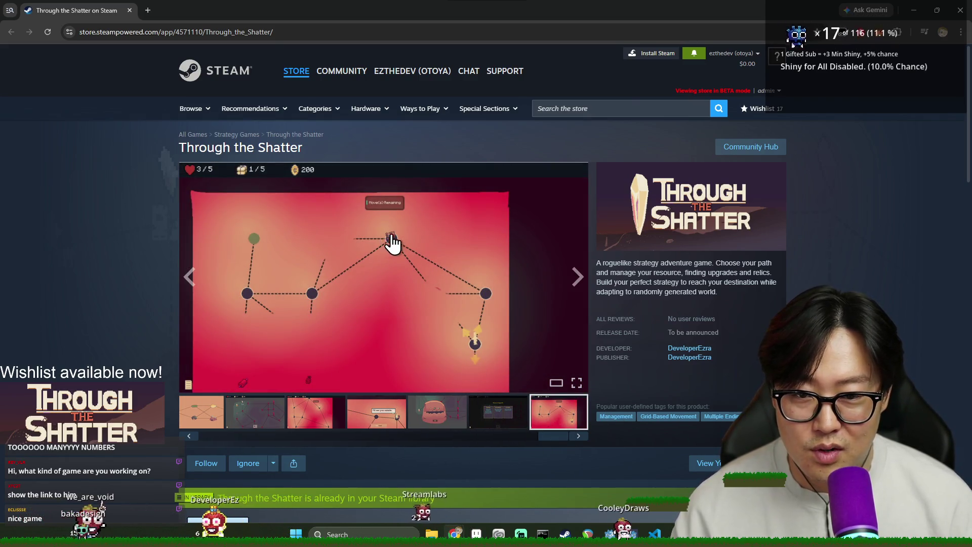
left_click(130, 11)
key("ctrl+s")
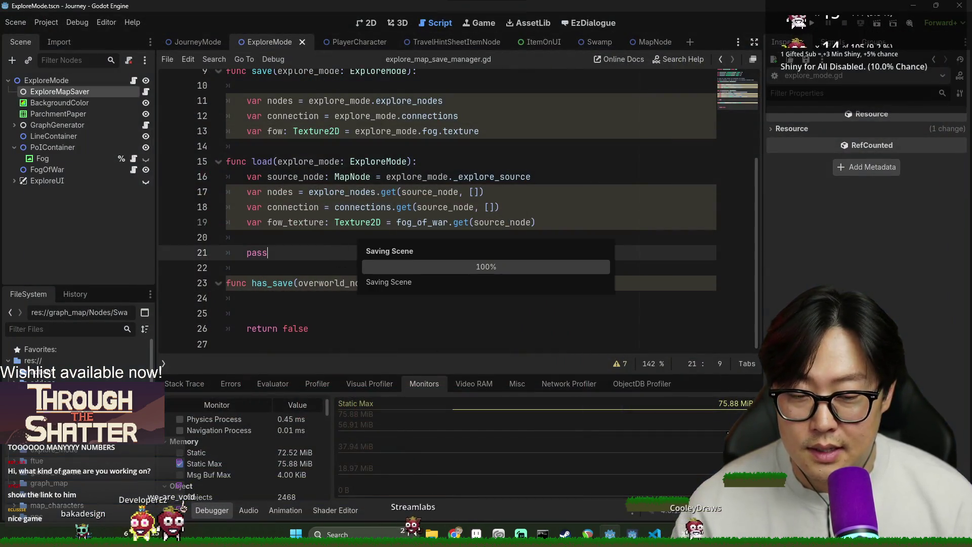
- Remove the blank first line of save() and add new lines after the fow line
scroll(400, 267, "up", 3)
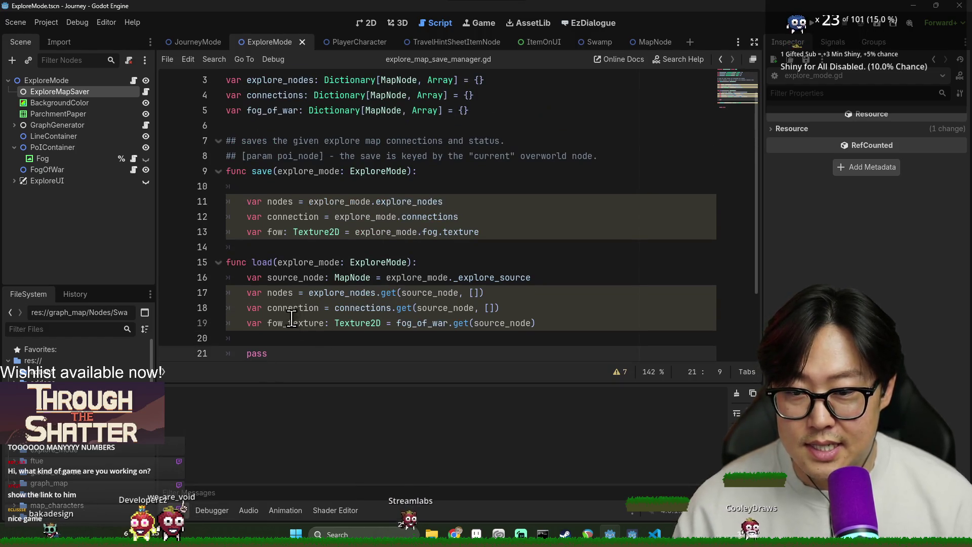
left_click(284, 217)
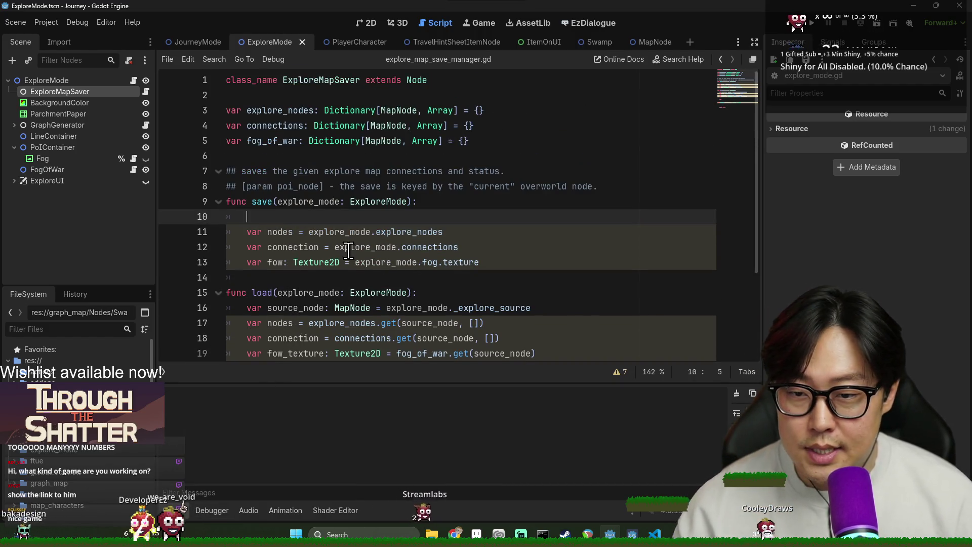
double_click(280, 232)
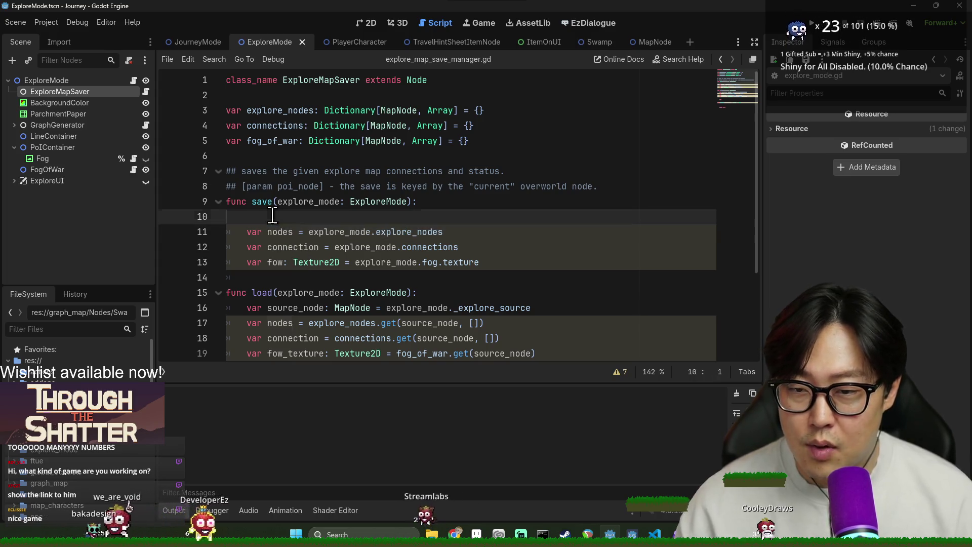
left_click(272, 216)
key("BackSpace")
left_click(510, 247)
key("Return")
key("Return")
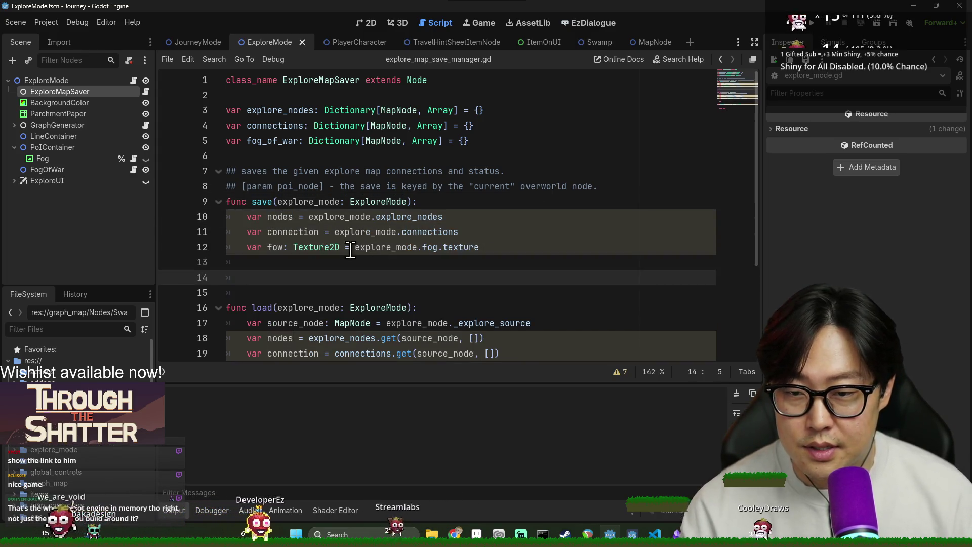
double_click(294, 110)
left_click(382, 283)
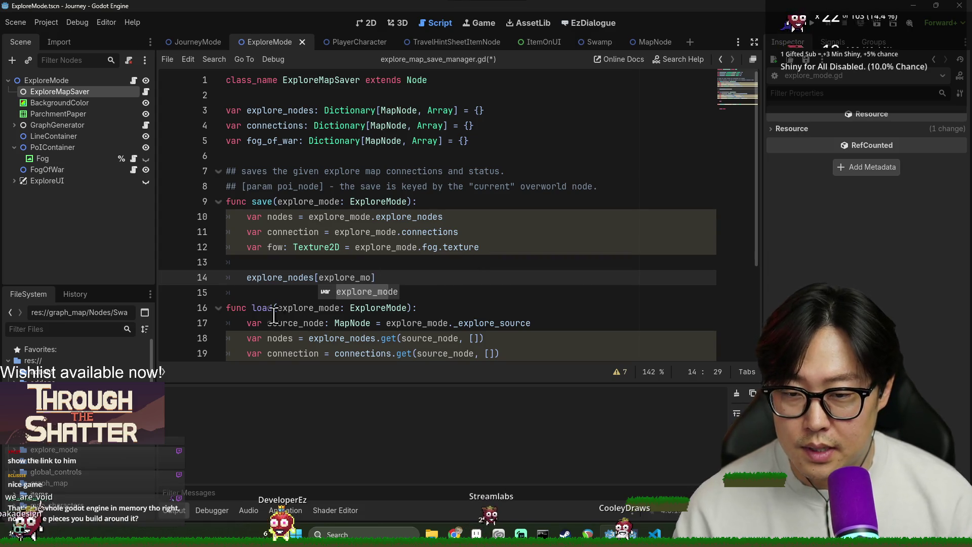
key("Escape")
- Write explore_nodes[source_node] = nodes on line 16 of save()
key("ctrl+shift+Return")
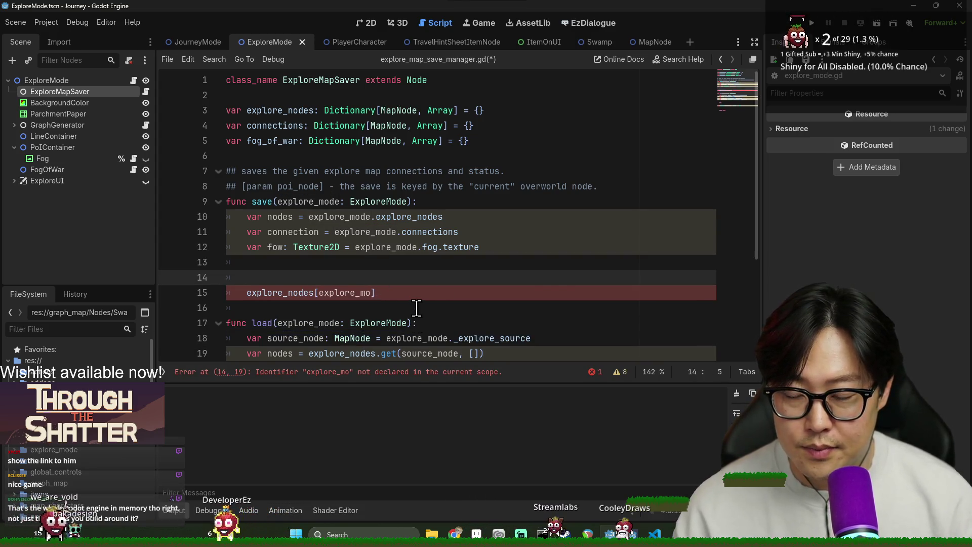
type("var source_node: MapNode = explore_mode._explore_source")
double_click(296, 278)
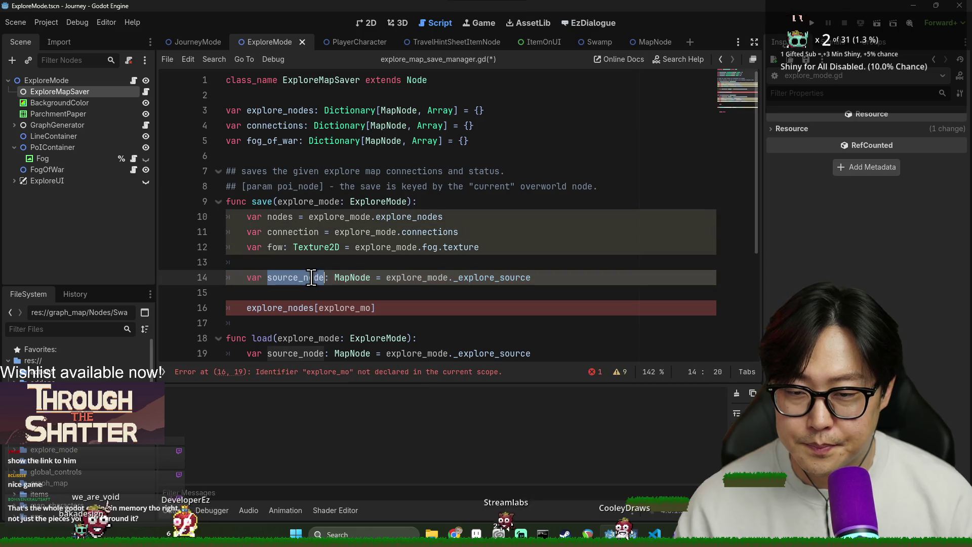
key("ctrl+c")
double_click(334, 308)
key("ctrl+v")
key("End")
type("=")
double_click(279, 217)
left_click(400, 307)
type("nodes")
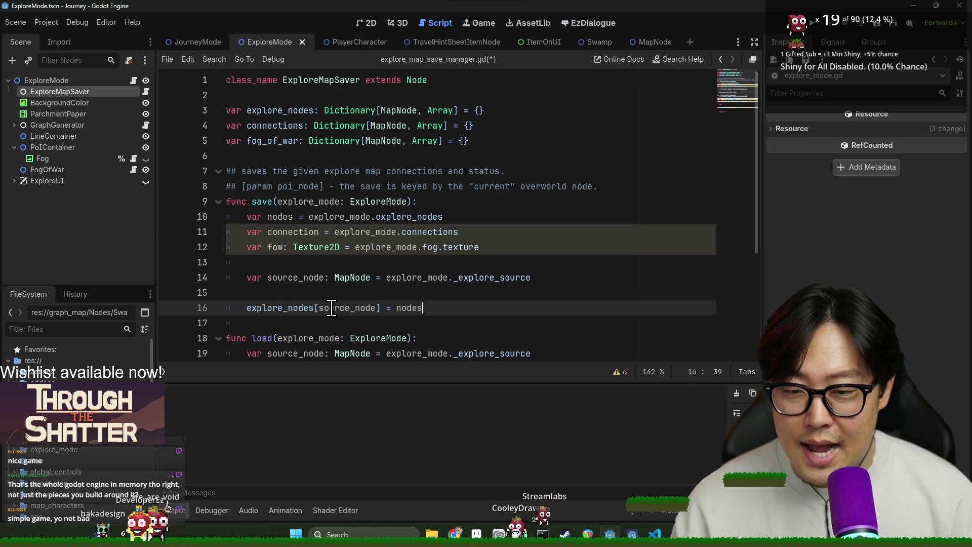
- Duplicate the assignment line and change the copy to store into connections[source_node]
triple_click(331, 308)
key("ctrl+c")
key("End")
key("Return")
key("ctrl+v")
left_click(298, 323)
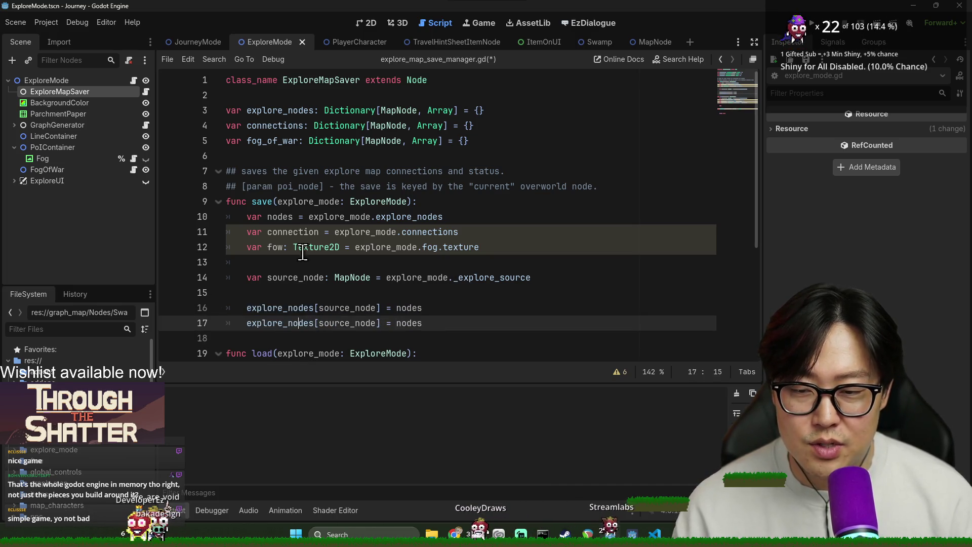
double_click(292, 131)
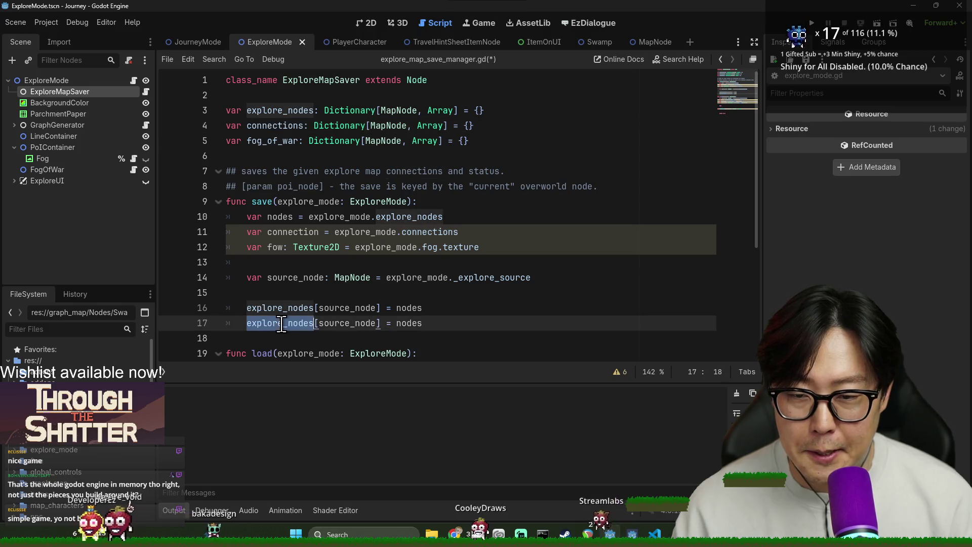
double_click(309, 323)
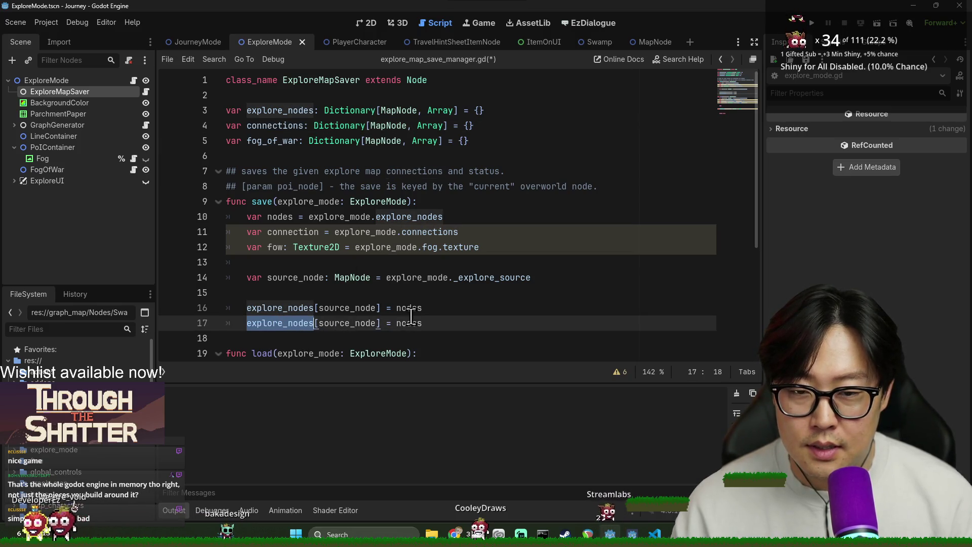
key("ctrl+v")
left_click(319, 339)
- Add fog_of_war[source_node] = fow, make the connections line store connection, and save
double_click(258, 142)
key("ctrl+c")
left_click(340, 339)
key("ctrl+v")
key("ctrl+v")
type("[source_node] = ")
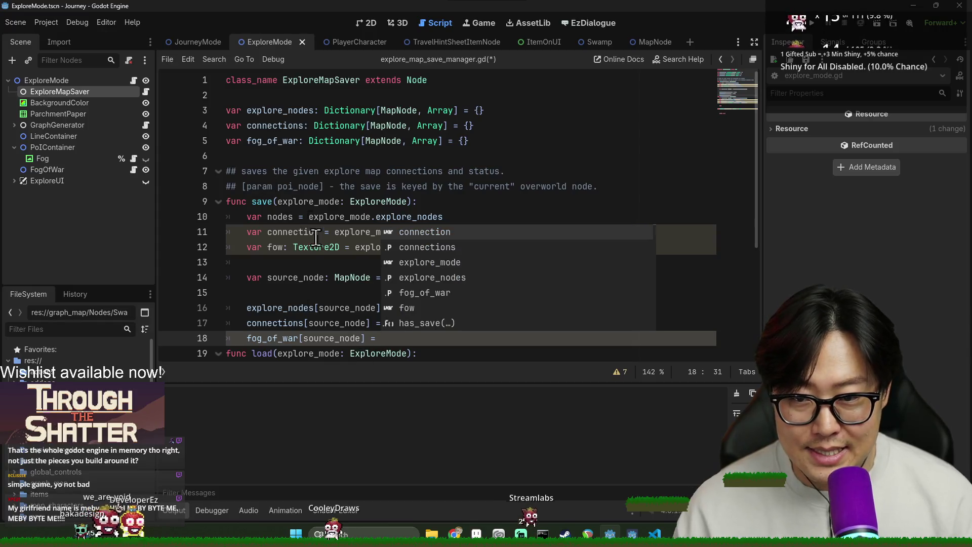
type("fow")
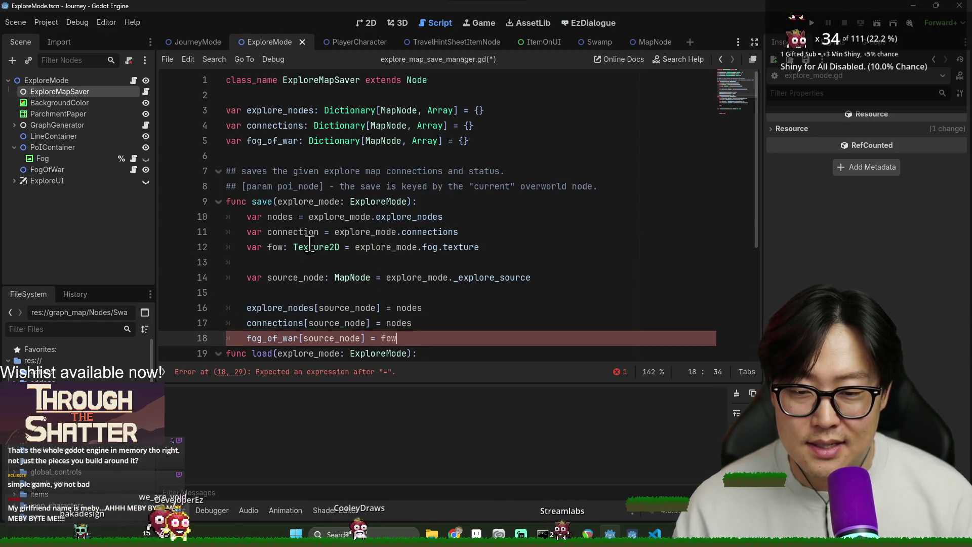
double_click(293, 232)
left_click(401, 324)
left_click(428, 339)
key("Return")
scroll(460, 297, "down", 3)
key("ctrl+s")
key("ctrl+s")
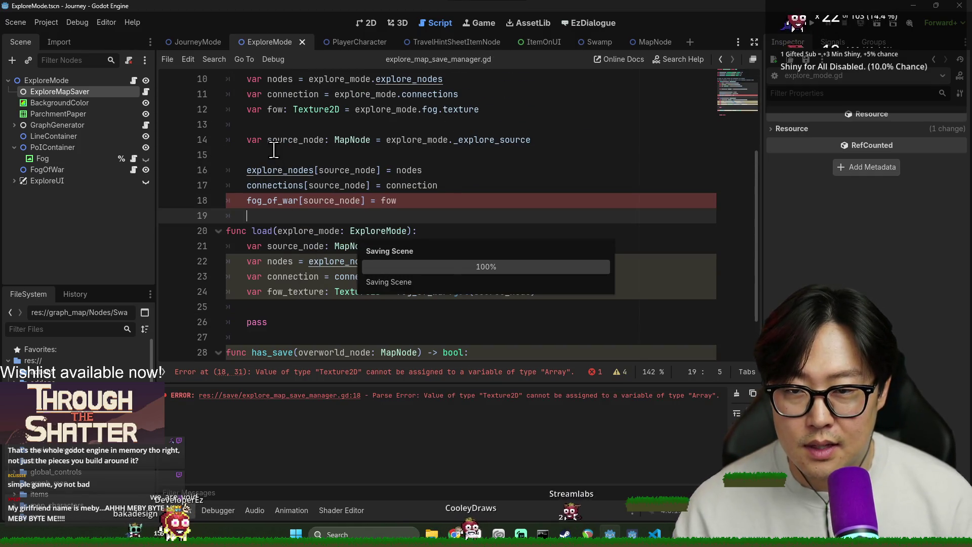
- Review the source_node, nodes and explore_mode names used across save() and load()
double_click(254, 246)
key("ctrl+s")
double_click(277, 246)
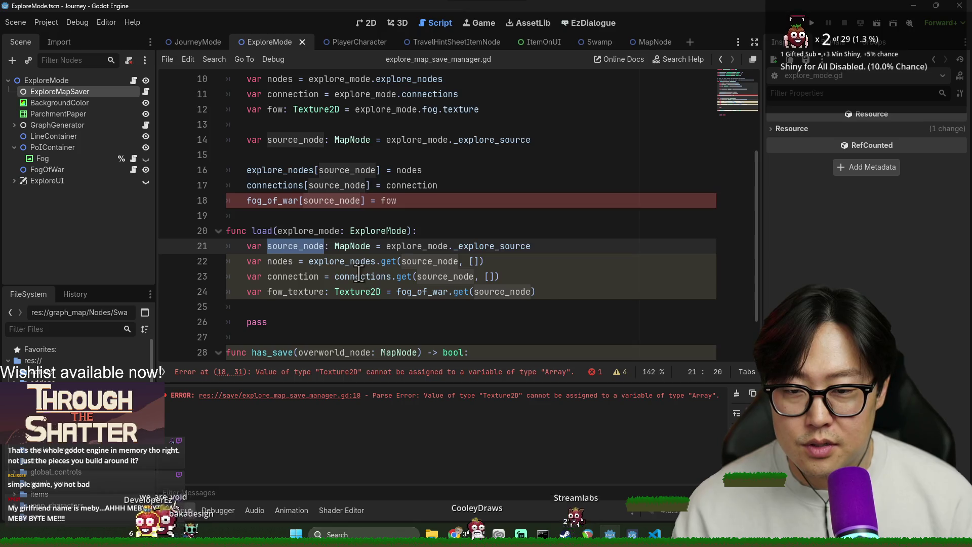
scroll(315, 200, "up", 1)
double_click(283, 124)
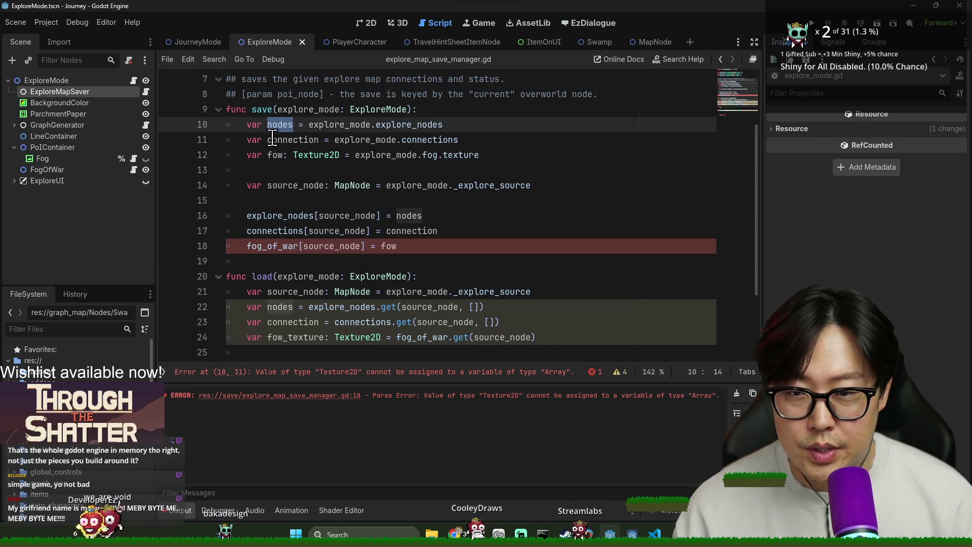
double_click(335, 307)
scroll(334, 307, "down", 2)
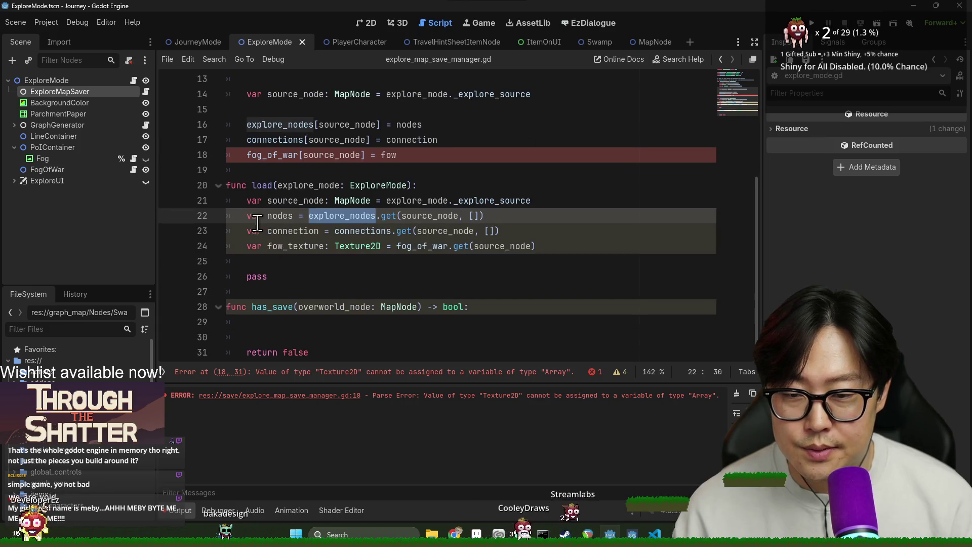
double_click(503, 246)
scroll(286, 205, "up", 2)
double_click(288, 185)
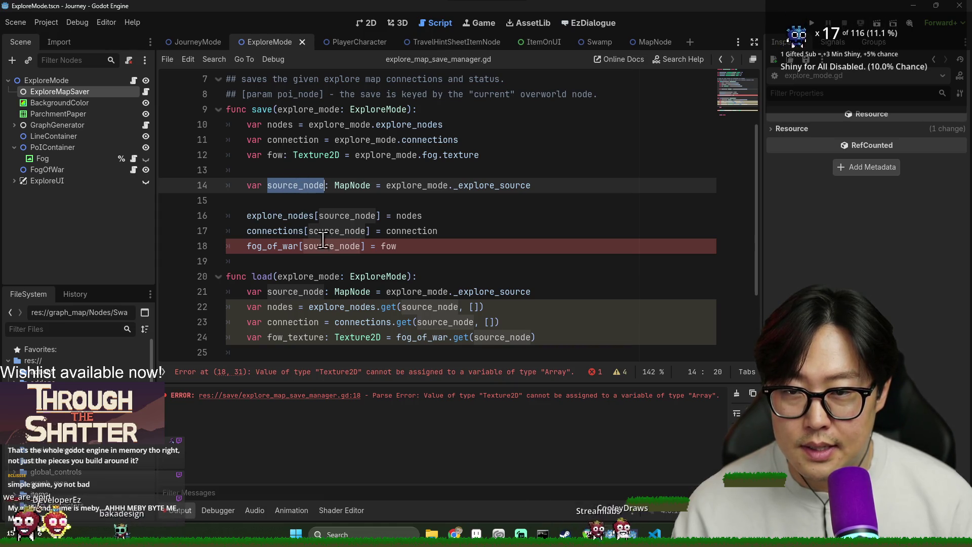
double_click(324, 276)
scroll(324, 276, "down", 2)
- Replace pass in load() with a new line starting explore_mode
left_click(297, 246)
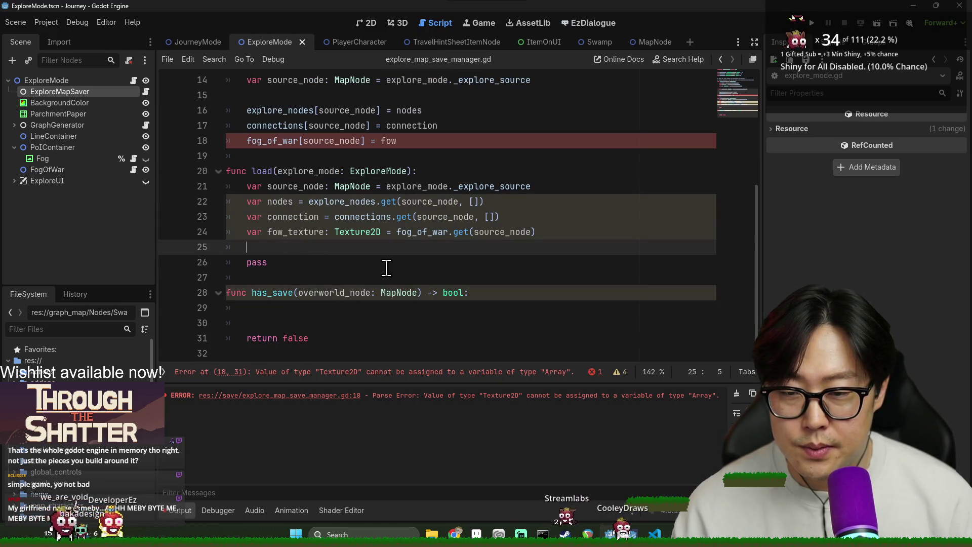
key("Return")
type("explore_mode")
left_click_drag(385, 268, 315, 276)
key("BackSpace")
scroll(384, 234, "up", 4)
scroll(390, 237, "down", 4)
triple_click(296, 186)
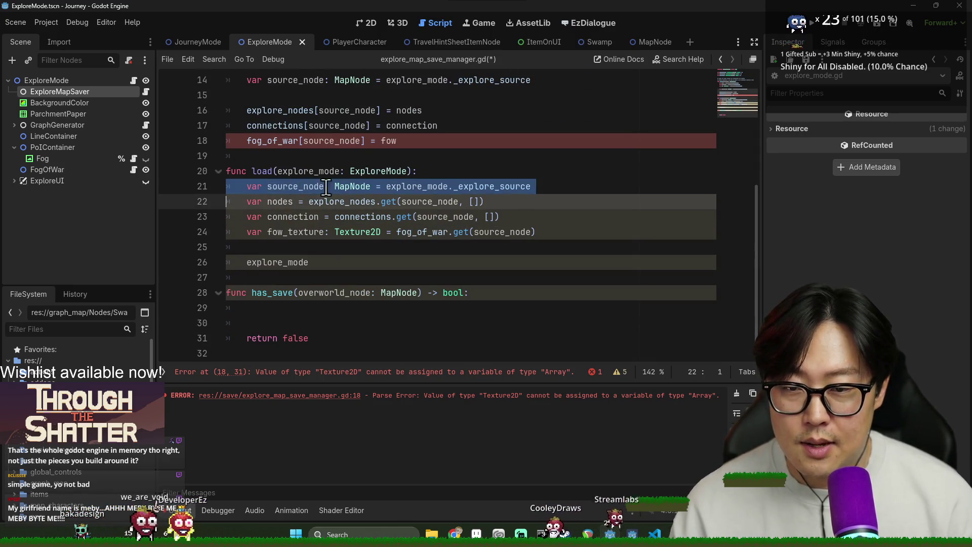
scroll(355, 212, "up", 1)
left_click(337, 309)
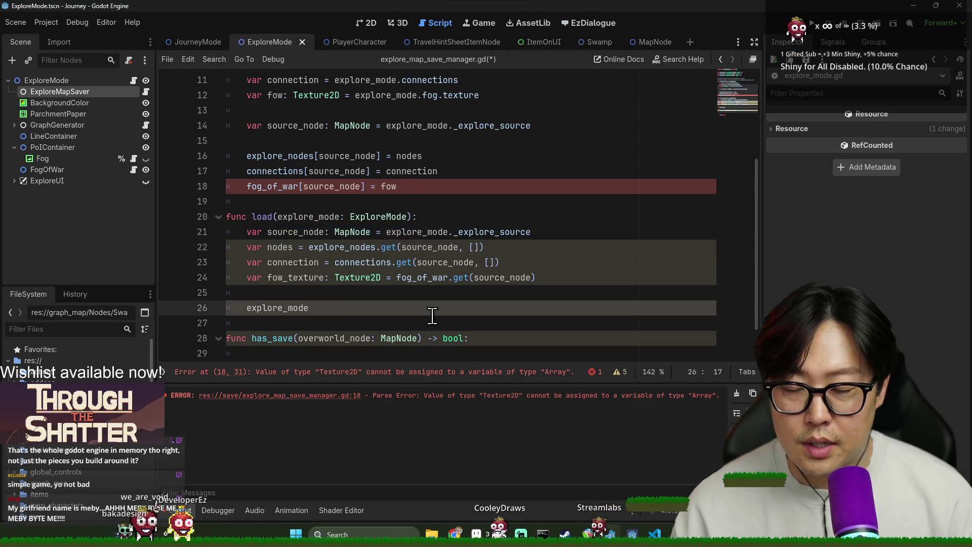
type(".")
key("BackSpace")
key("BackSpace")
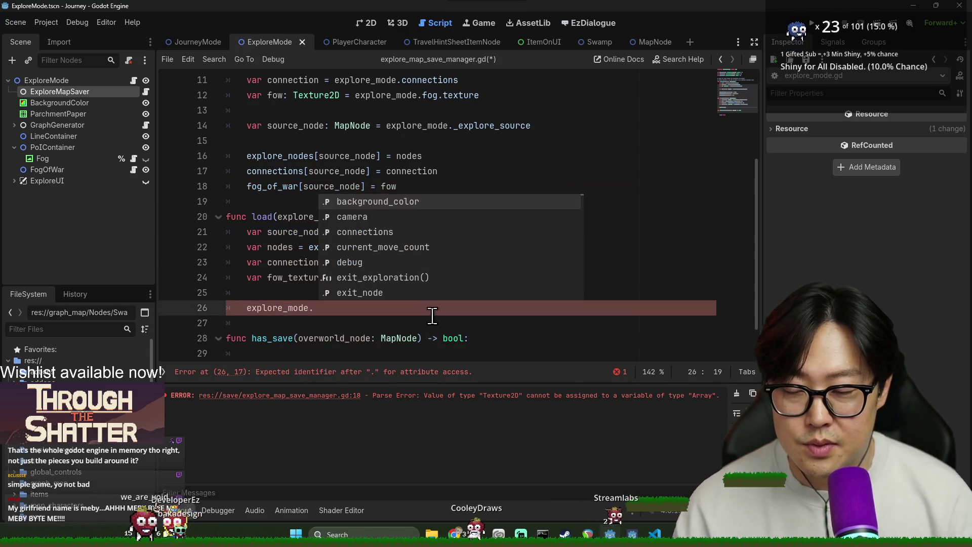
type(".")
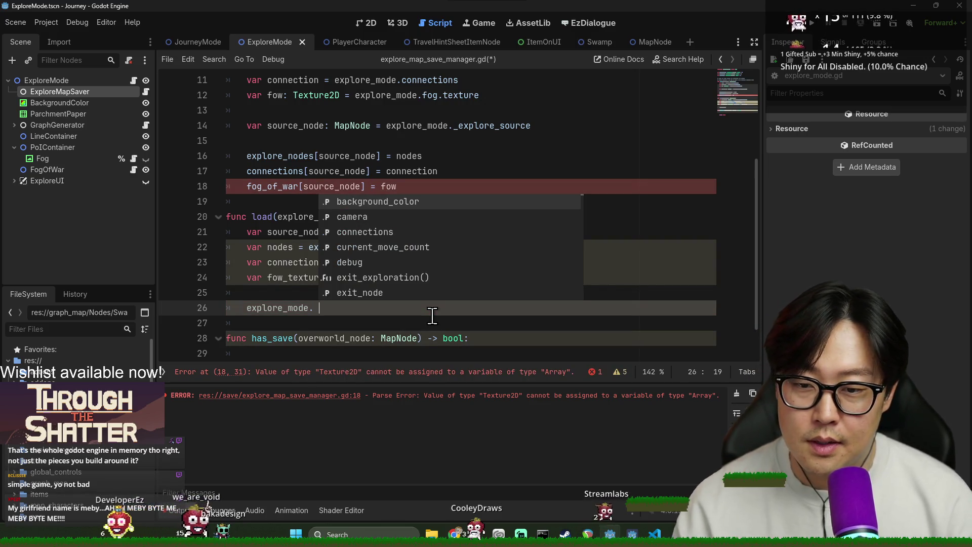
key("BackSpace")
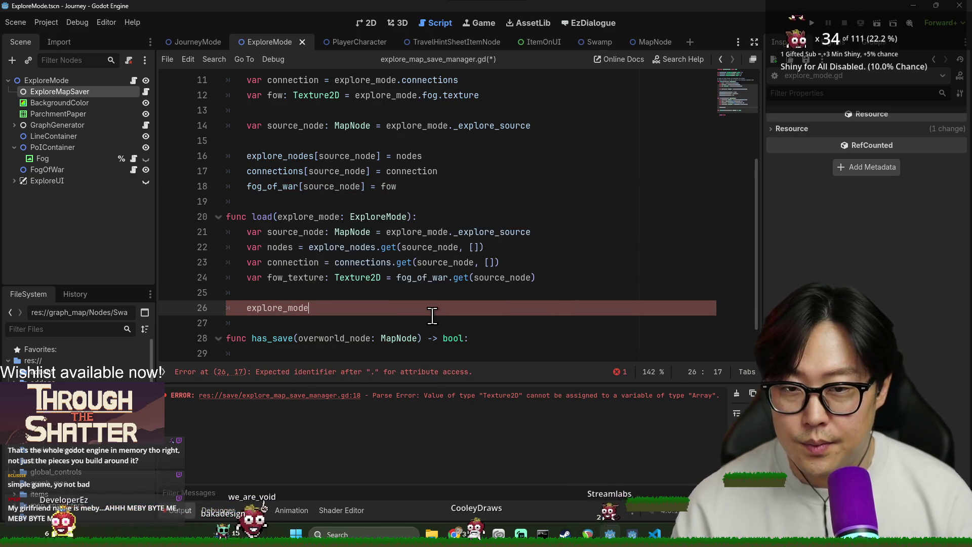
double_click(410, 156)
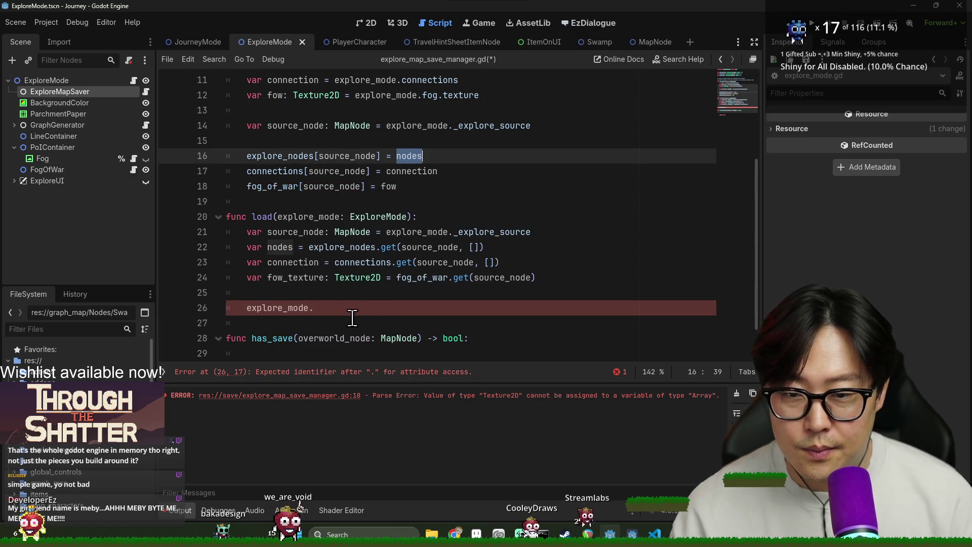
left_click(347, 308)
- Write explore_mode.explore_nodes = nodes, explore_mode.connections = connection and the fow_texture fog assignment
scroll(477, 316, "up", 2)
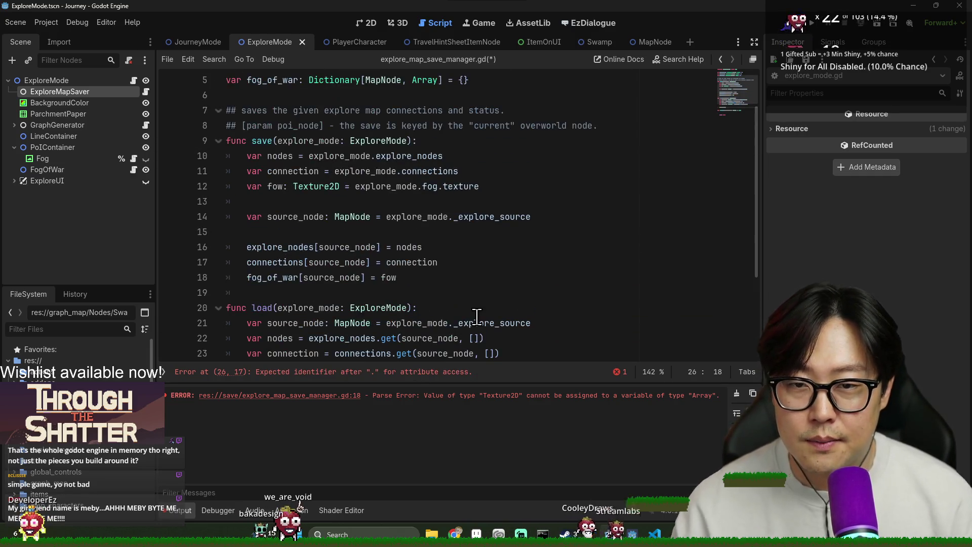
type("explore_node")
type("s = nodes")
type("explore_mode")
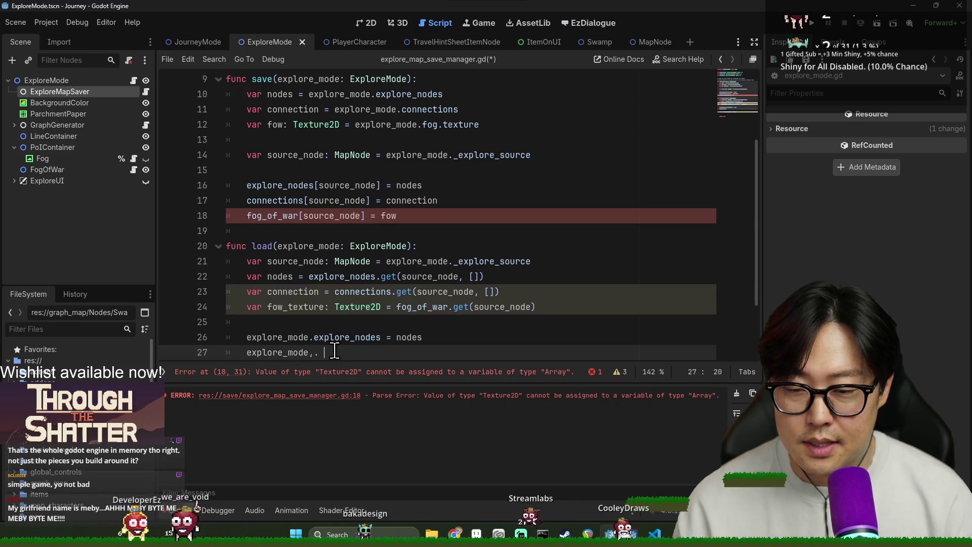
type(".con")
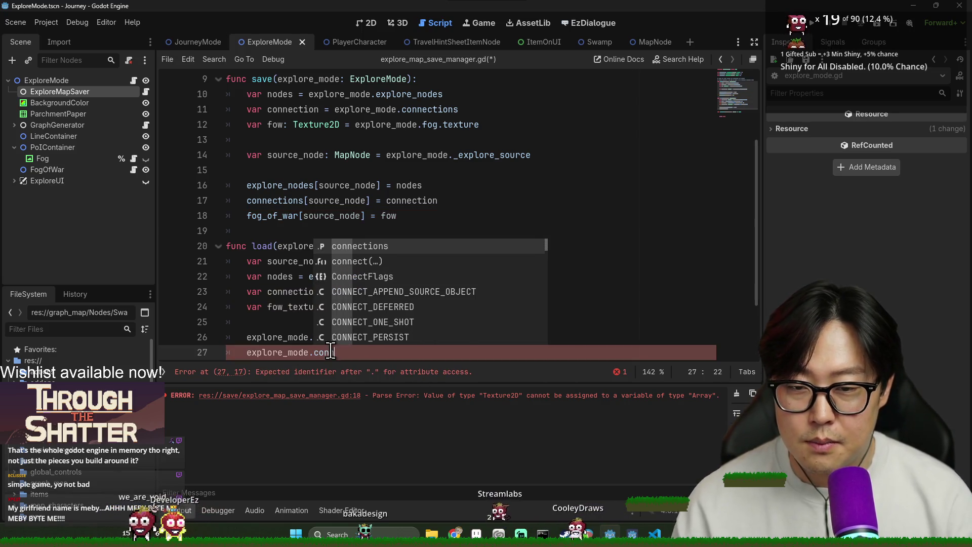
type("nections = connection")
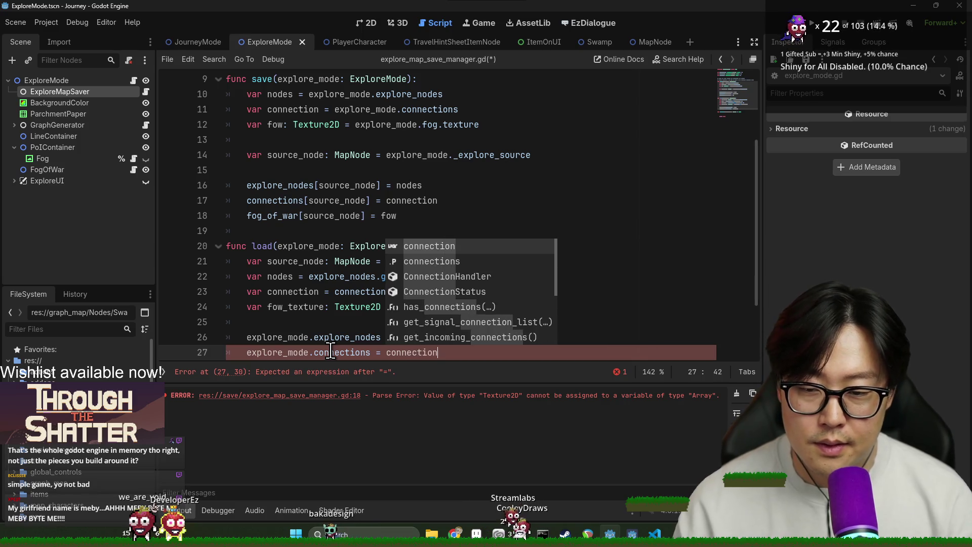
key("Return")
type("e.")
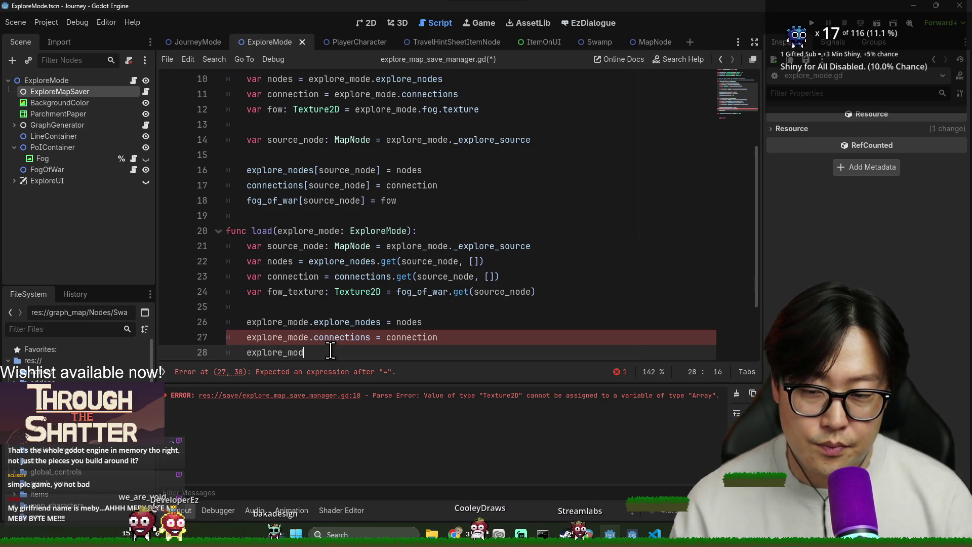
type("fog")
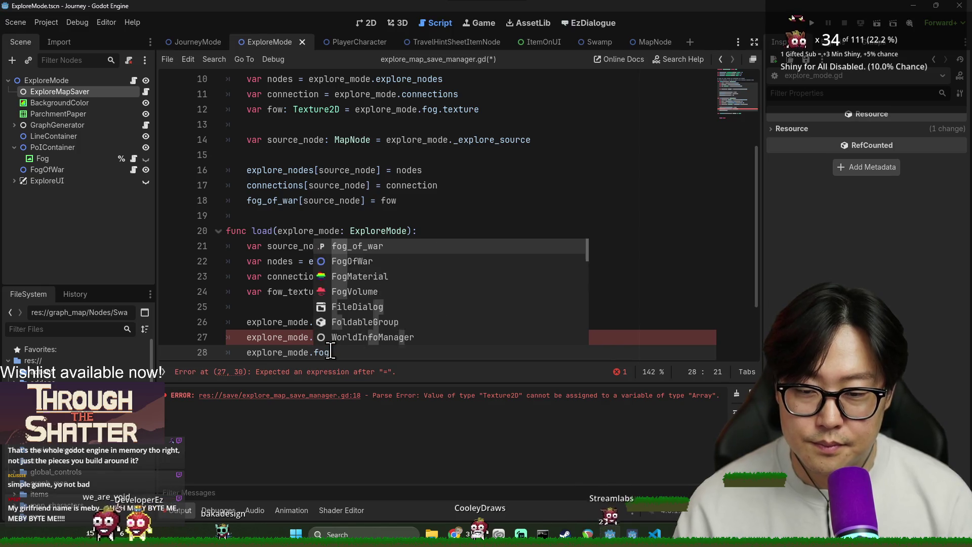
type("_texture = ")
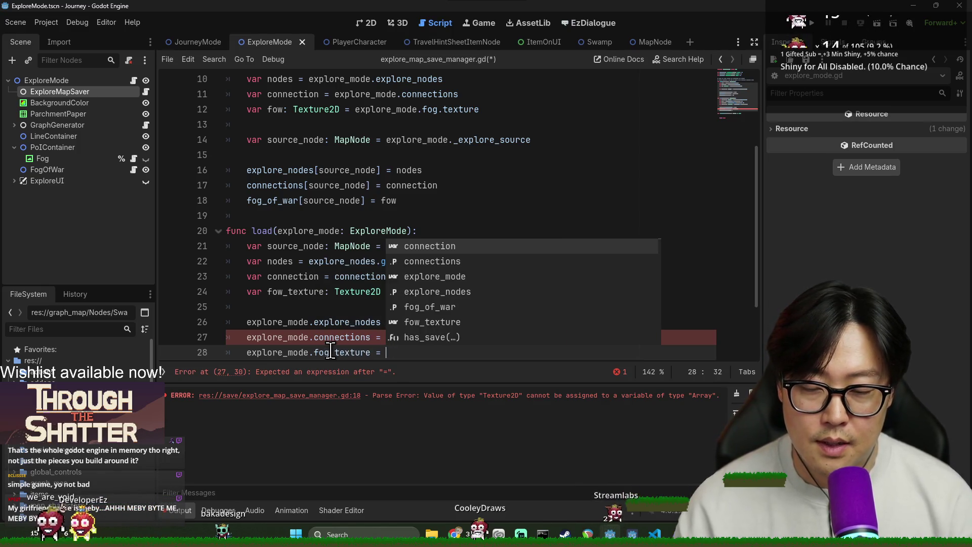
type("fow_textur")
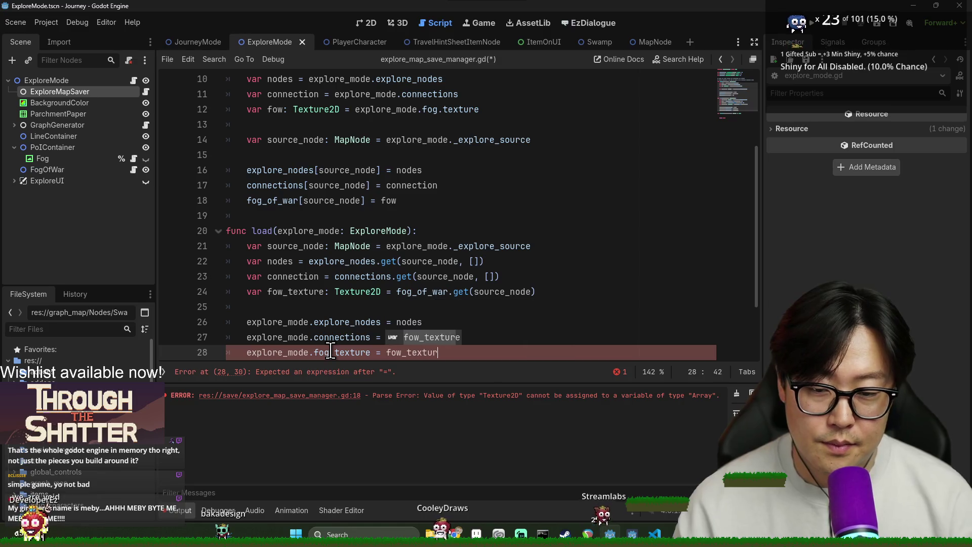
- Save the script and remove the extra blank line in has_save()
left_click(357, 262)
key("ctrl+s")
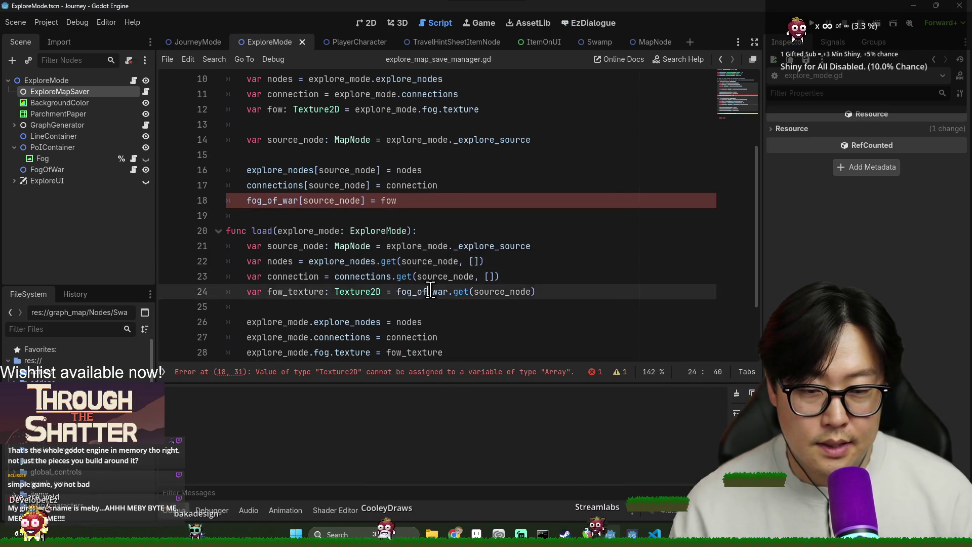
left_click(428, 293)
key("ctrl+s")
scroll(259, 292, "down", 2)
key("ctrl+s")
left_click(260, 293)
left_click(261, 323)
key("BackSpace")
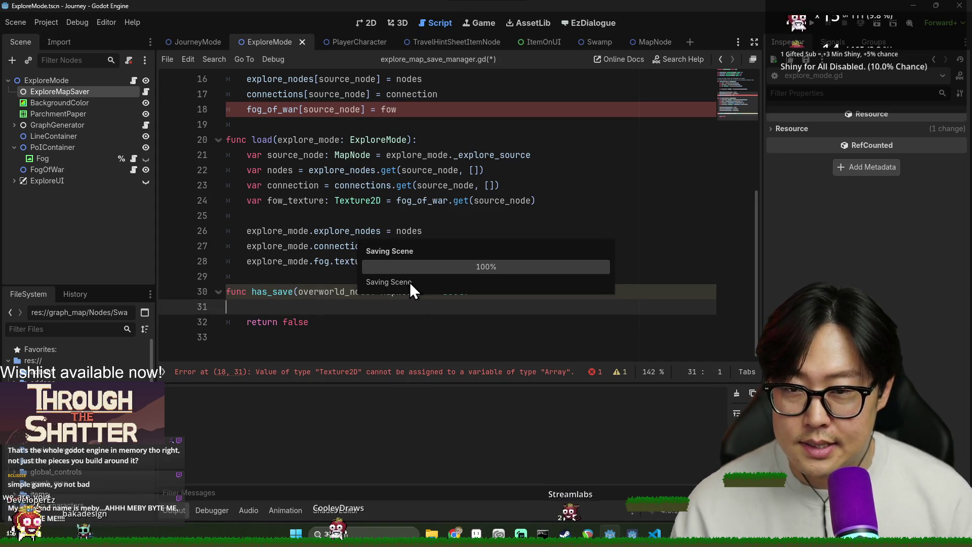
- Replace false in has_save's return line with explore_nodes.has()
left_click(372, 231, "ctrl")
scroll(360, 215, "down", 5)
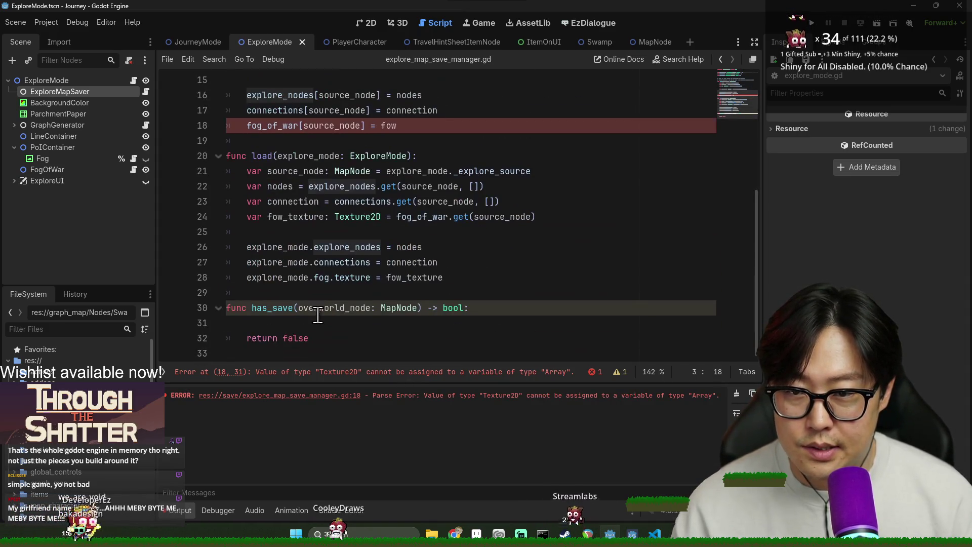
double_click(296, 338)
type("explore_nodes.c")
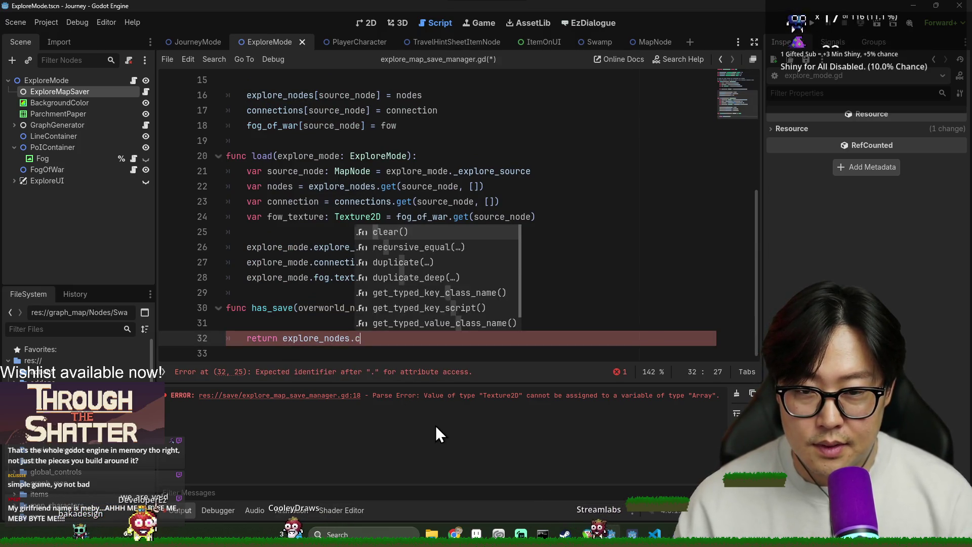
key("Escape")
type("has(")
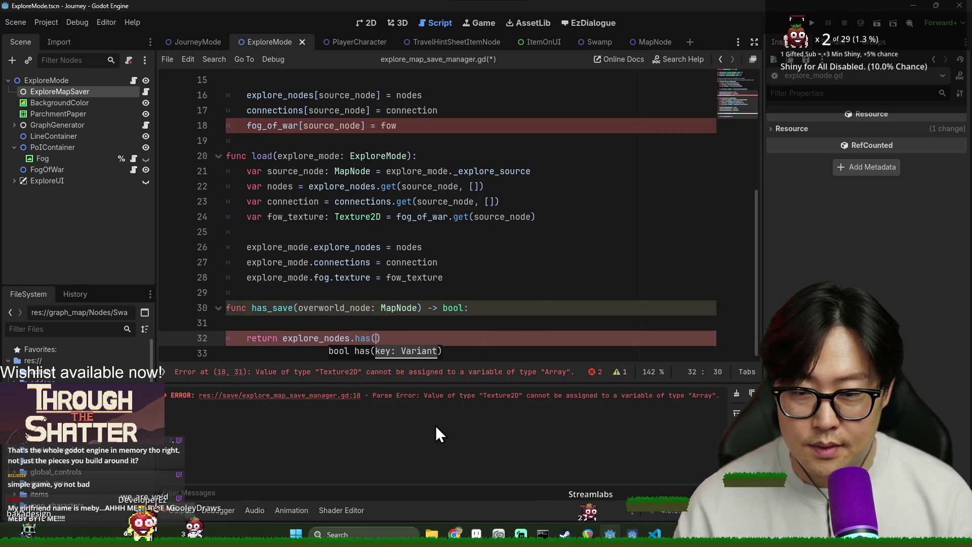
key("Up")
key("Up")
key("Up")
- Pass the copied overworld_node name as the has() argument and save the script
double_click(349, 308)
key("ctrl+c")
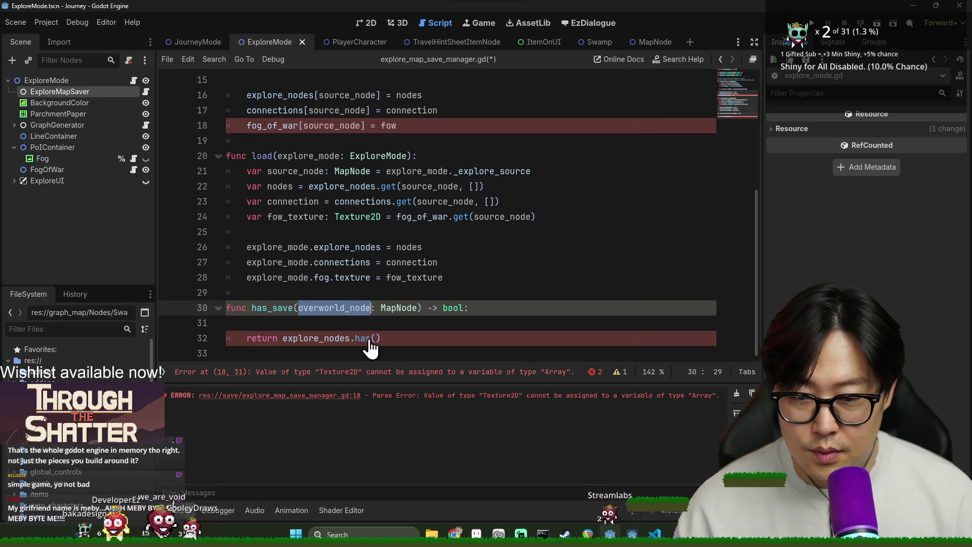
left_click(376, 338)
key("ctrl+v")
key("ctrl+s")
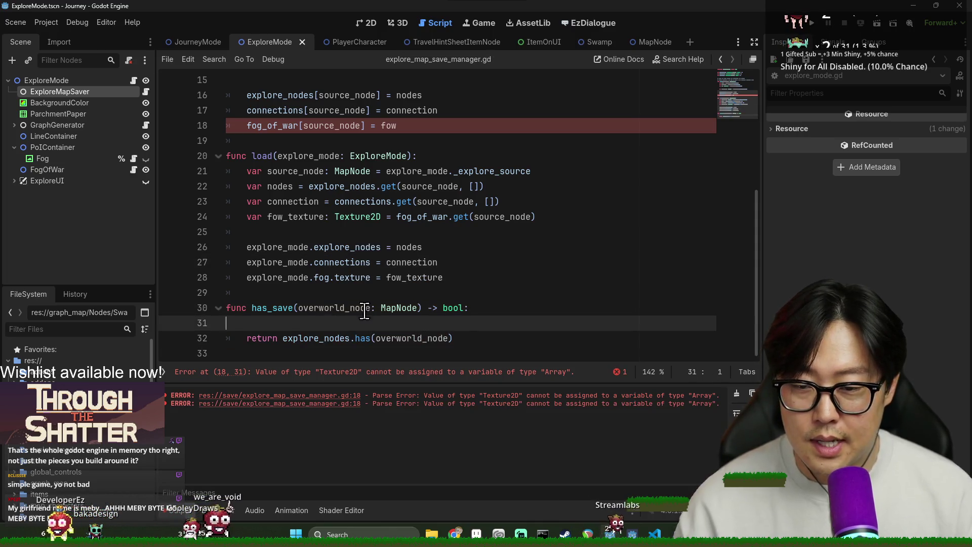
- Remove the blank line so the return sits directly under the has_save signature
key("Up")
key("BackSpace")
scroll(313, 232, "up", 1)
scroll(314, 233, "down", 1)
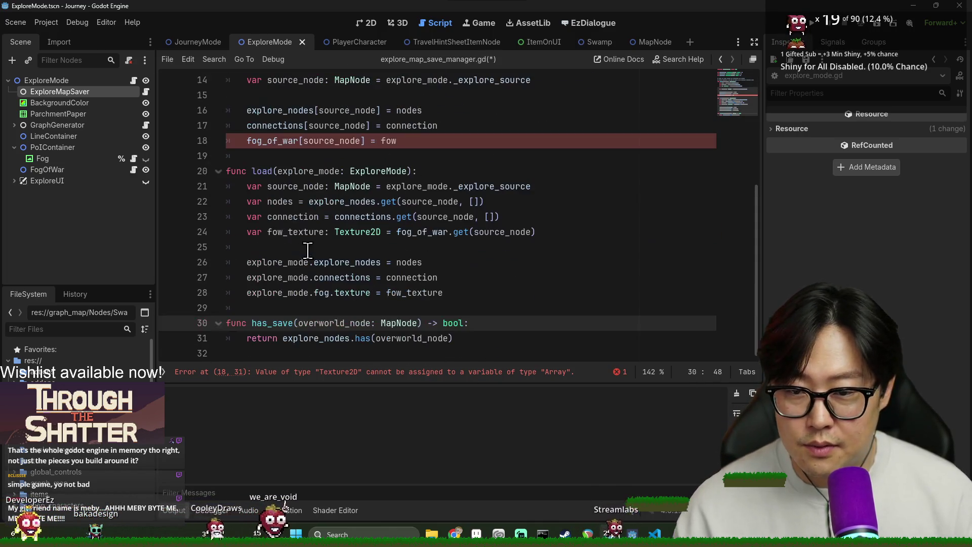
- Select fog_of_war on the erroring line 18 in load()
left_click(329, 233)
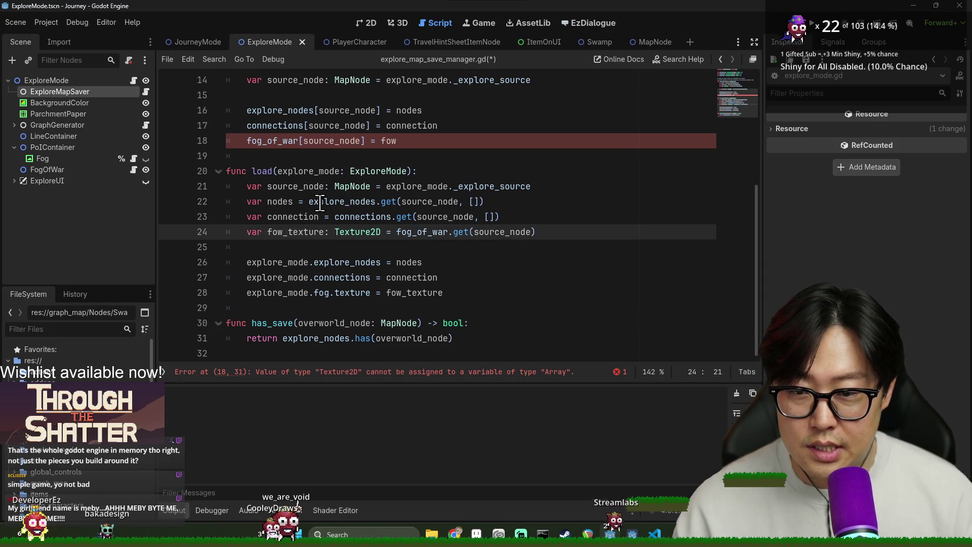
double_click(293, 140)
scroll(388, 304, "up", 3)
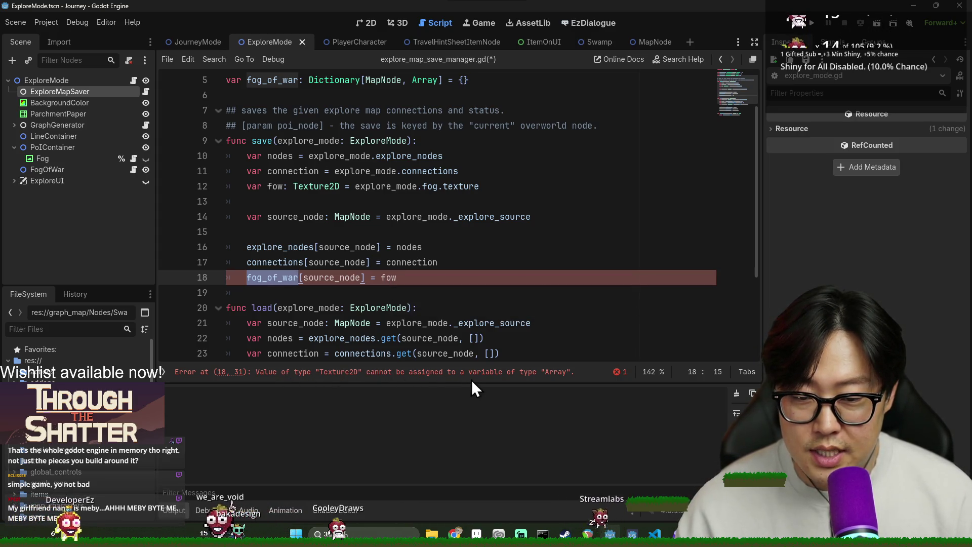
- Change Array to Texture2D in the fog_of_war Dictionary declaration on line 5
scroll(320, 302, "up", 2)
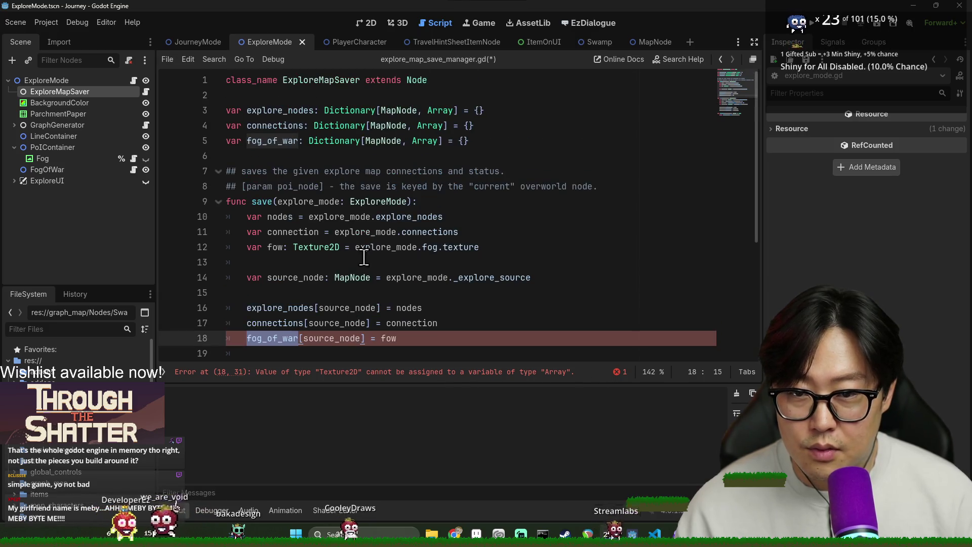
left_click_drag(437, 142, 435, 133)
double_click(431, 140)
type("Texture2")
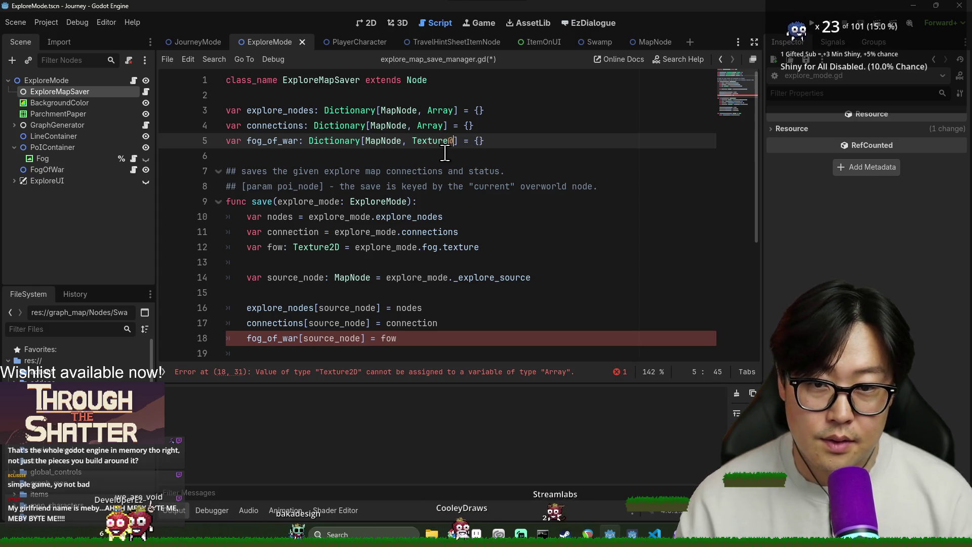
type("D")
key("ctrl+s")
left_click(329, 217)
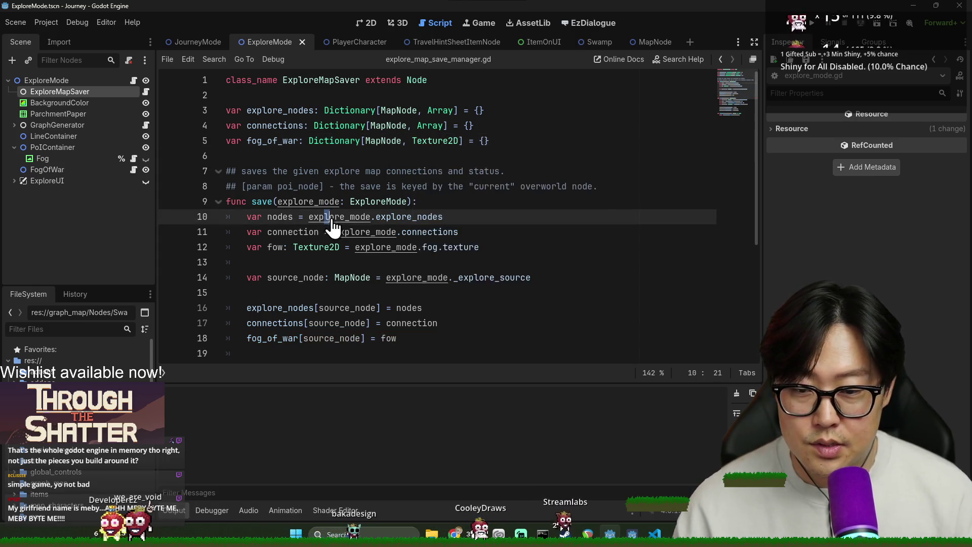
- Add blank lines after the end of load() and save the script
scroll(385, 238, "down", 4)
left_click(472, 296)
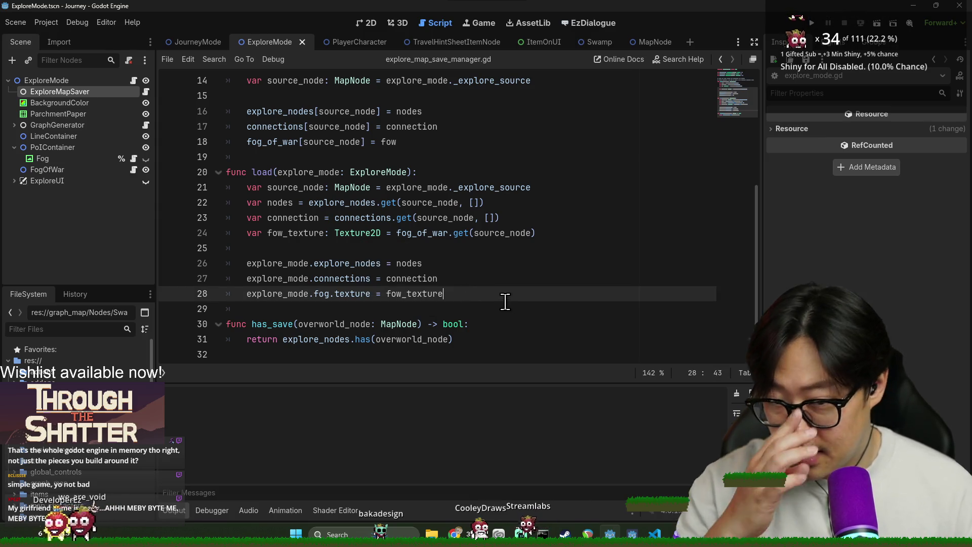
key("Return")
key("Return")
key("ctrl+s")
left_click(302, 263)
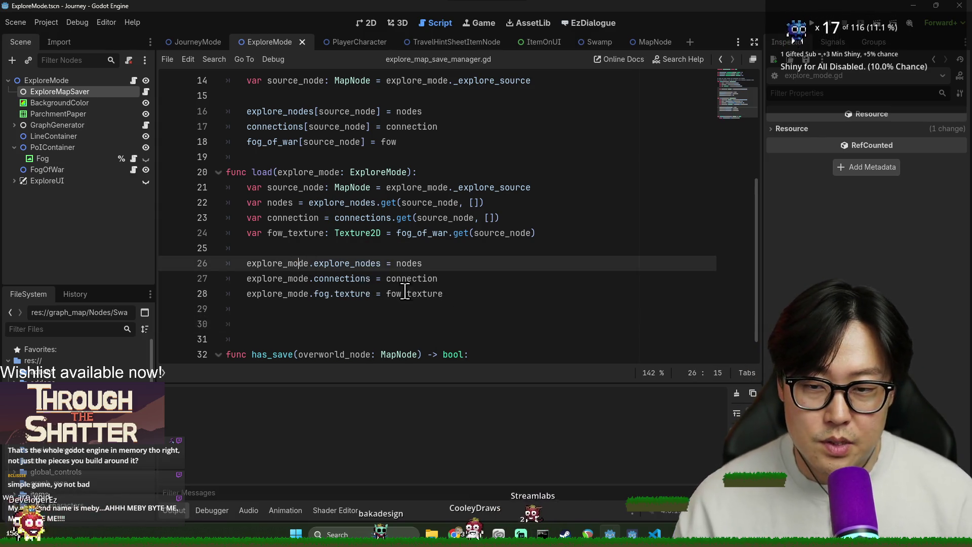
key("ctrl+s")
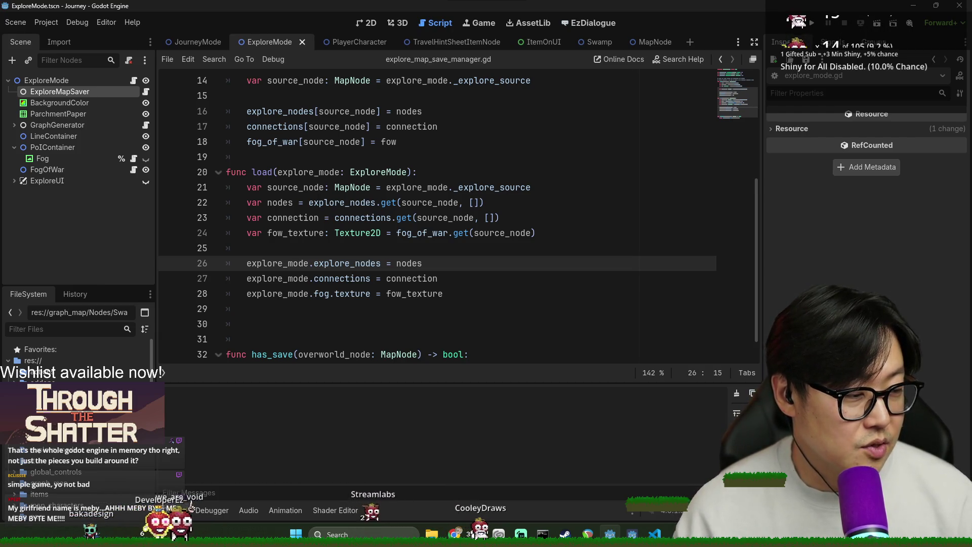
- Delete one extra blank line after load() and save the script
key("Down")
key("Down")
key("Down")
key("ctrl+s")
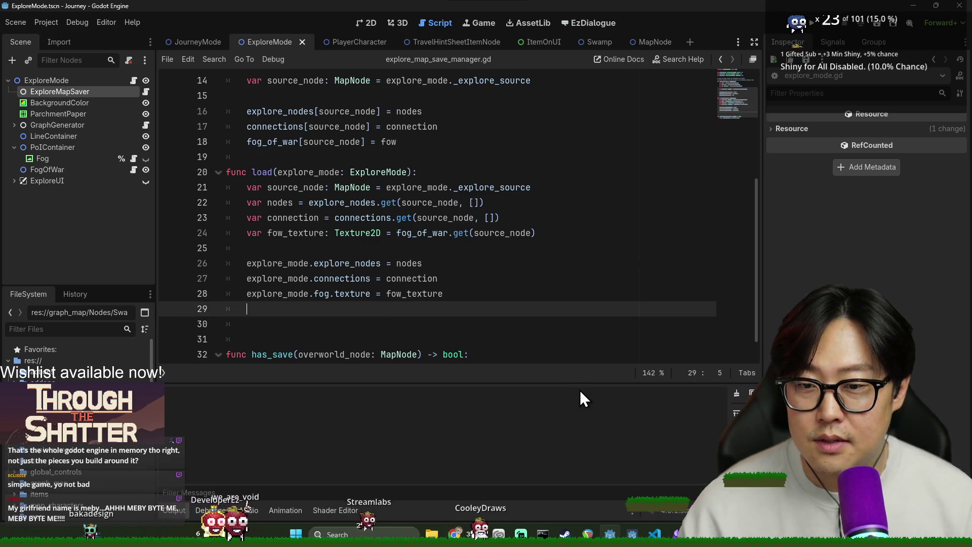
key("BackSpace")
key("BackSpace")
key("ctrl+s")
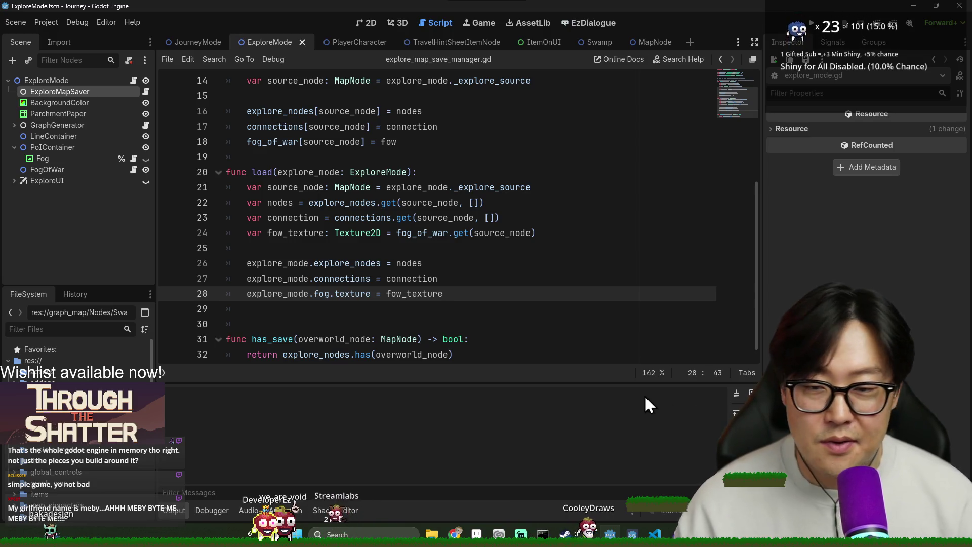
key("alt+Tab")
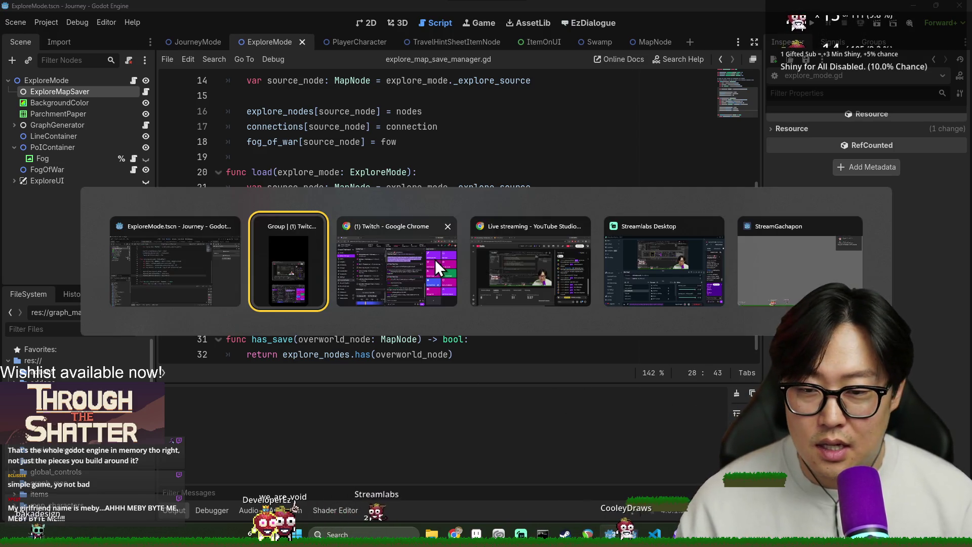
left_click(176, 290)
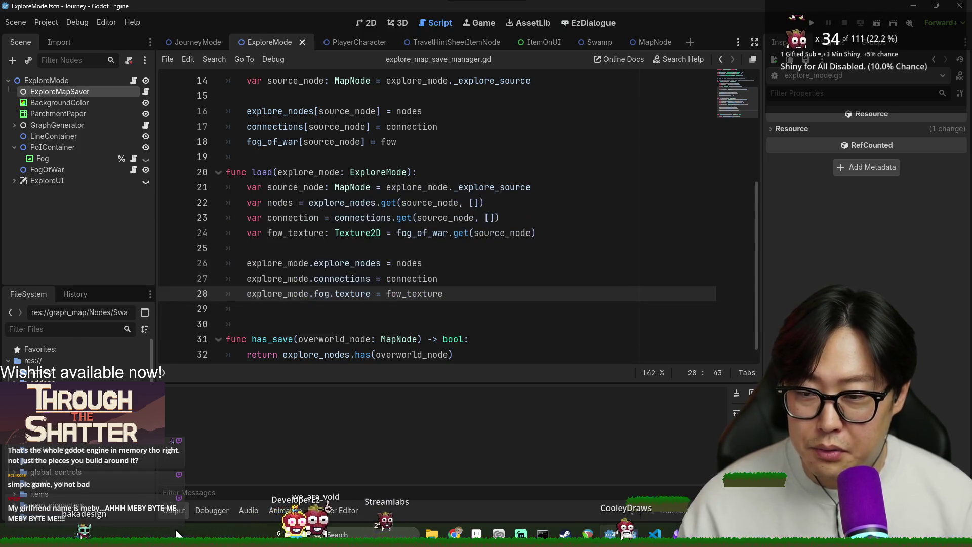
left_click(227, 509)
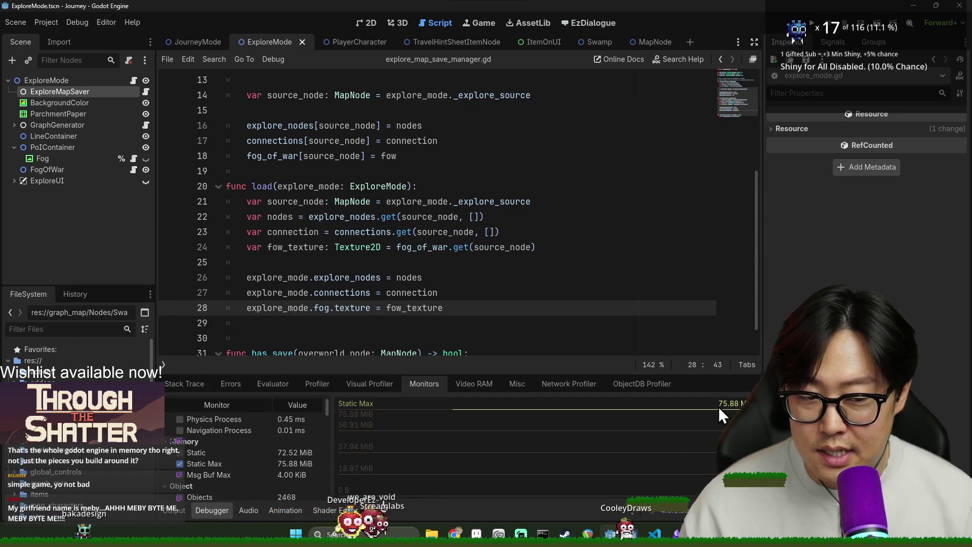
scroll(314, 459, "down", 1)
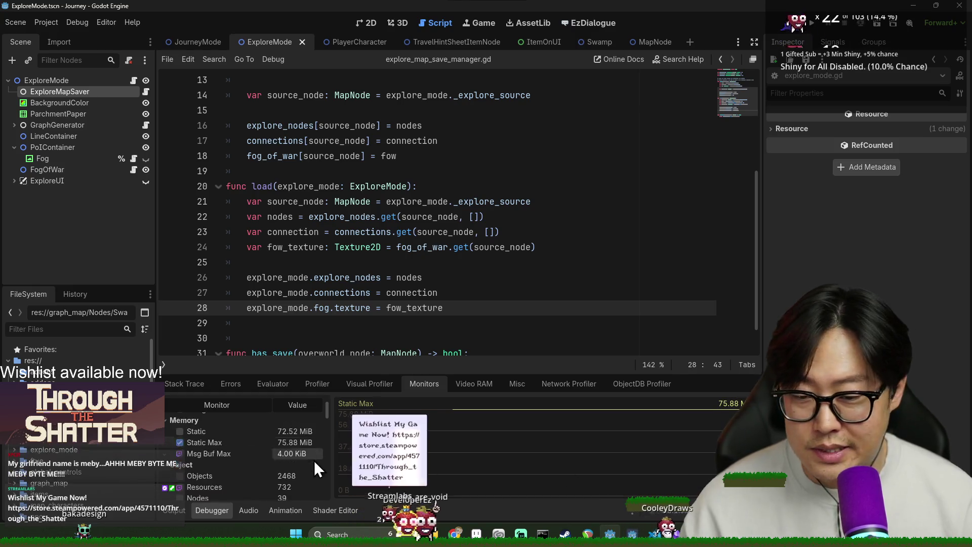
scroll(296, 486, "down", 5)
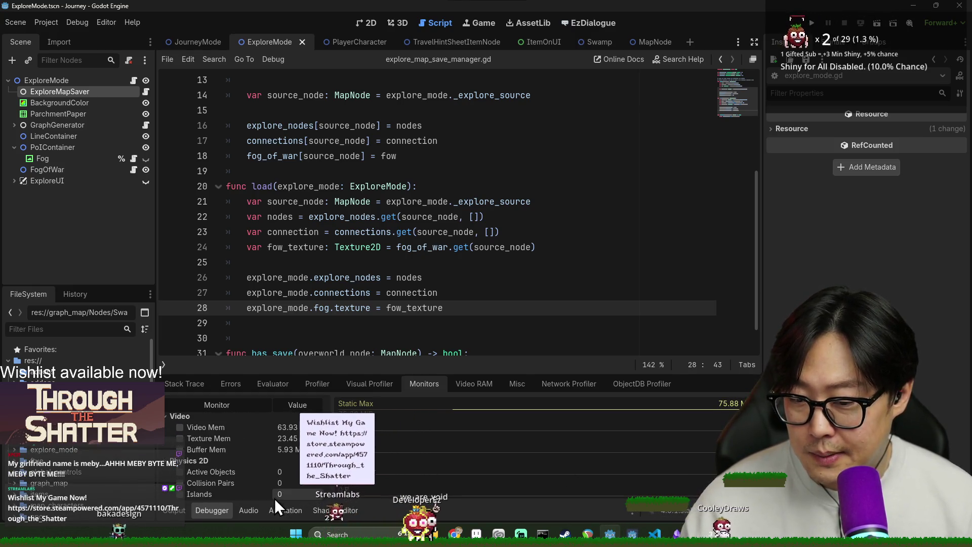
scroll(271, 489, "up", 5)
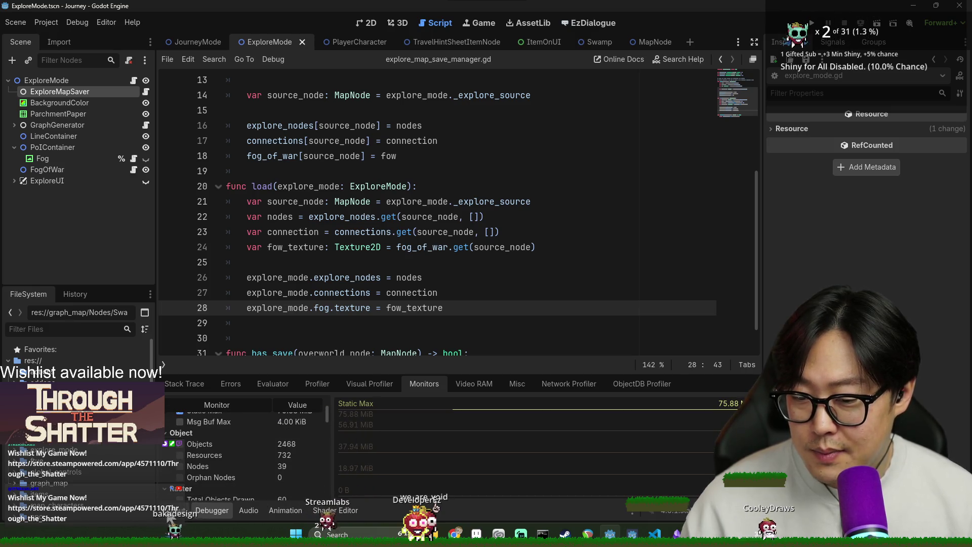
scroll(301, 495, "up", 1)
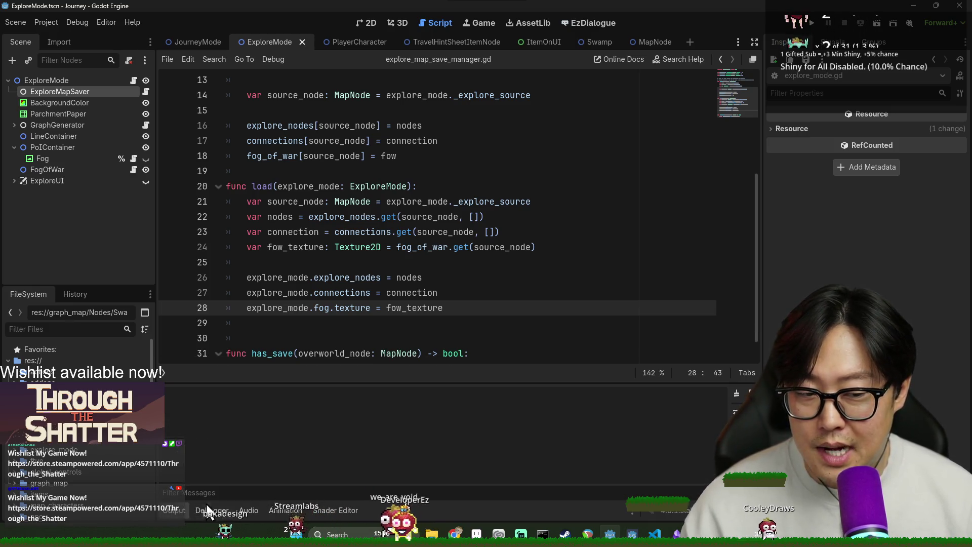
scroll(287, 442, "down", 5)
scroll(308, 458, "up", 4)
scroll(322, 481, "up", 3)
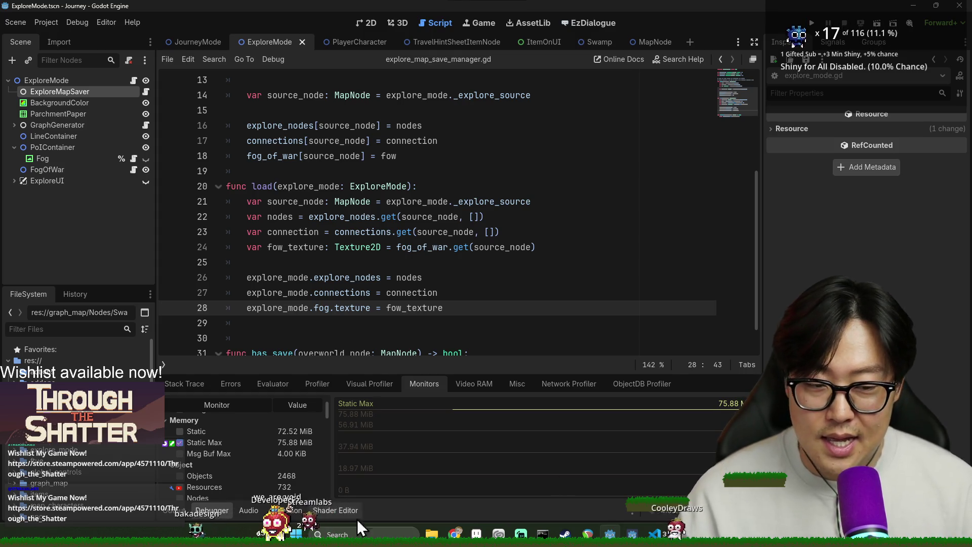
left_click(172, 510)
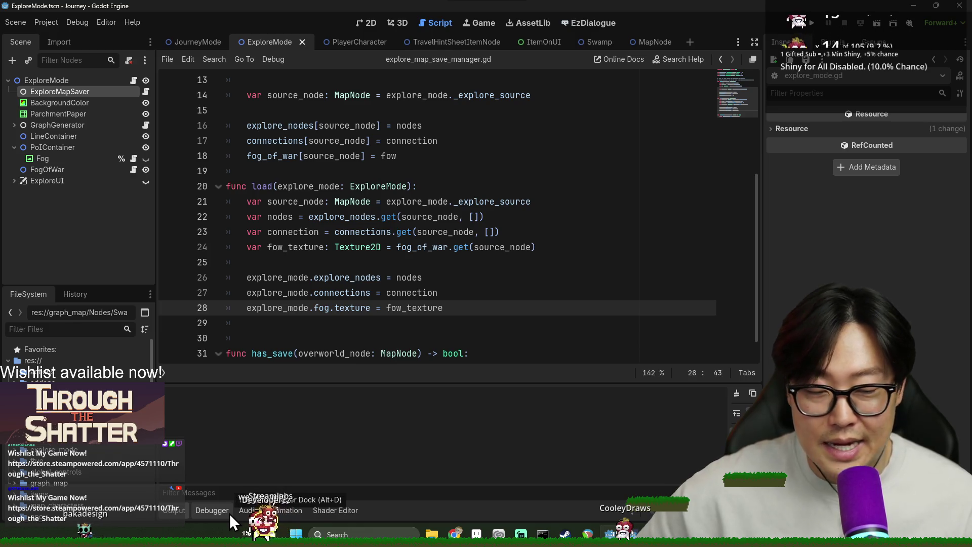
left_click(348, 217)
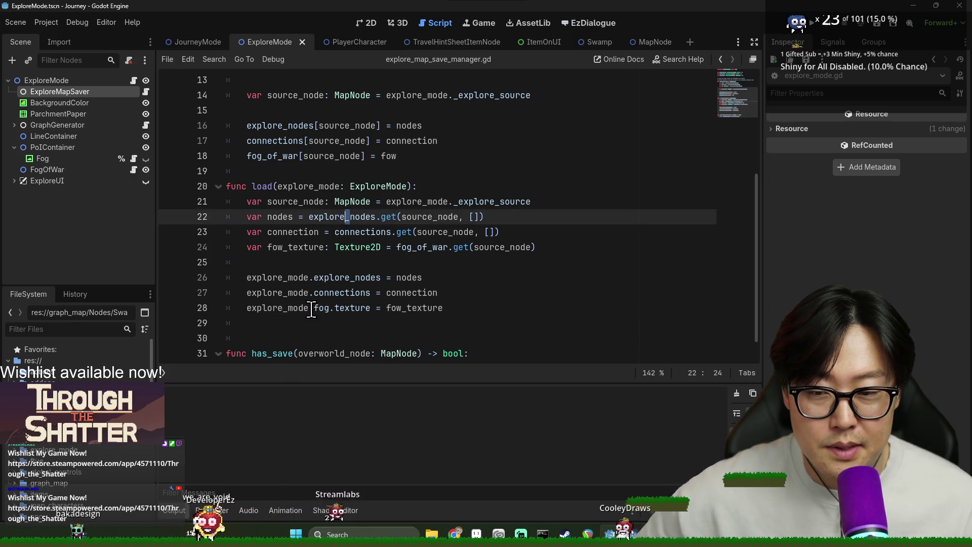
- Delete the extra blank line after line 28 in load() and save
left_click(427, 324)
key("BackSpace")
key("BackSpace")
key("ctrl+s")
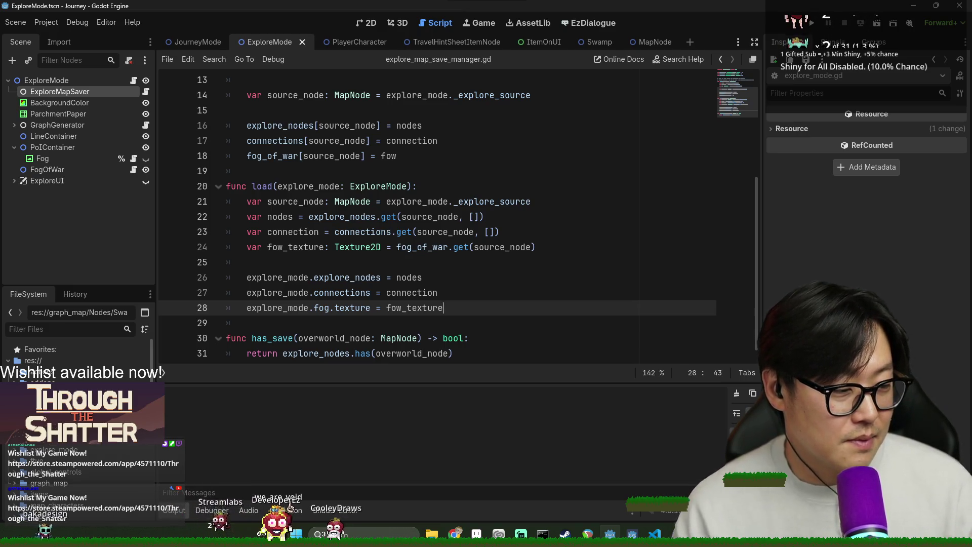
key("ctrl+s")
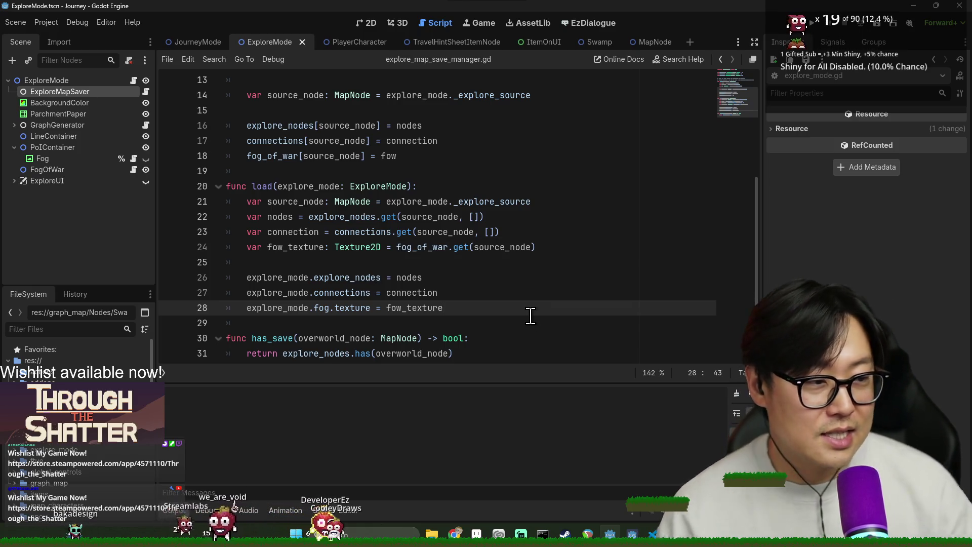
- Return to the Godot editor and save the script again
key("alt+Tab")
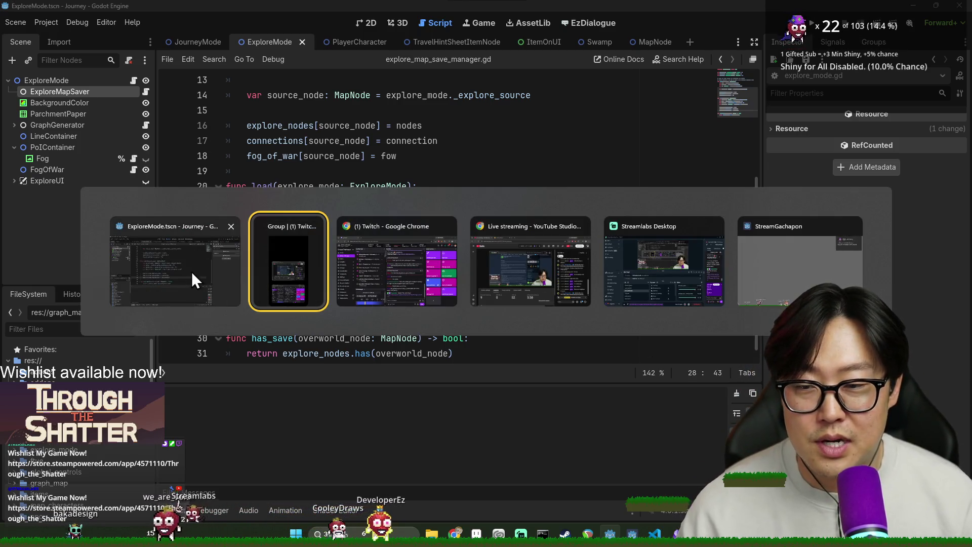
left_click(191, 273)
left_click(386, 259)
key("ctrl+s")
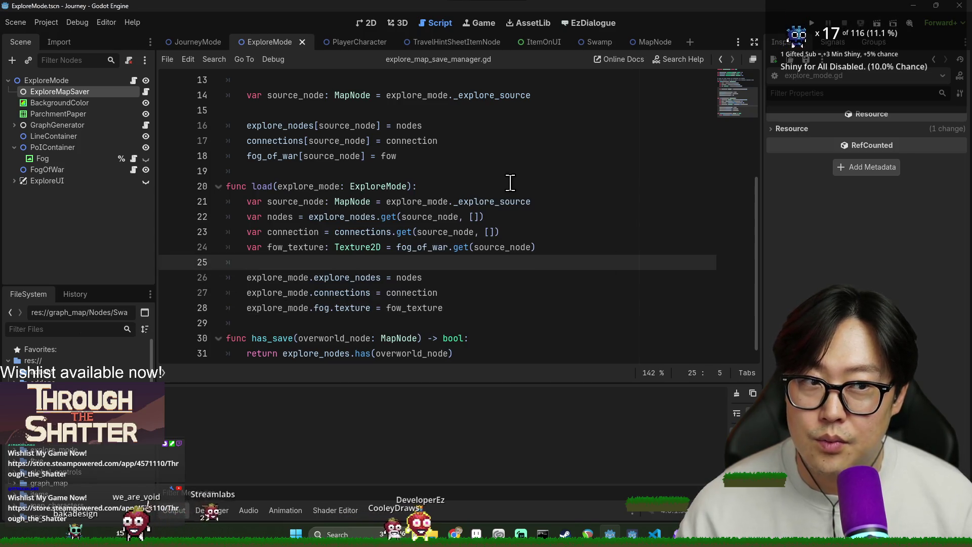
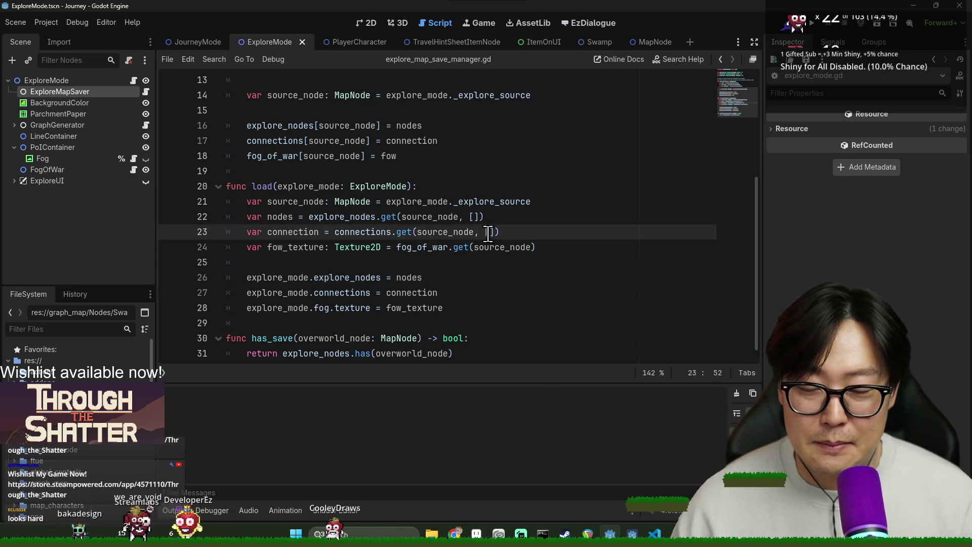
- Save explore_map_save_manager.gd and switch to the itch.io home page in Chrome
key("ctrl+s")
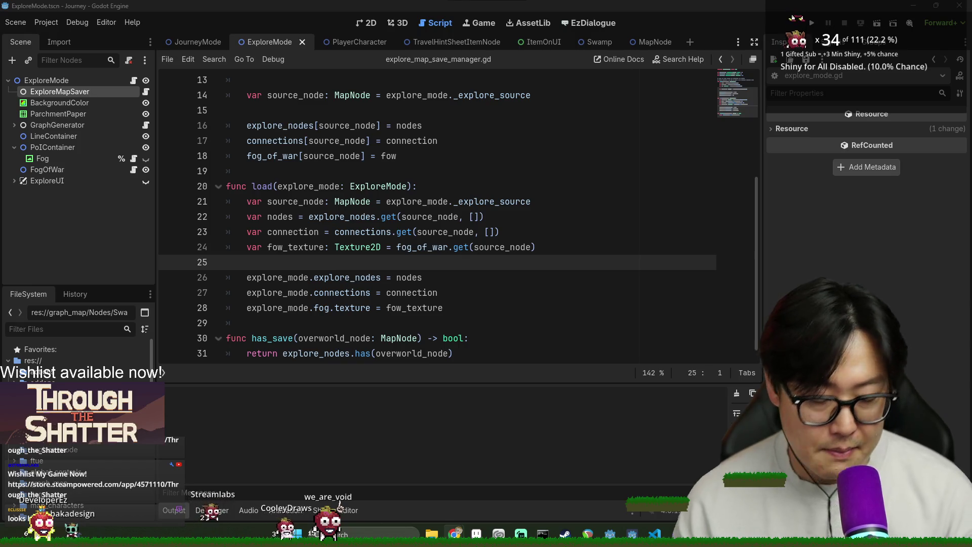
key("alt+Tab")
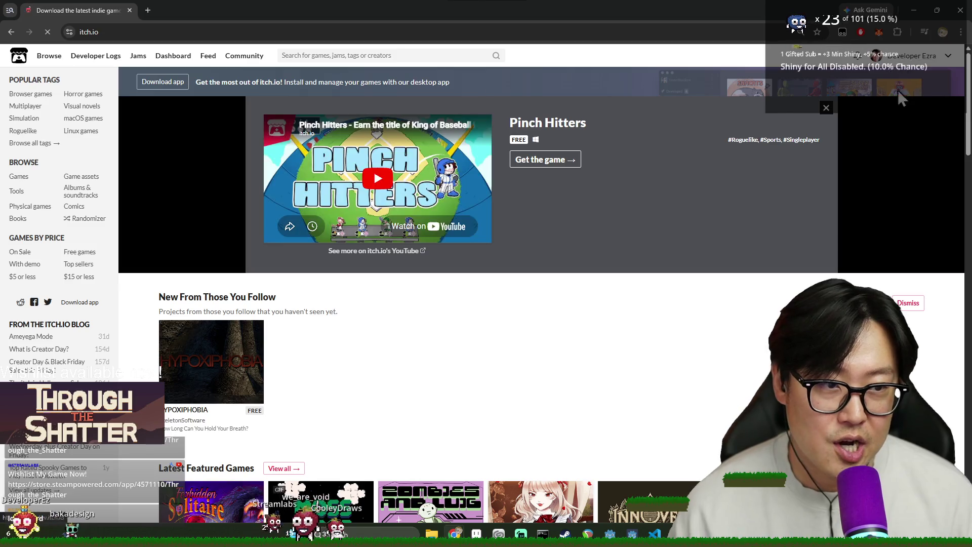
- Open the Cartographer game page from the developer's itch.io profile, select its address, and return to Godot
left_click(898, 78)
scroll(627, 412, "down", 1)
left_click(640, 271)
left_click(219, 38)
key("alt+Tab")
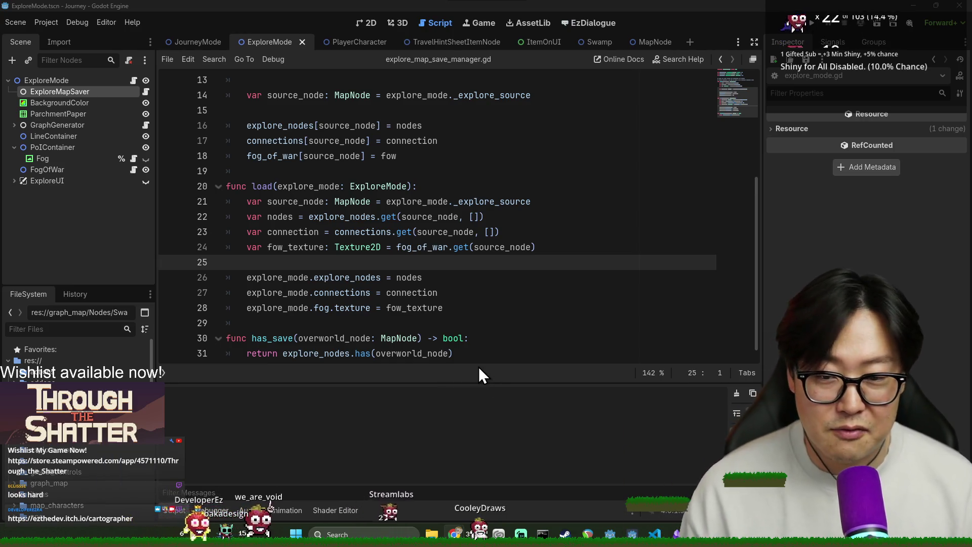
- Check lines 25–29 around the end of the load function, dismiss the texture popup, and save
left_click(395, 277)
key("ctrl+s")
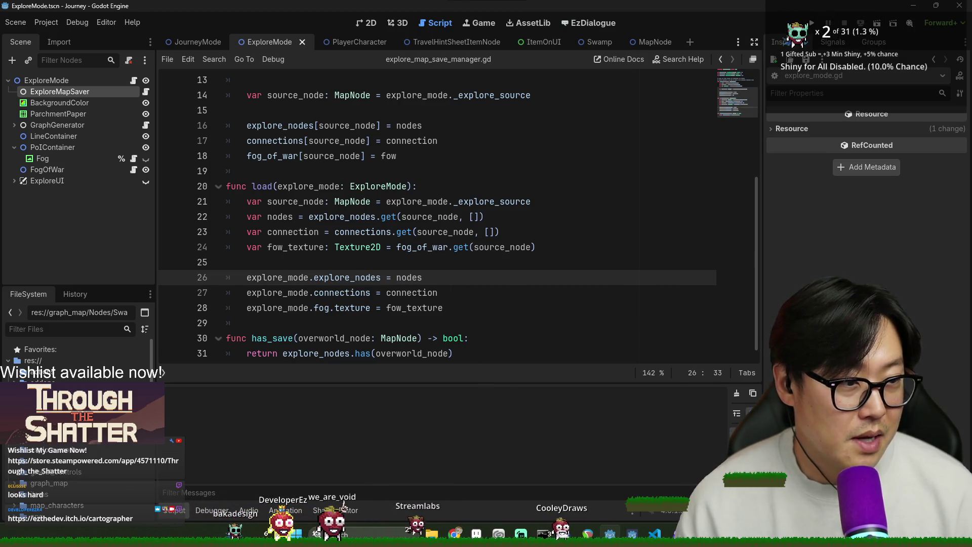
left_click(519, 310)
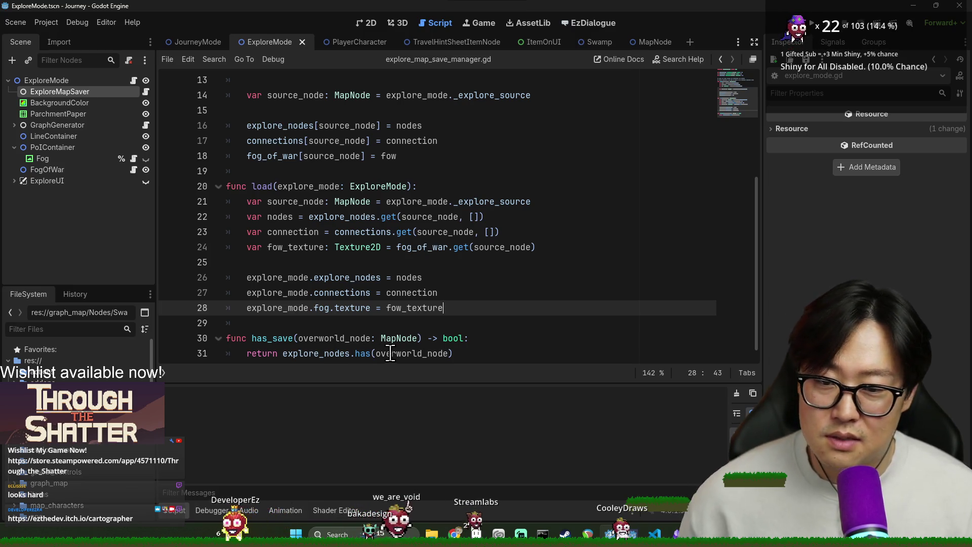
mouse_move(355, 309)
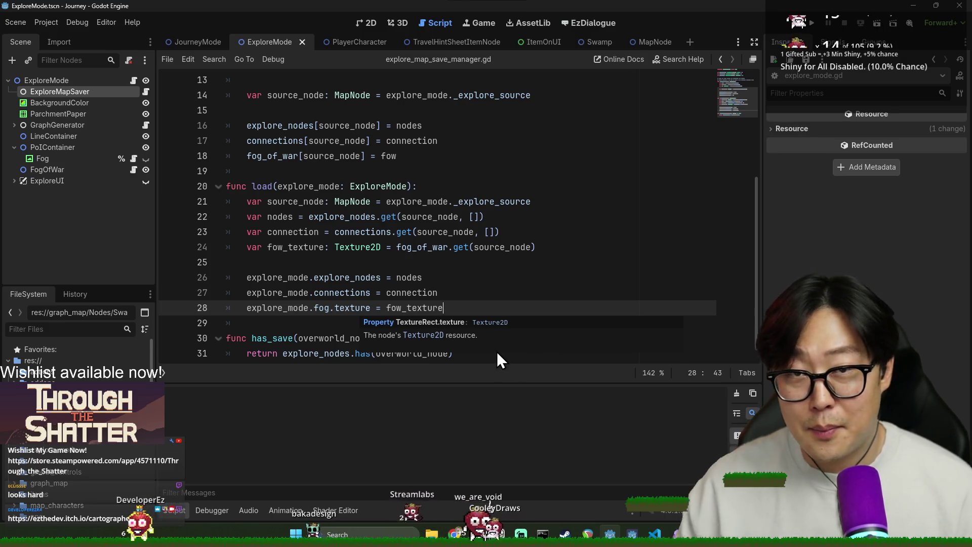
left_click(501, 262)
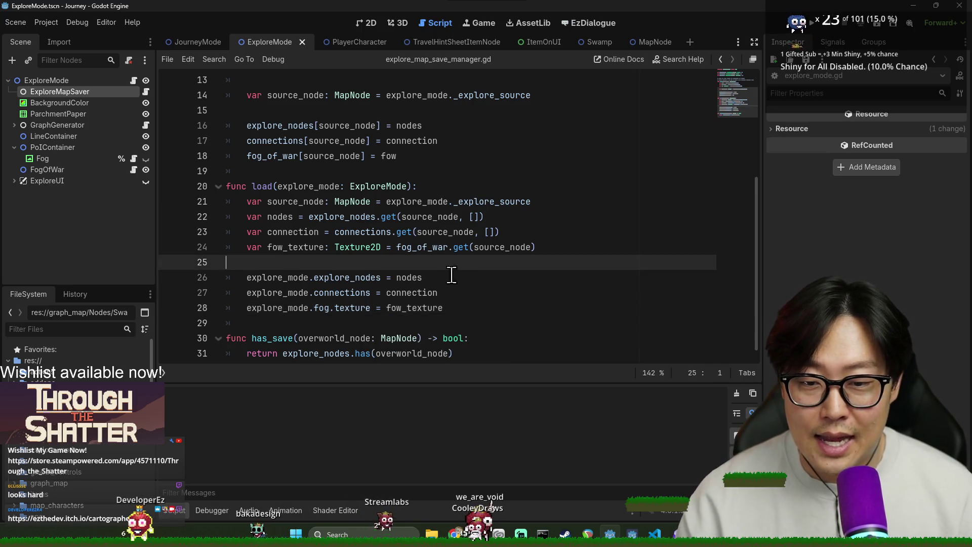
scroll(462, 289, "down", 1)
left_click(405, 308)
key("ctrl+s")
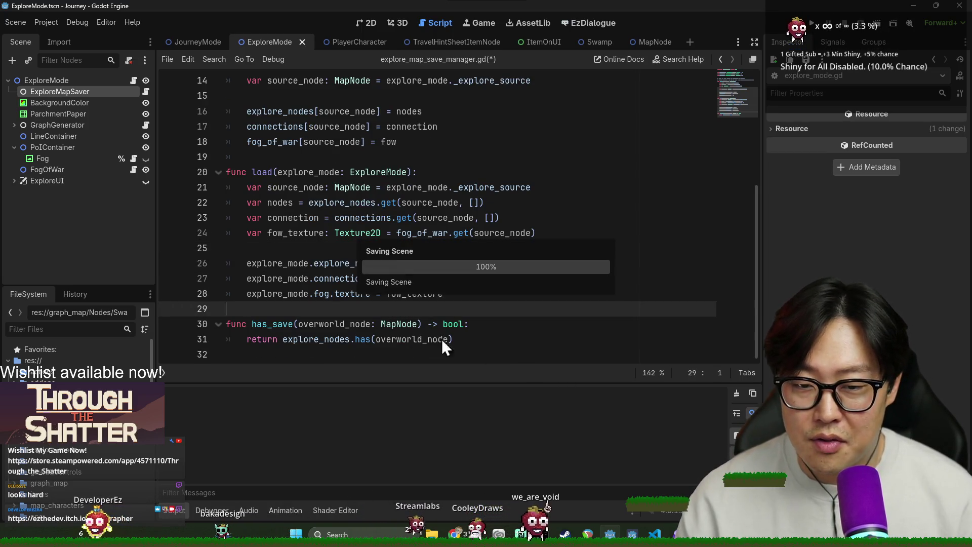
left_click(314, 251)
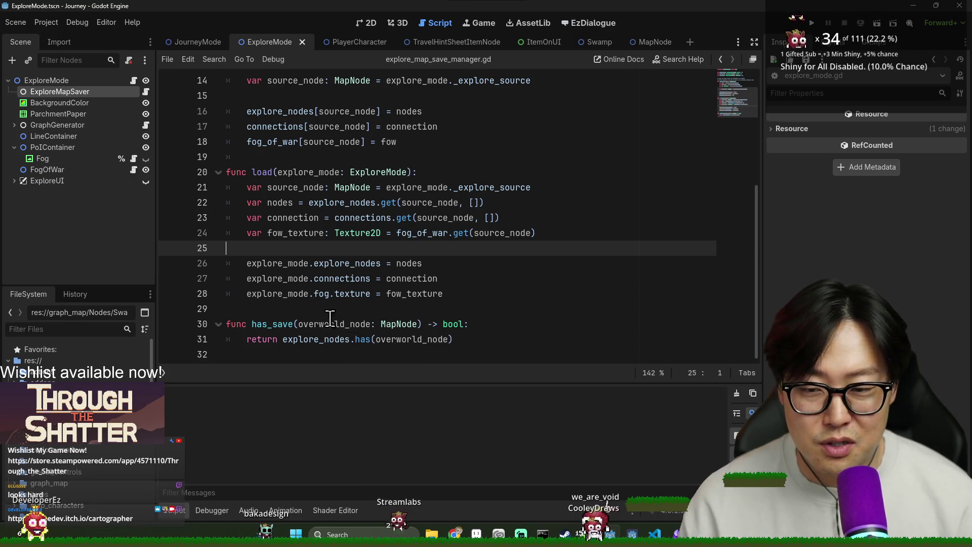
key("Down")
key("Down")
key("Down")
key("ctrl+s")
- Add two blank lines after the load function, save, and open explore_mode.gd
left_click(448, 298)
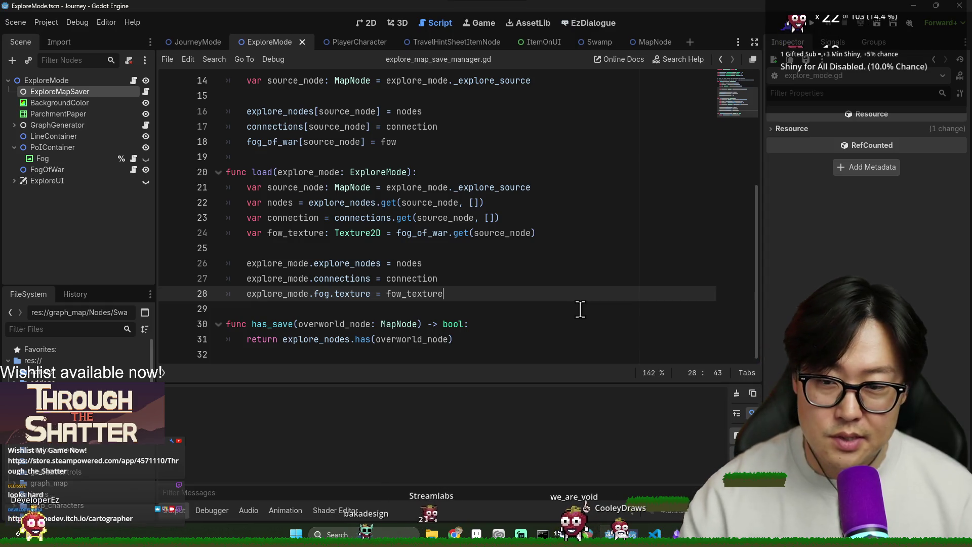
key("Return")
key("Return")
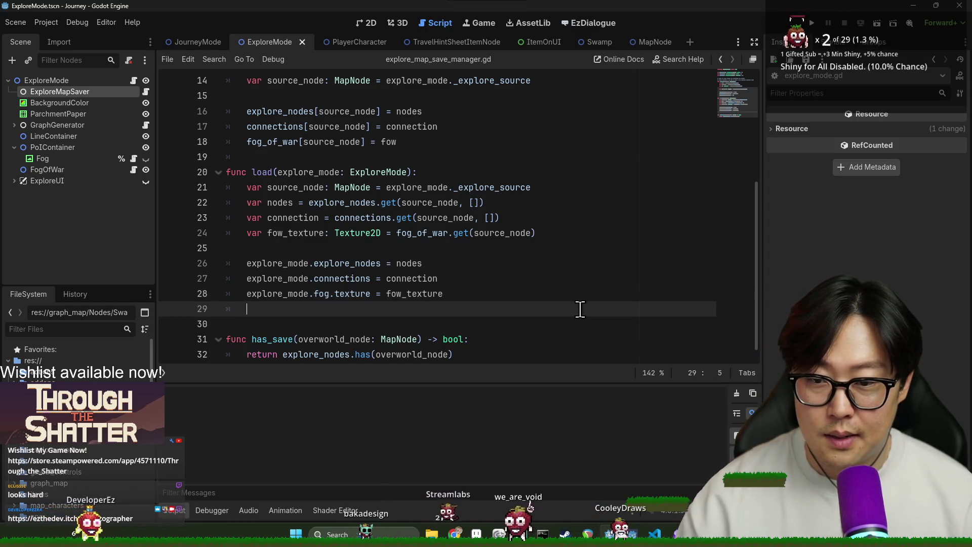
key("ctrl+s")
left_click(335, 314)
key("ctrl+s")
key("ctrl+s")
left_click(408, 320)
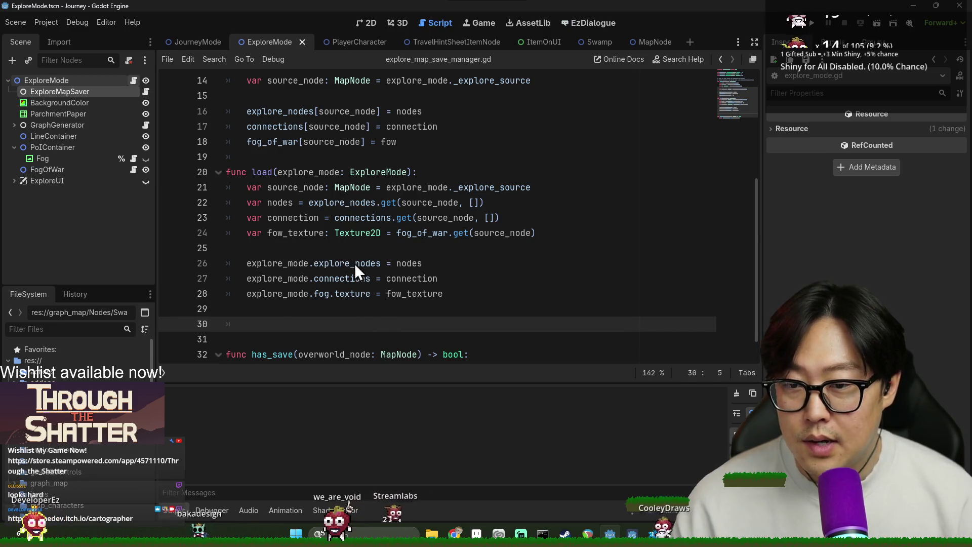
left_click(133, 80)
- Search explore_mode.gd for 'load(sel' and inspect the explore_env and explore_gen_config uses
key("ctrl+f")
type("load(self")
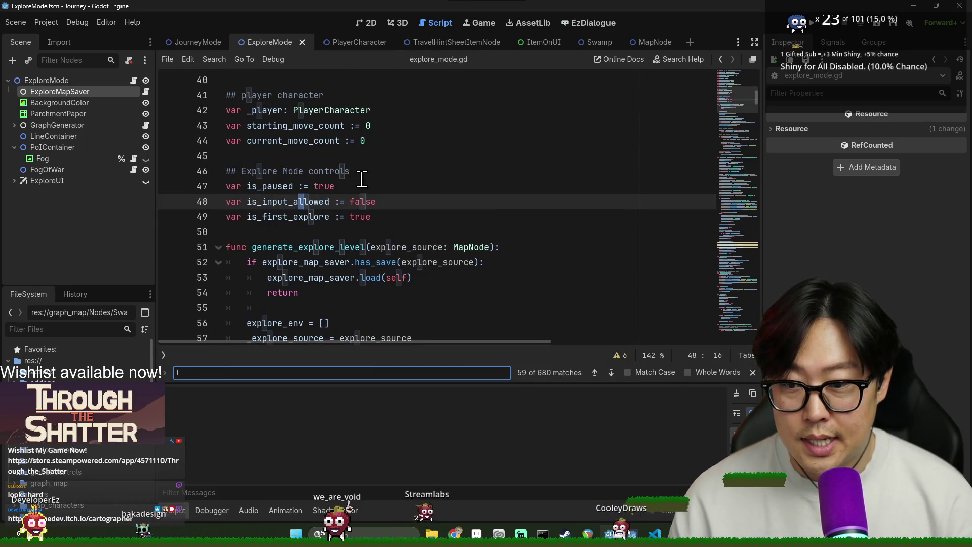
type("l")
left_click(268, 216)
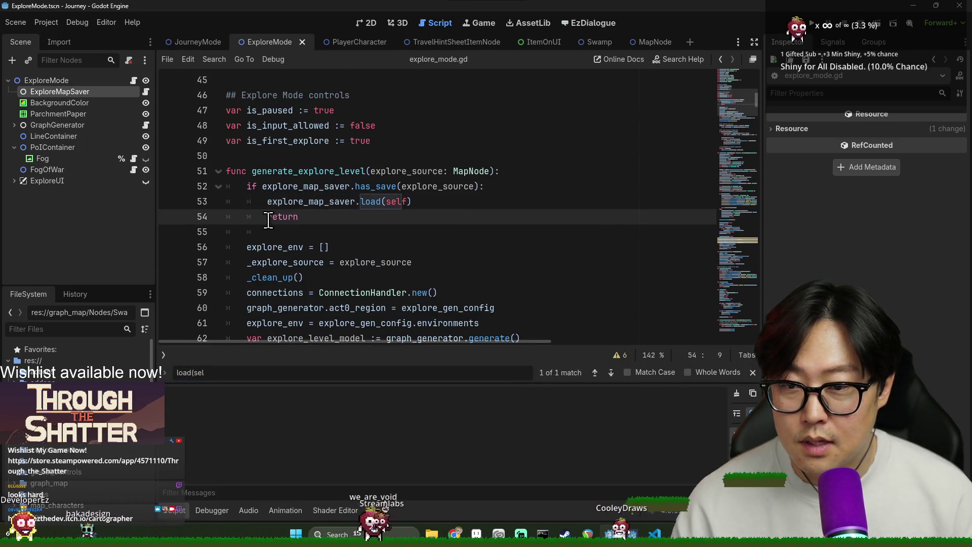
scroll(278, 202, "down", 3)
scroll(278, 181, "up", 1)
double_click(275, 156)
scroll(373, 277, "up", 1)
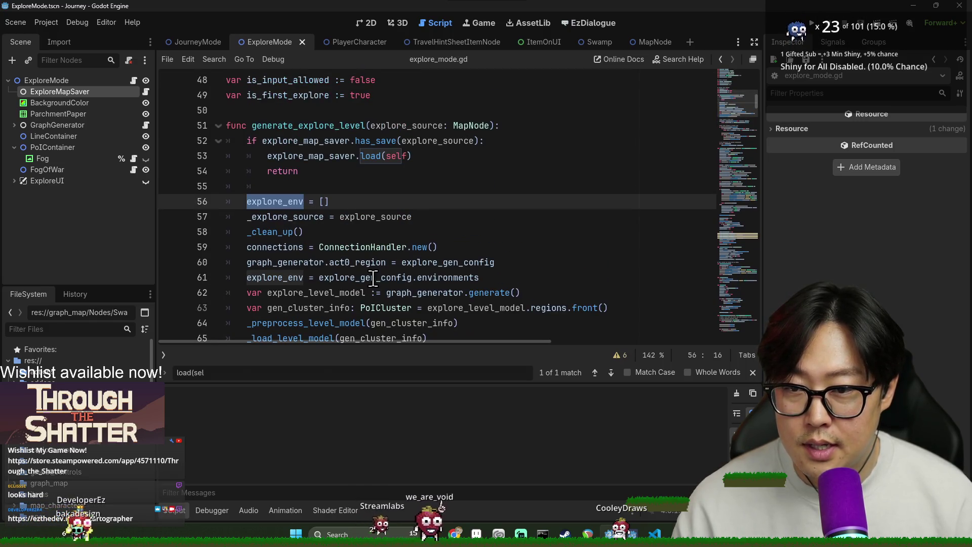
double_click(275, 277)
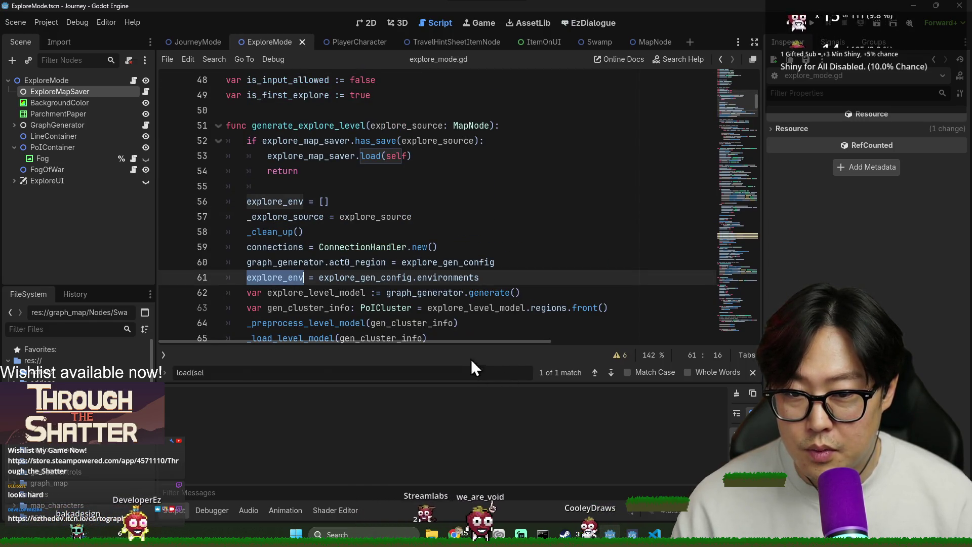
scroll(438, 247, "down", 2)
double_click(341, 186)
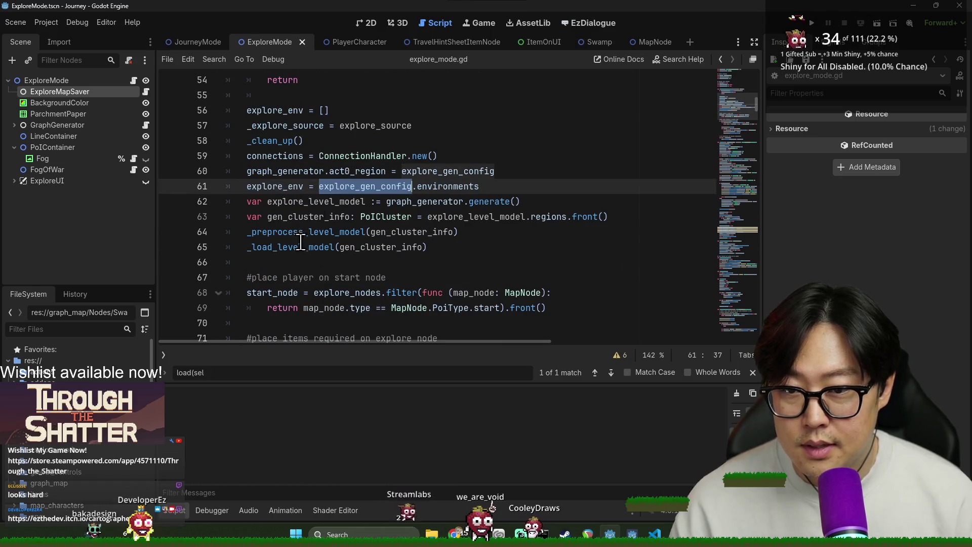
scroll(342, 186, "up", 2)
left_click(758, 373)
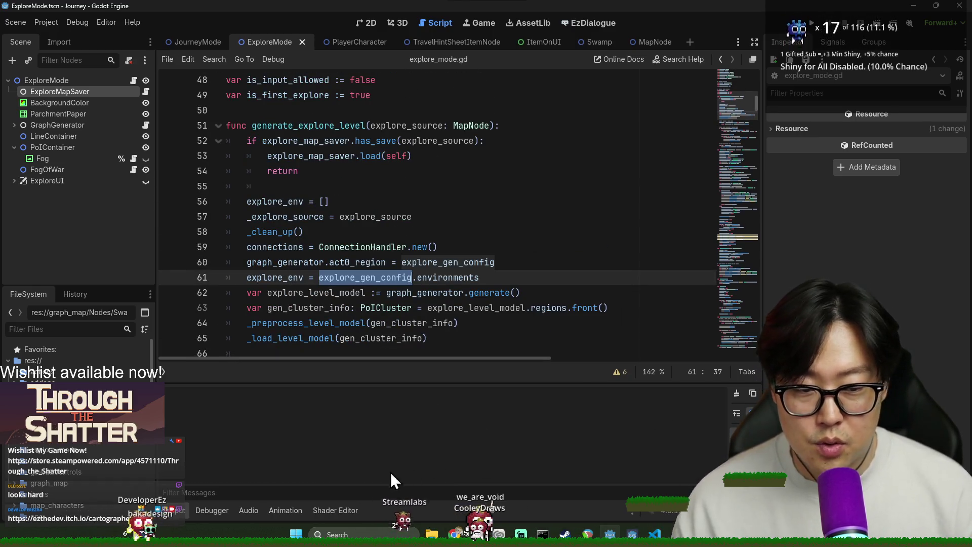
- Hide the bottom panel and trace explore_env and environments on lines 56–61
key("ctrl+j")
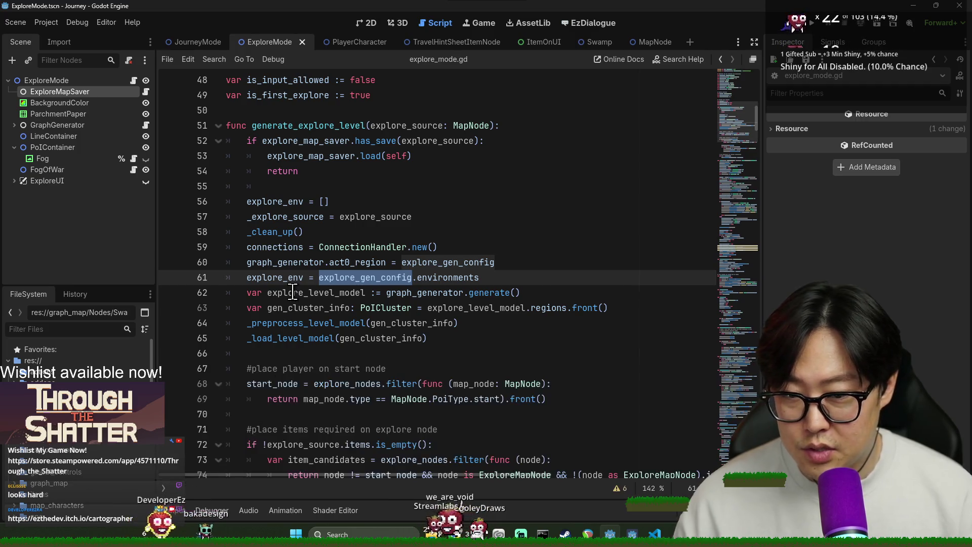
scroll(417, 286, "down", 2)
scroll(418, 286, "up", 1)
scroll(417, 286, "up", 2)
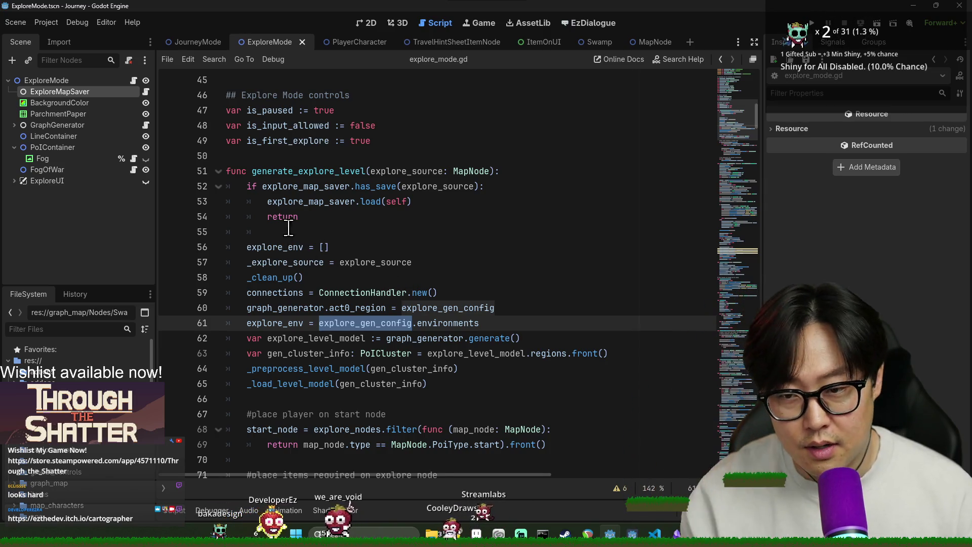
double_click(267, 249)
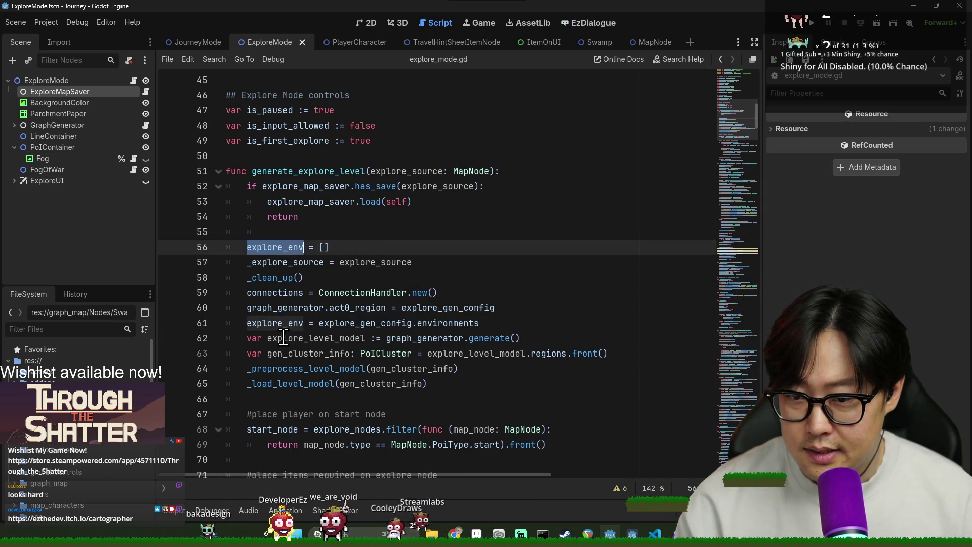
key("ctrl+d")
double_click(268, 247)
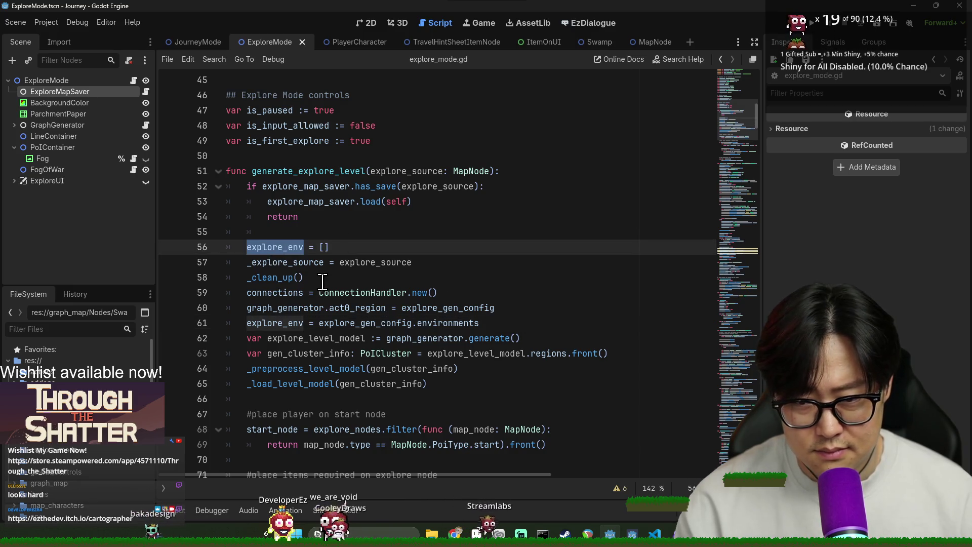
left_click(296, 326)
double_click(364, 323)
double_click(448, 323)
left_click(439, 324)
double_click(439, 323)
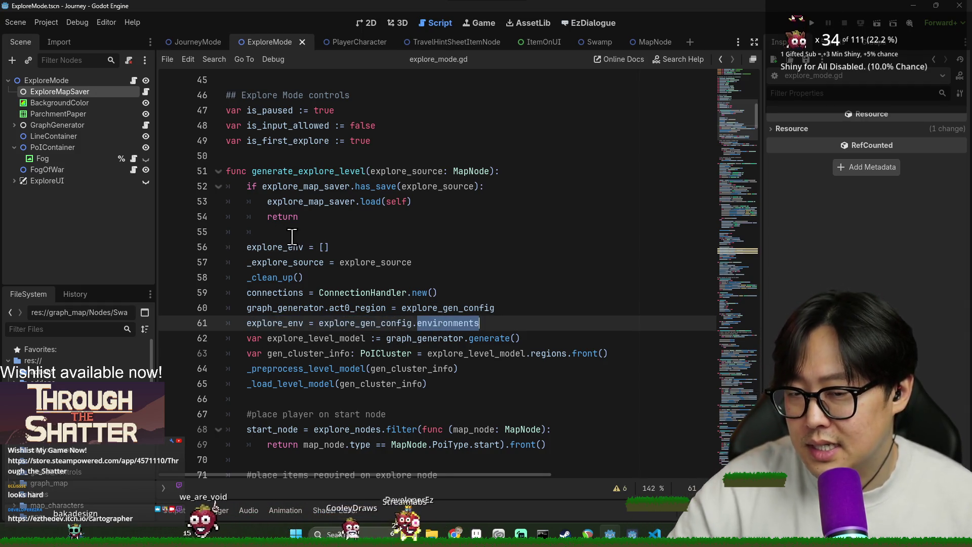
scroll(432, 360, "down", 1)
scroll(273, 300, "up", 1)
- Review the explore_map_saver saved-level check on lines 52–54
double_click(287, 187)
left_click(266, 172)
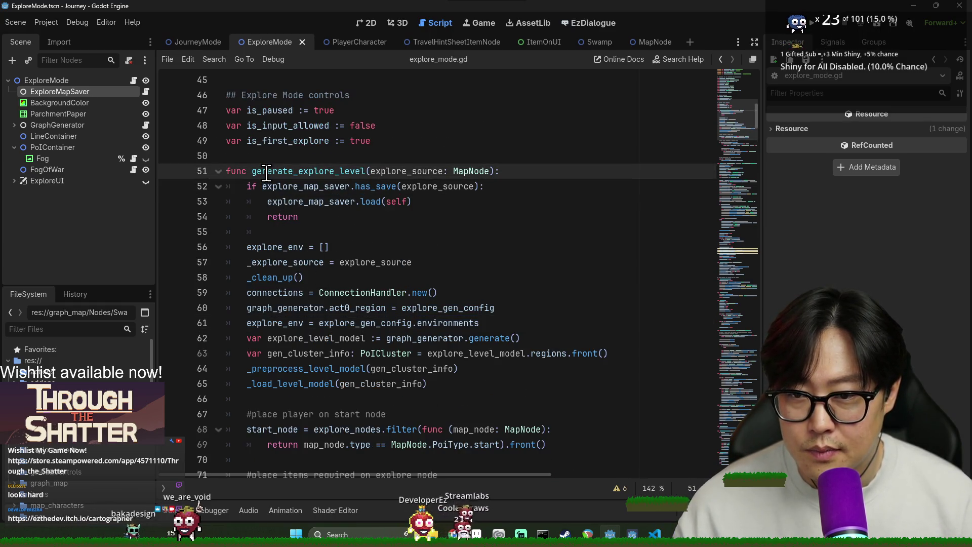
double_click(302, 184)
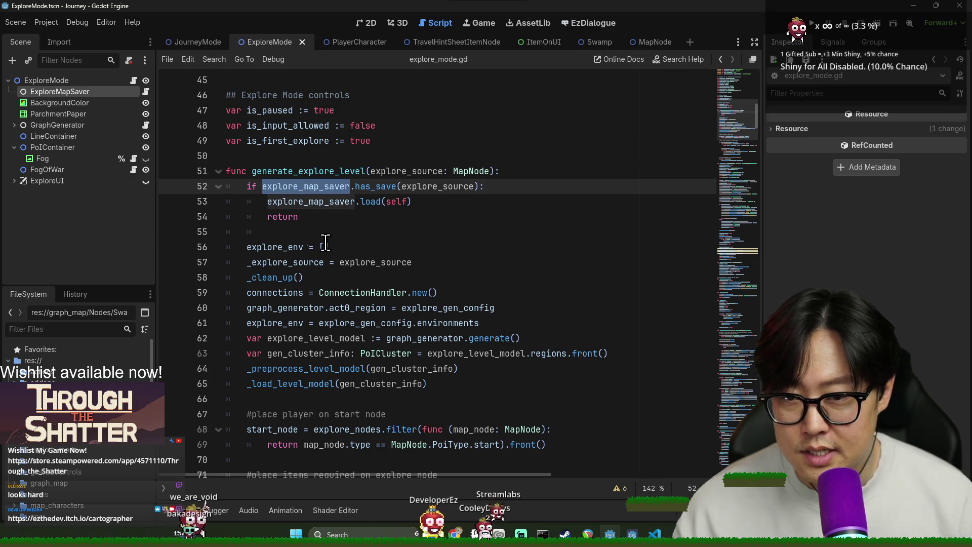
left_click(302, 217)
double_click(315, 201)
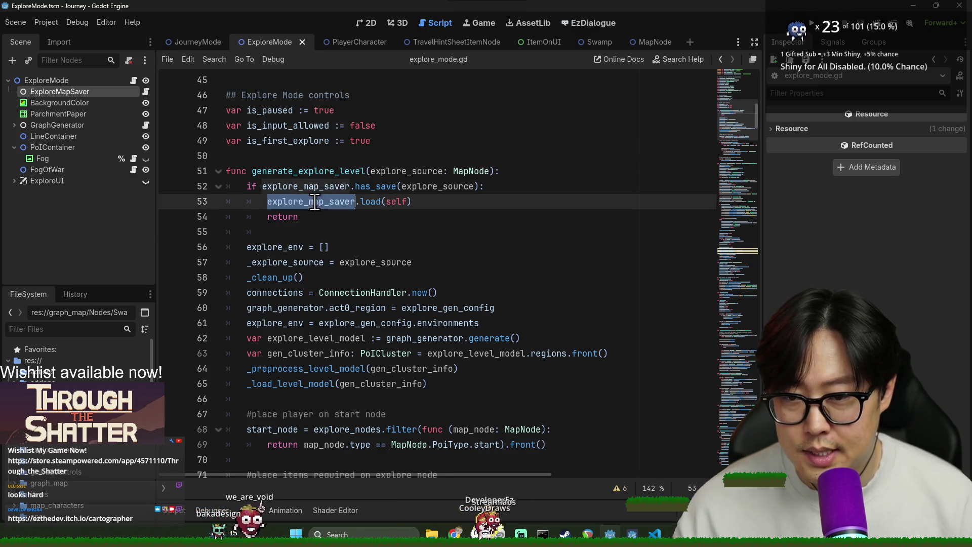
double_click(283, 247)
left_click_drag(247, 185, 316, 217)
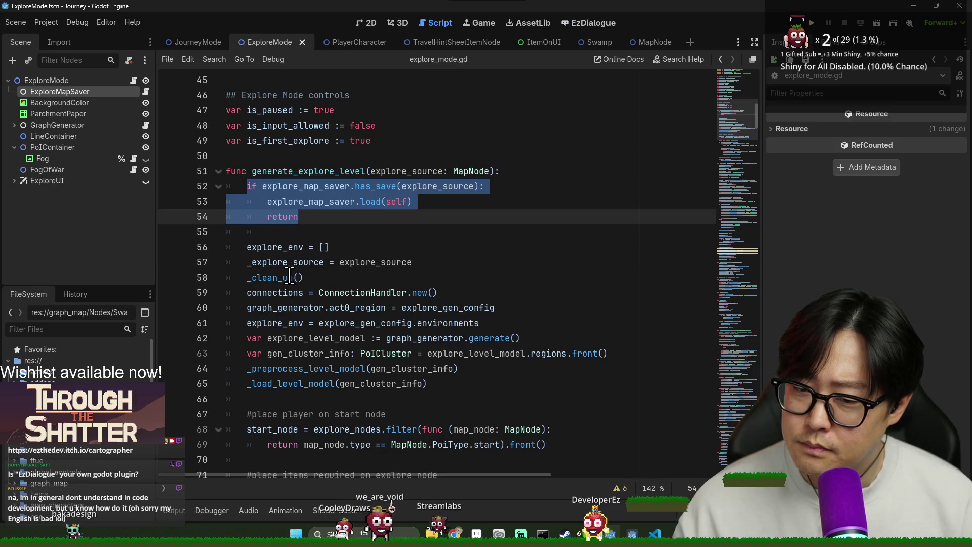
left_click(288, 263)
left_click(294, 202)
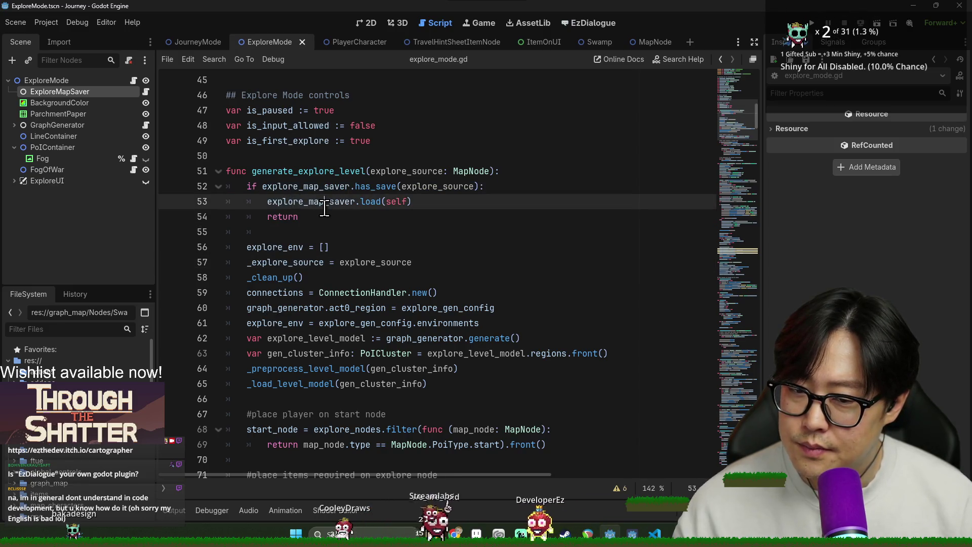
double_click(324, 205)
scroll(304, 253, "down", 2)
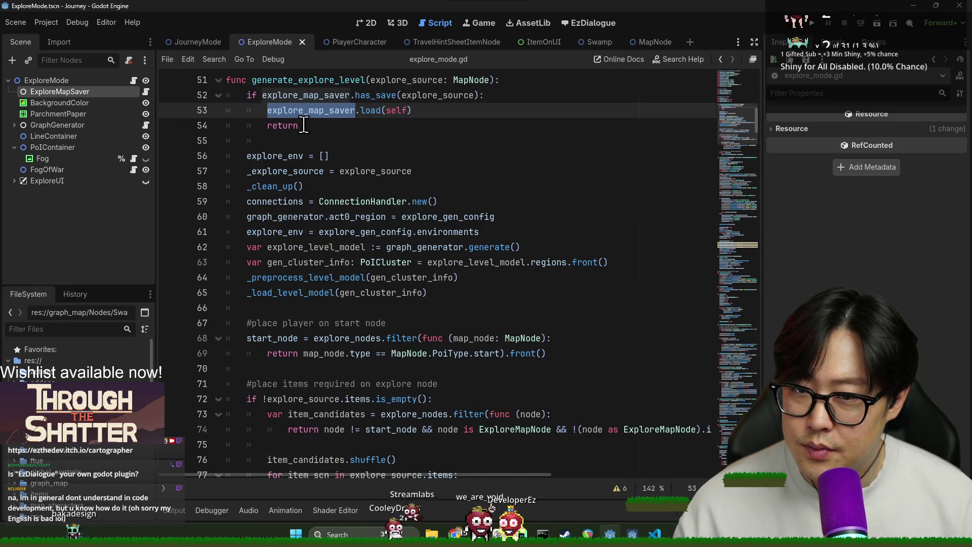
- Select the setup lines 56–58 and Ctrl+click _clean_up() to reach its definition
left_click(268, 182)
left_click_drag(247, 154, 233, 189)
left_click(261, 187)
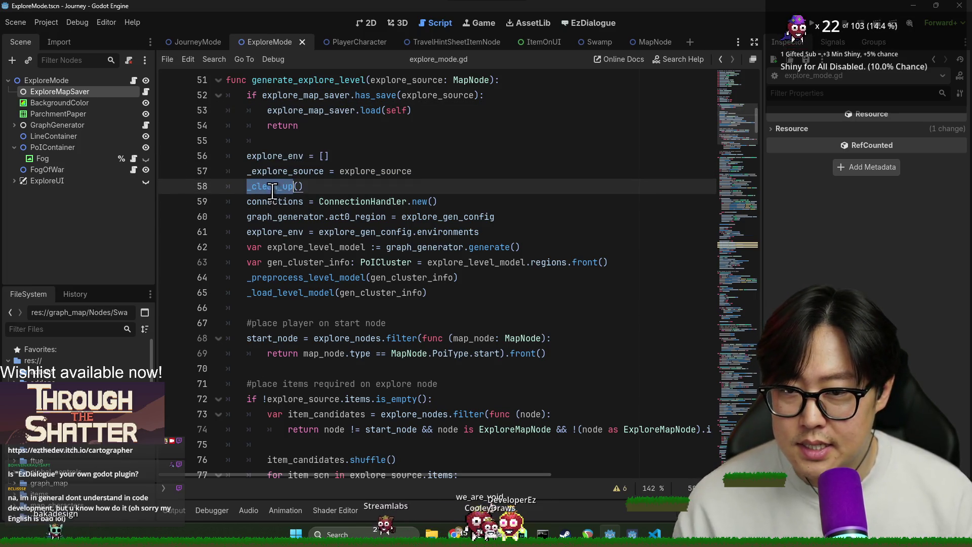
left_click(273, 187, "ctrl")
double_click(280, 293)
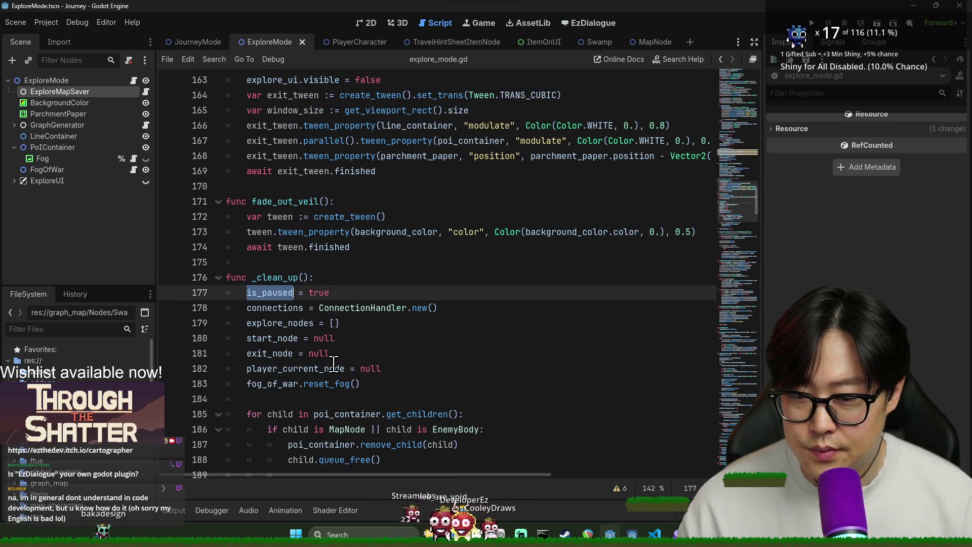
scroll(337, 387, "down", 4)
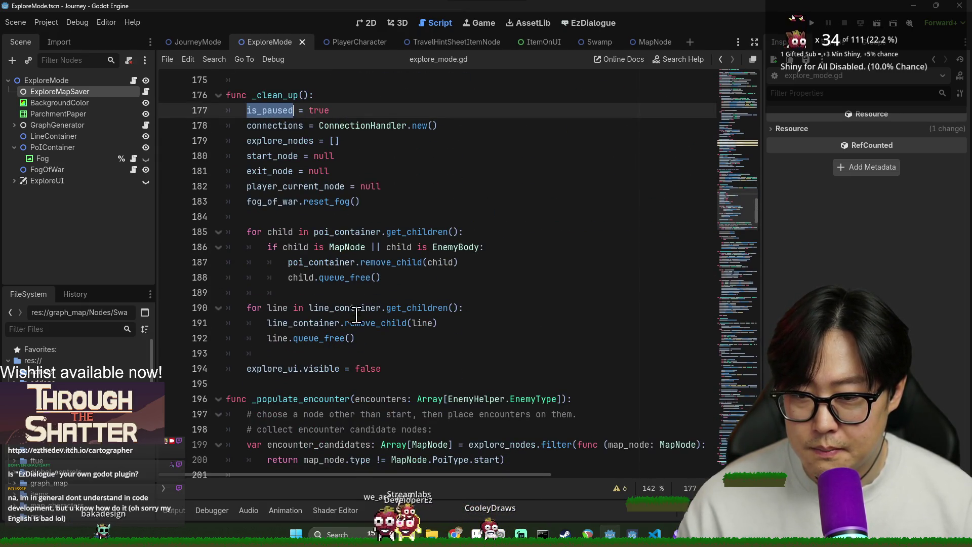
double_click(327, 368)
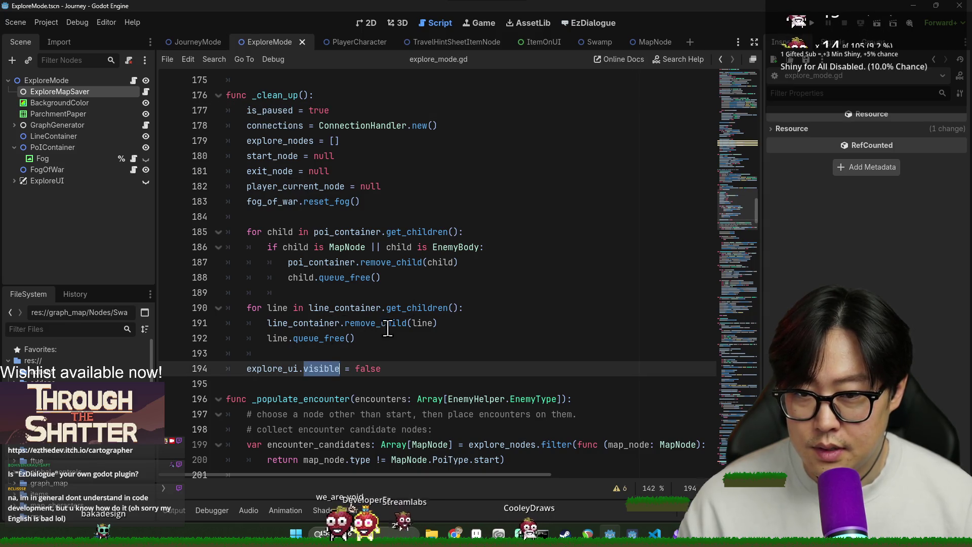
left_click(330, 340)
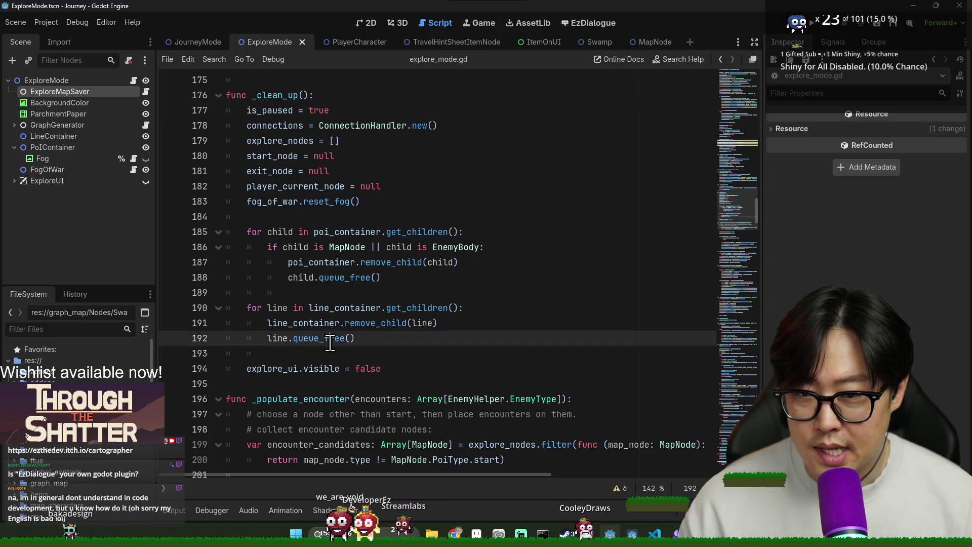
key("alt+Left")
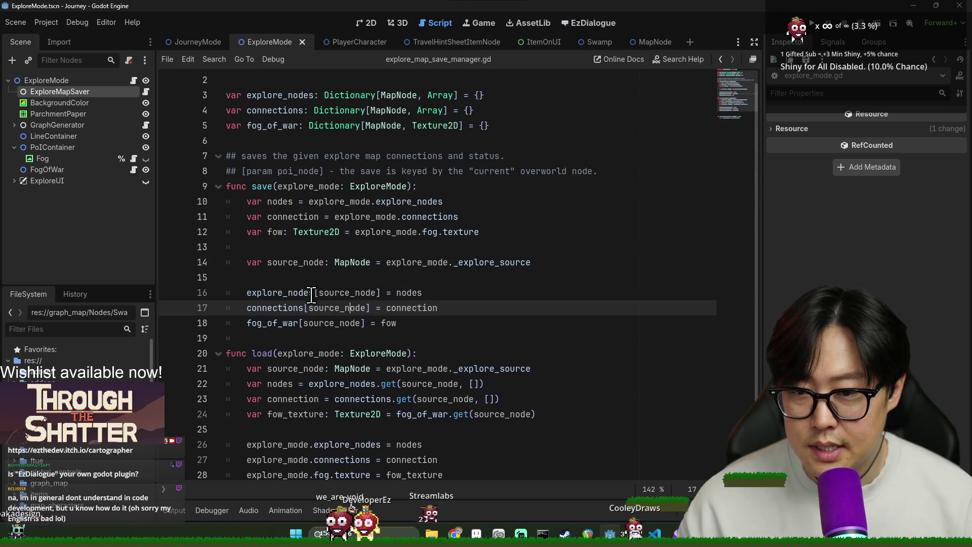
key("alt+Right")
scroll(302, 302, "down", 2)
scroll(302, 302, "up", 12)
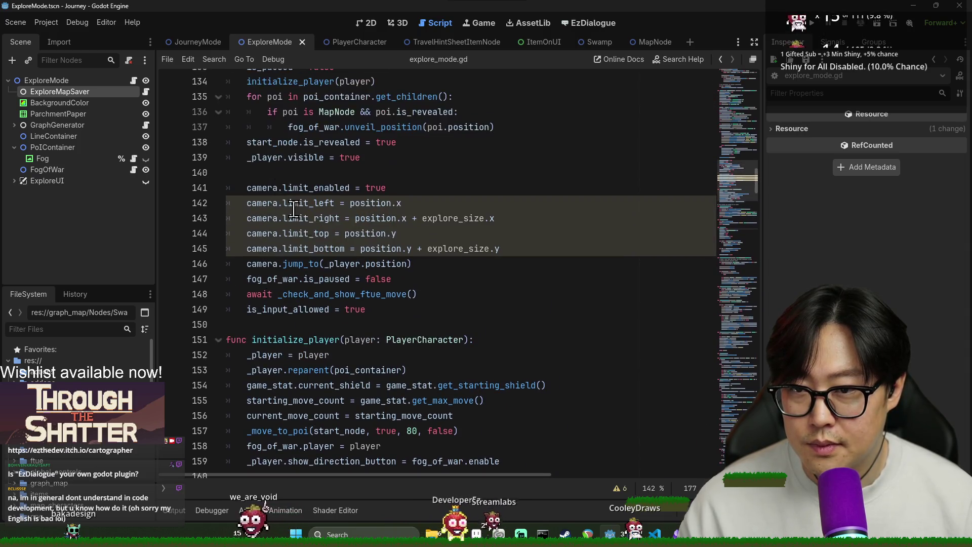
scroll(308, 256, "up", 18)
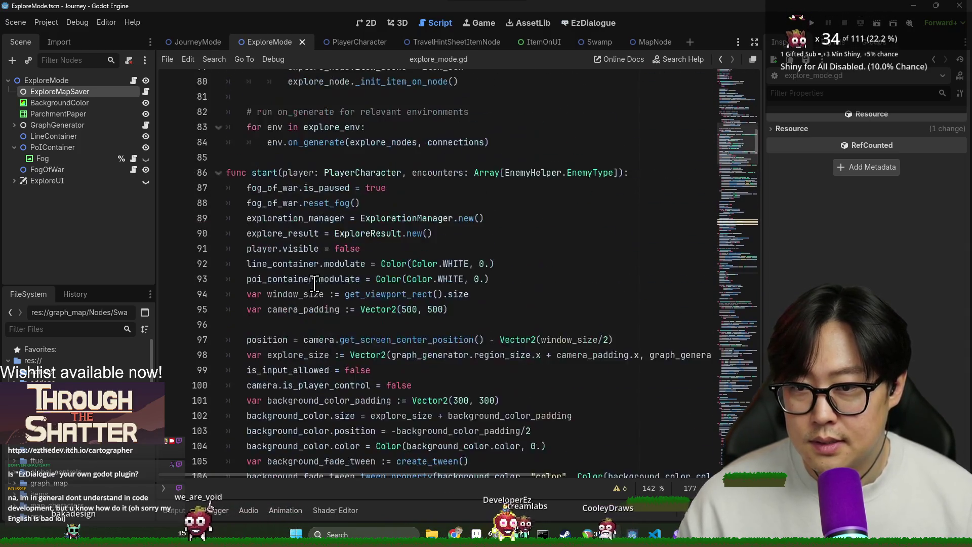
scroll(317, 287, "up", 7)
- Move the _explore_source assignment to the first line of generate_explore_level
left_click(337, 262)
key("ctrl+f")
type("ge")
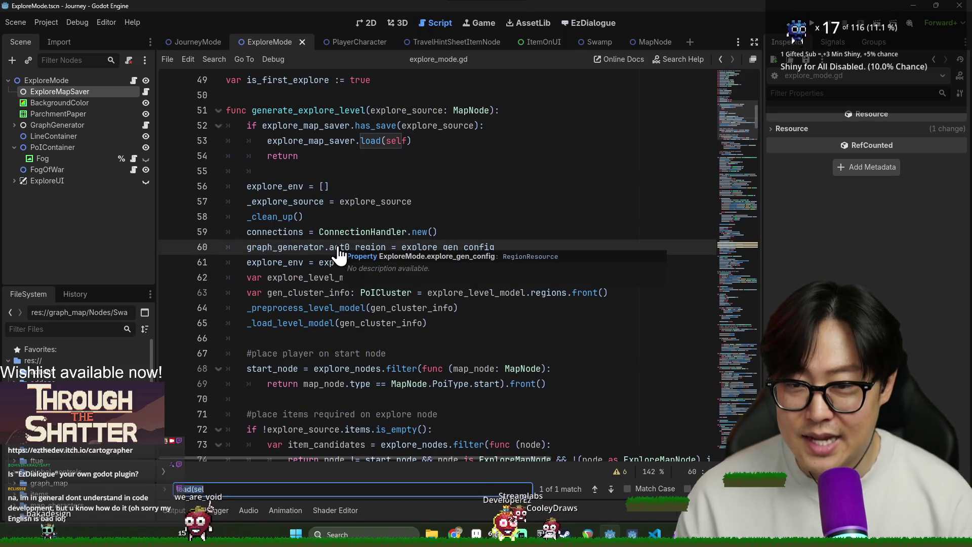
type("nerate")
scroll(320, 285, "up", 2)
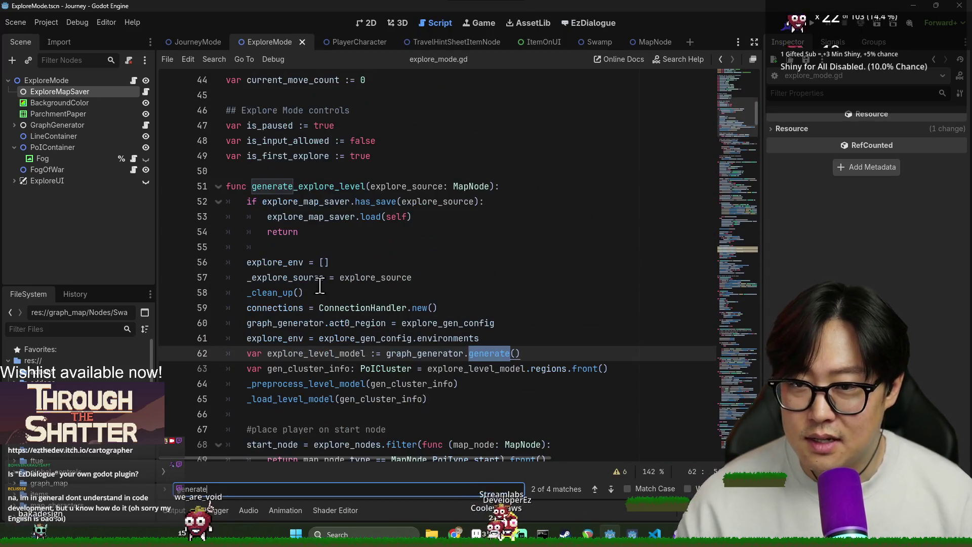
triple_click(279, 262)
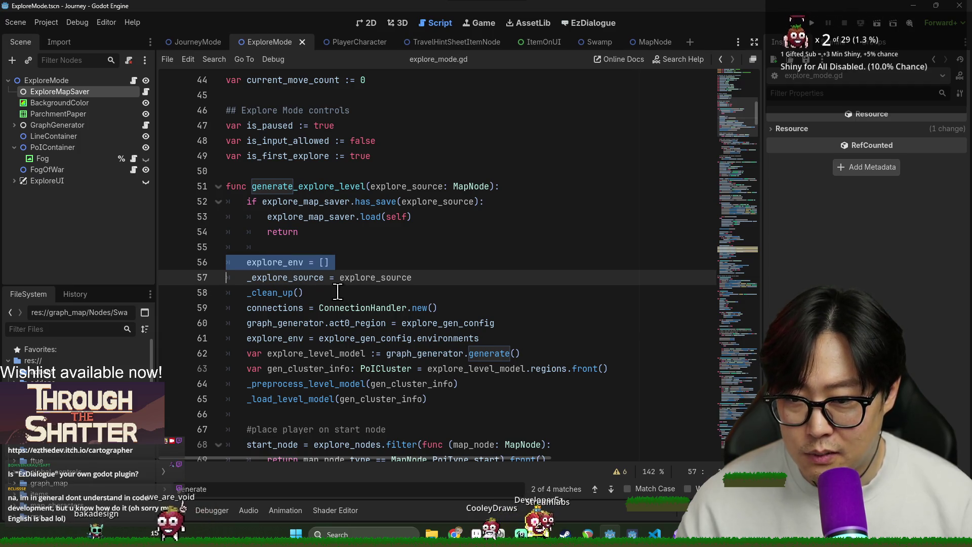
triple_click(307, 278)
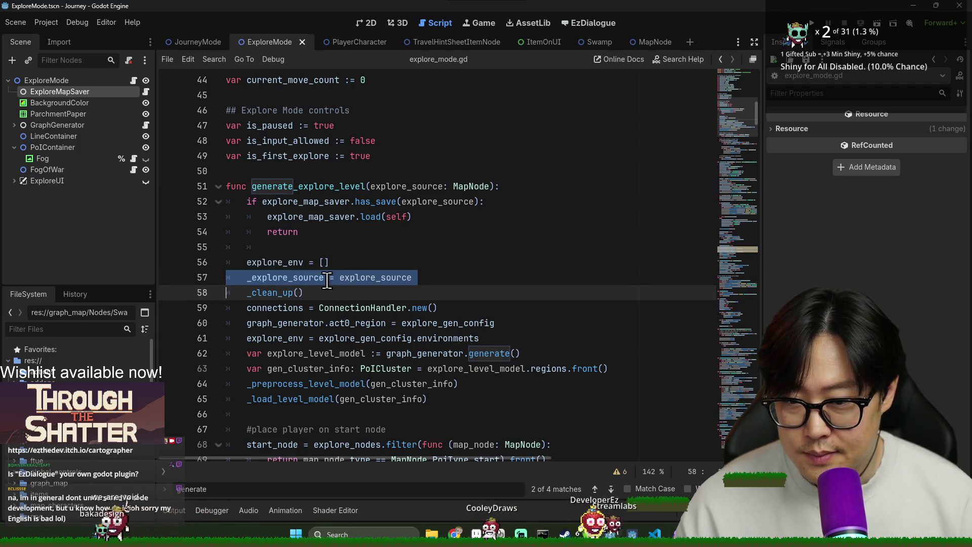
key("ctrl+x")
left_click(527, 186)
key("Return")
key("ctrl+v")
left_click(401, 202)
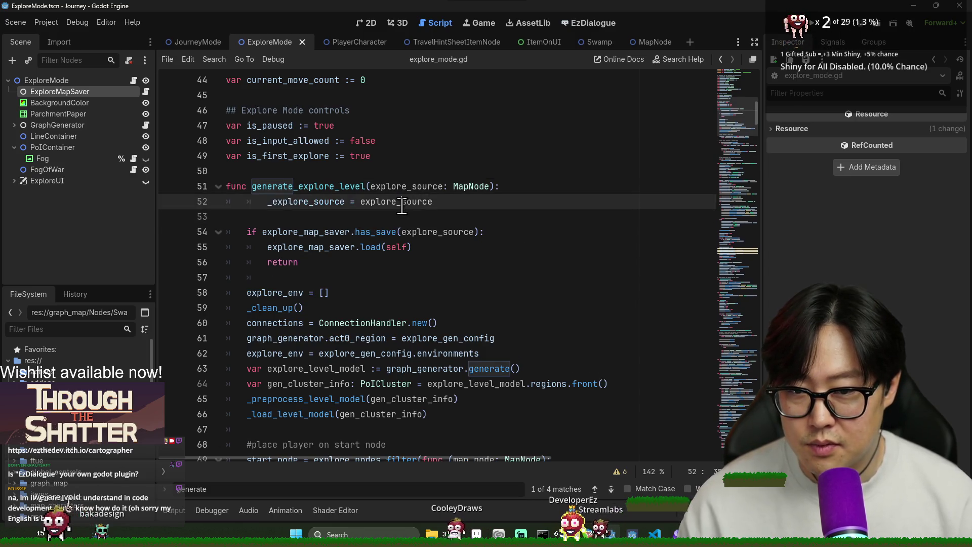
- Move explore_env = [] and the _clean_up() call directly under _explore_source
triple_click(284, 294)
key("ctrl+x")
left_click(319, 218)
key("ctrl+v")
triple_click(286, 308)
key("ctrl+x")
left_click(304, 232)
key("ctrl+v")
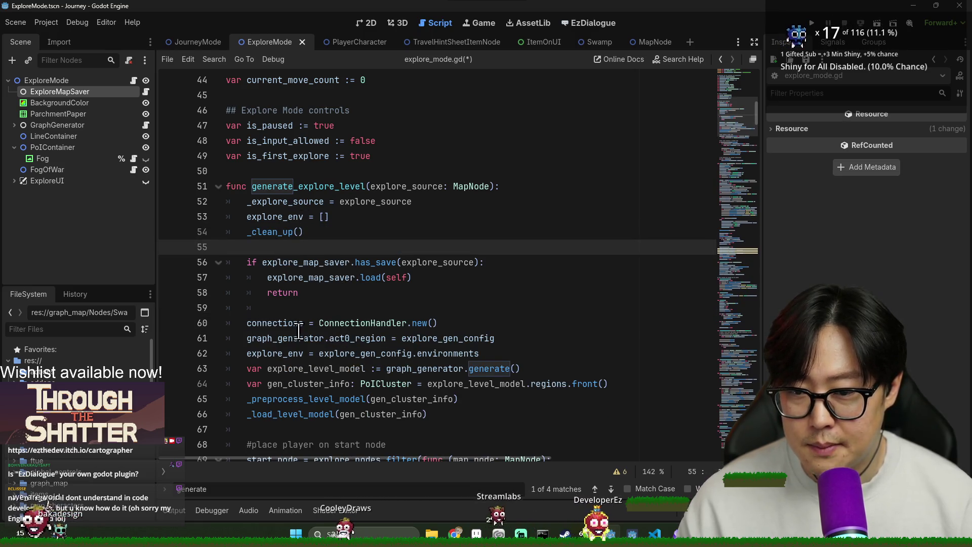
- Relocate the connections = ConnectionHandler.new() line below line 59 and remove the following blank line
triple_click(271, 323)
key("ctrl+x")
left_click(310, 246)
key("ctrl+v")
key("ctrl+z")
left_click(385, 307)
key("ctrl+v")
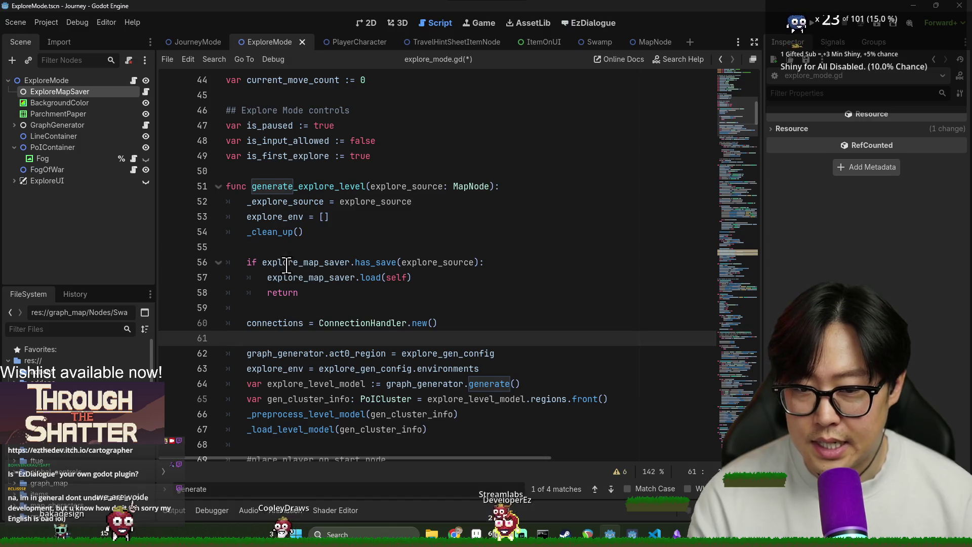
scroll(298, 253, "down", 1)
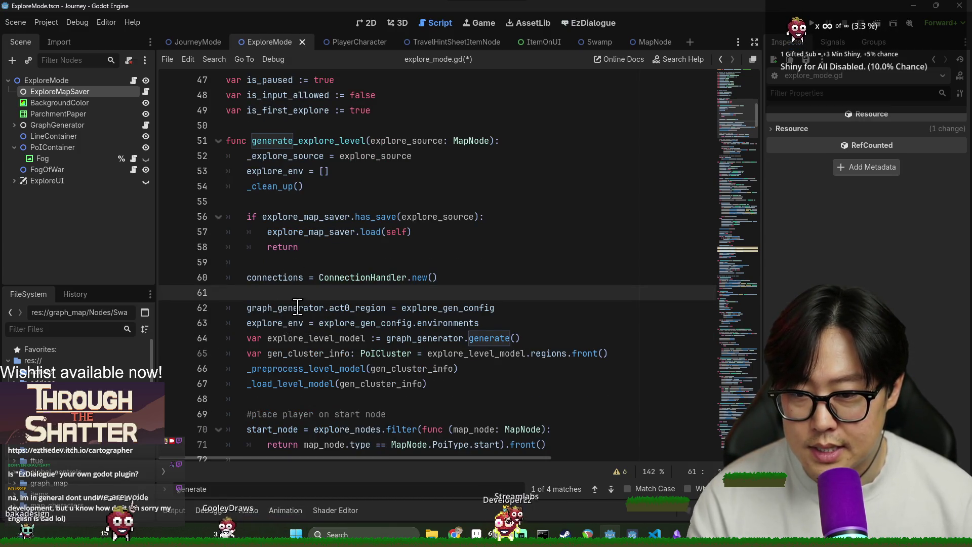
key("Delete")
- Move the graph_generator.act0_region assignment to line 53, below _explore_source
triple_click(289, 292)
left_click(273, 292)
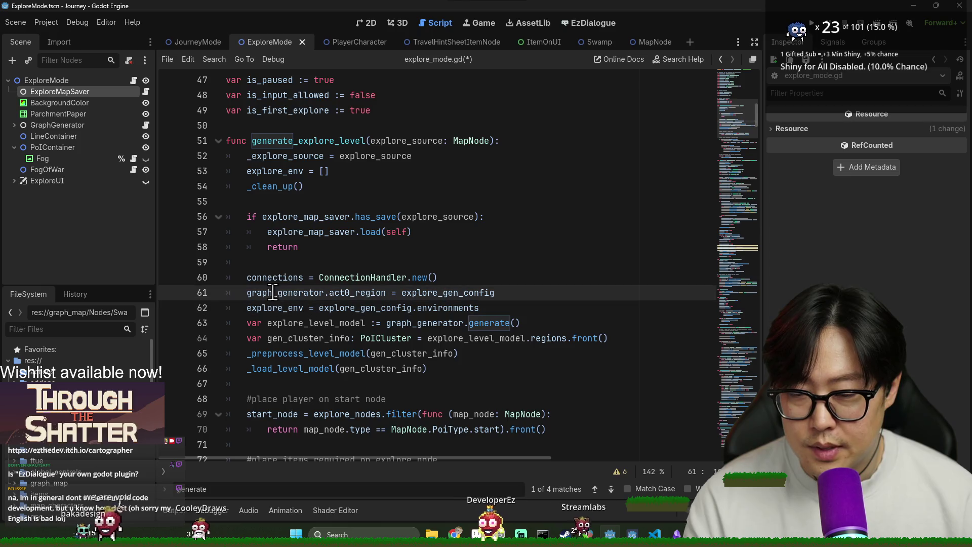
key("Right")
key("Right")
key("Right")
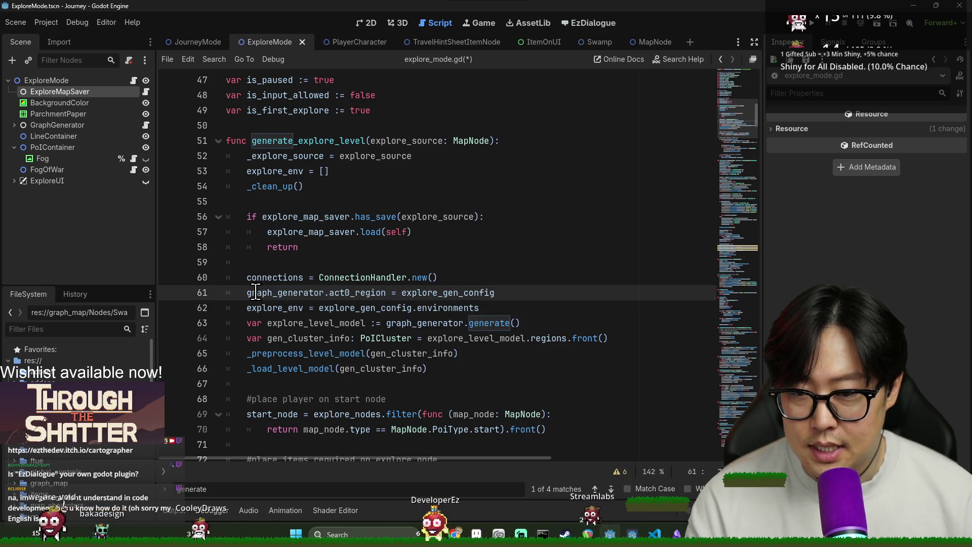
double_click(256, 293)
left_click(527, 292, "shift")
key("ctrl+x")
left_click(451, 161)
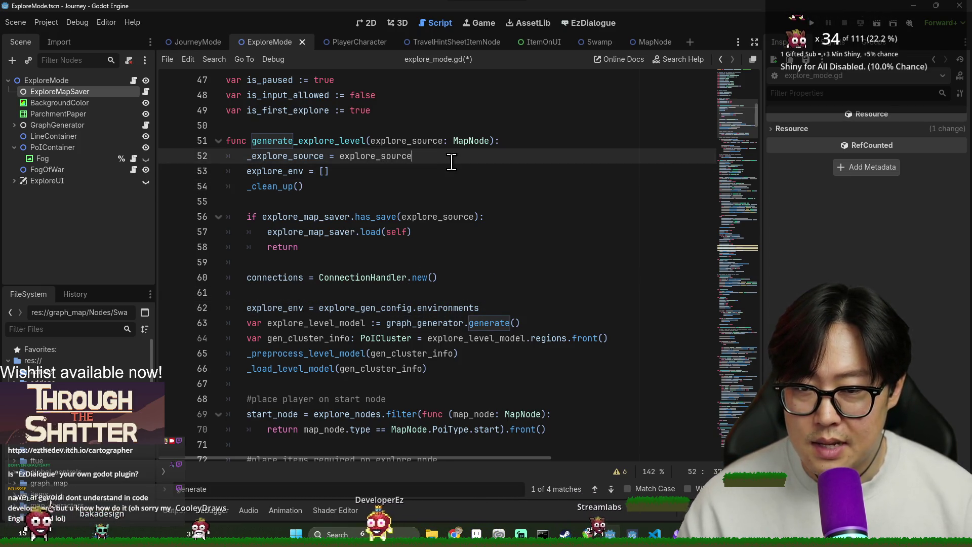
key("Return")
key("ctrl+v")
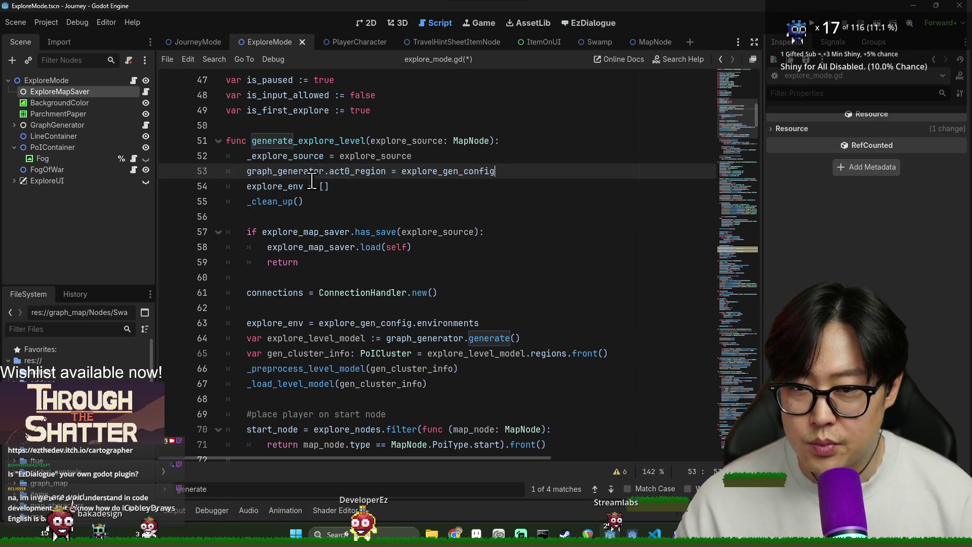
double_click(293, 172)
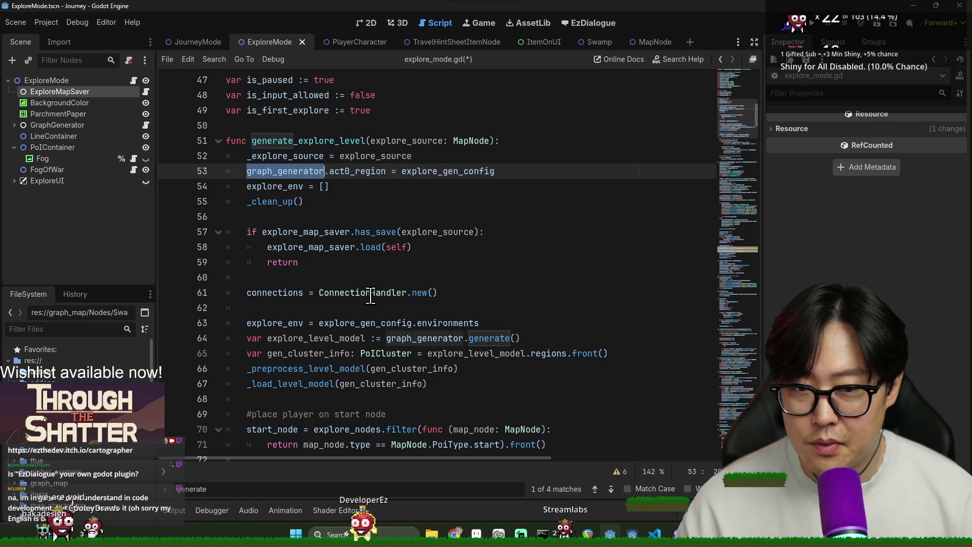
triple_click(268, 171)
- Move the explore_env = explore_gen_config.environments line under act0_region and dedent it one level
double_click(281, 322)
triple_click(281, 322)
double_click(281, 322)
double_click(470, 322)
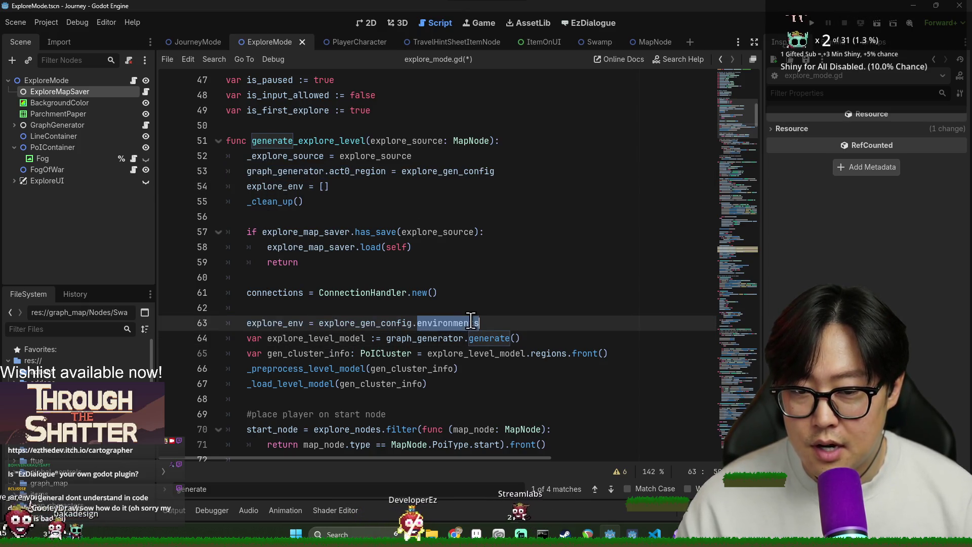
triple_click(267, 323)
key("ctrl+x")
left_click(516, 175)
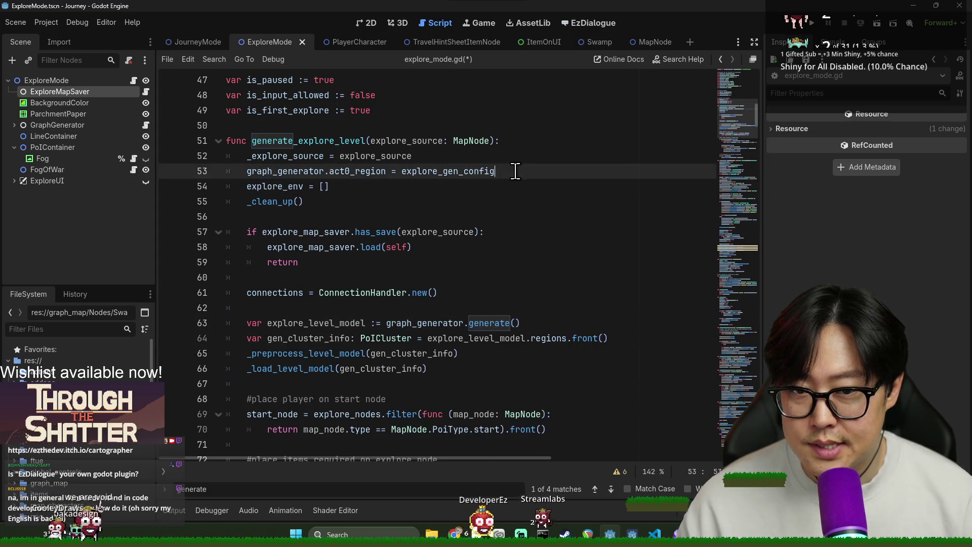
key("Return")
key("ctrl+v")
key("BackSpace")
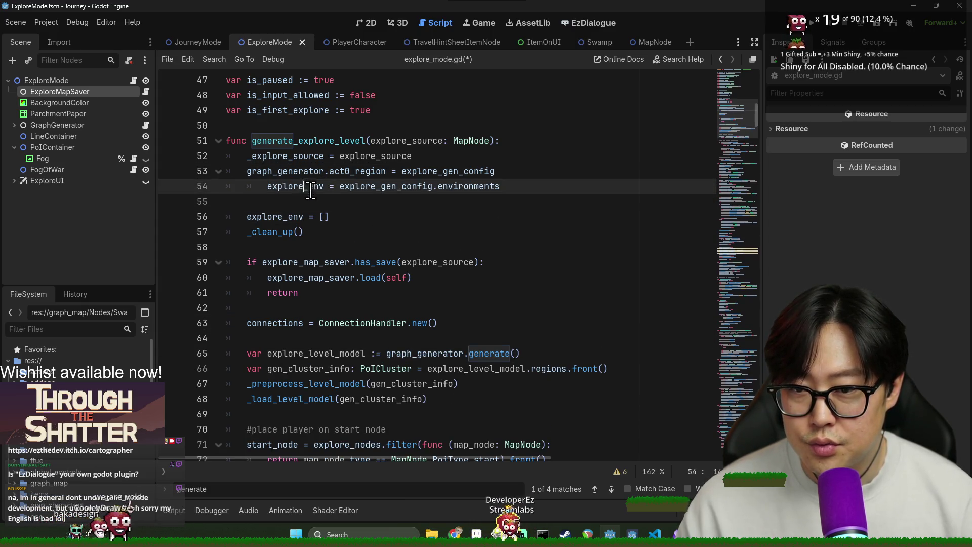
key("shift+Tab")
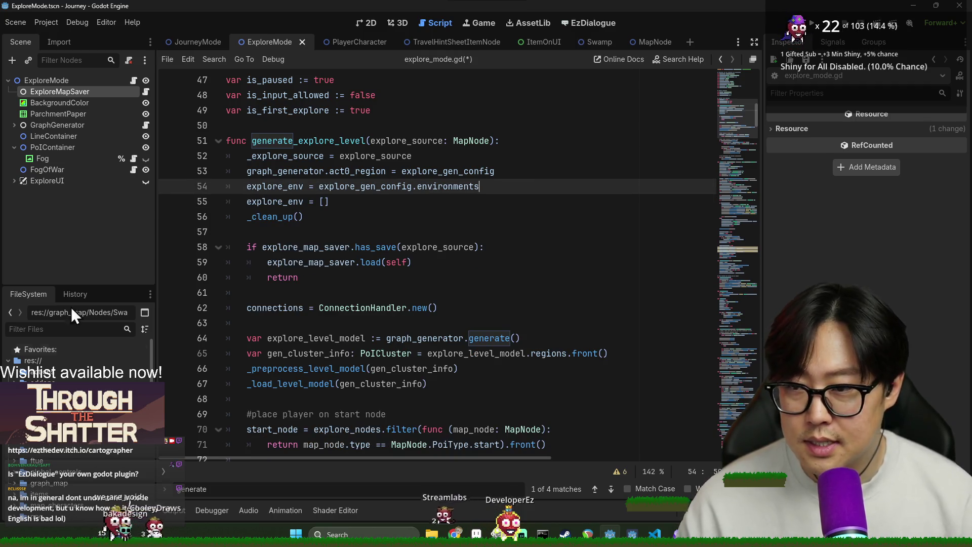
type("env")
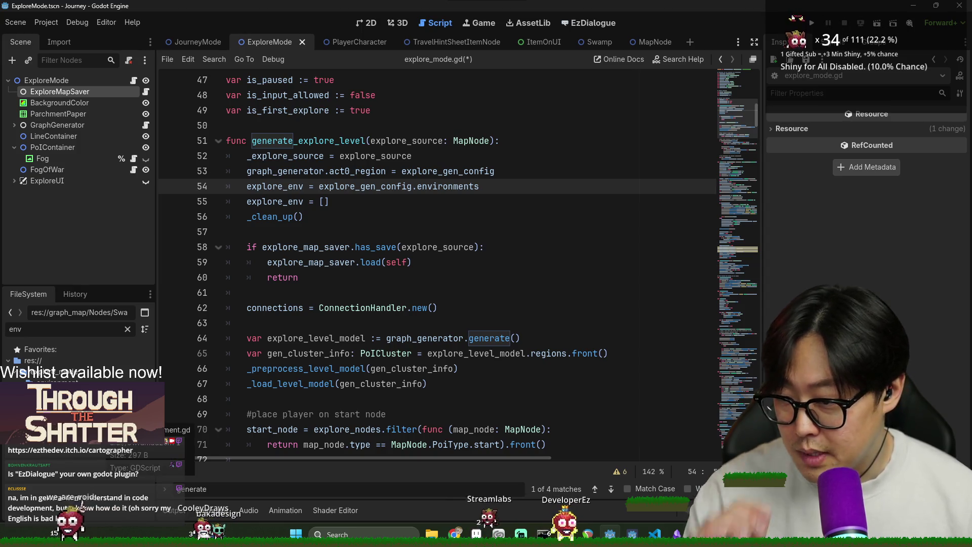
- Review on_generate in explore_environment.gd and disappearing_path_environment.gd, including disappearing_path_ratio
double_click(61, 394)
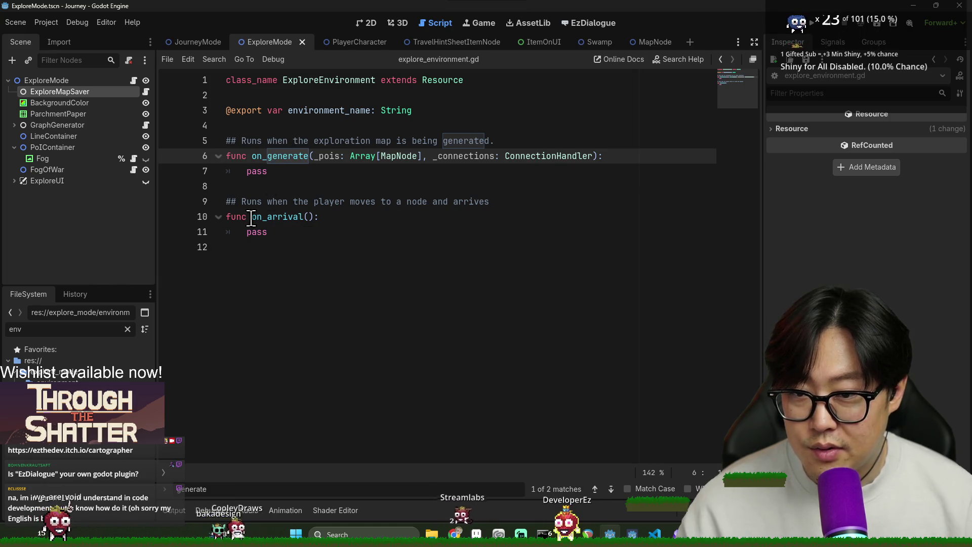
double_click(60, 382)
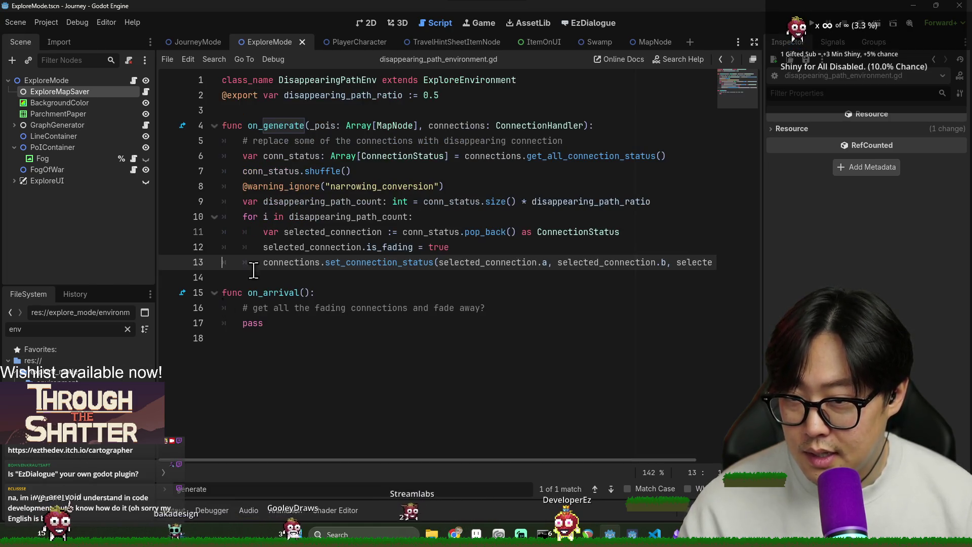
left_click_drag(325, 258, 282, 139)
key("Escape")
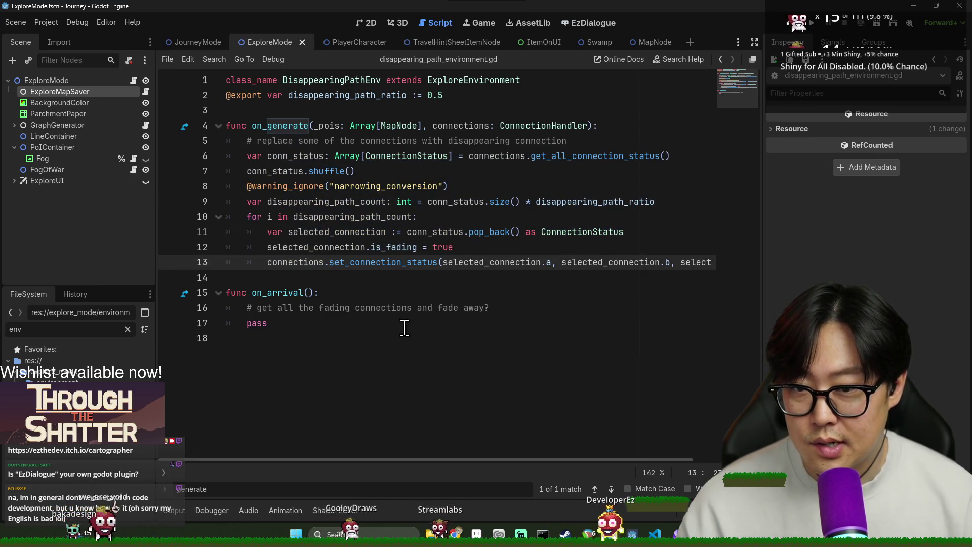
double_click(339, 96)
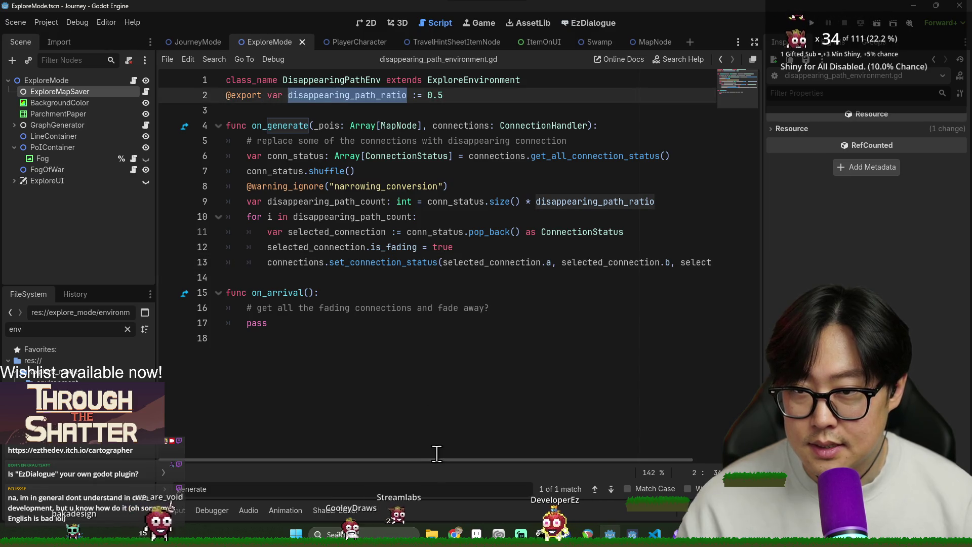
left_click(310, 125)
left_click_drag(310, 125, 226, 278)
left_click(310, 126)
left_click_drag(310, 125, 415, 247)
left_click(415, 247)
left_click(423, 307)
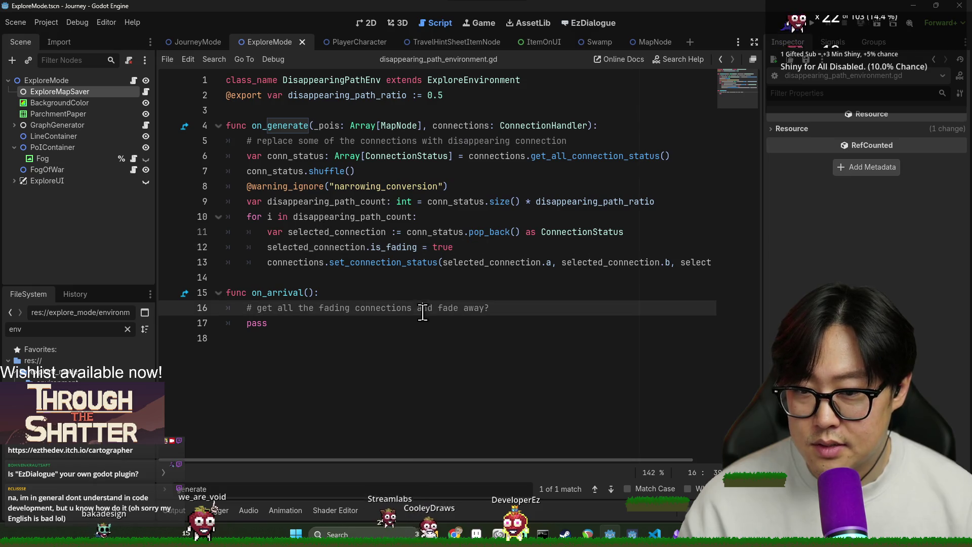
left_click_drag(226, 125, 410, 285)
- Navigate back with Alt+Left to generate_explore_level in explore_mode.gd
left_click(412, 260)
key("alt+Left")
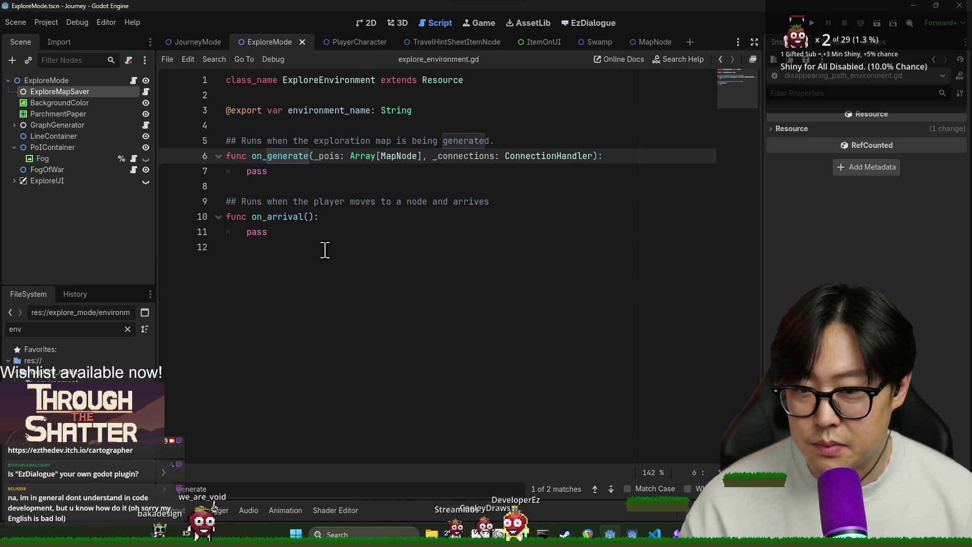
left_click(329, 262)
key("alt+Left")
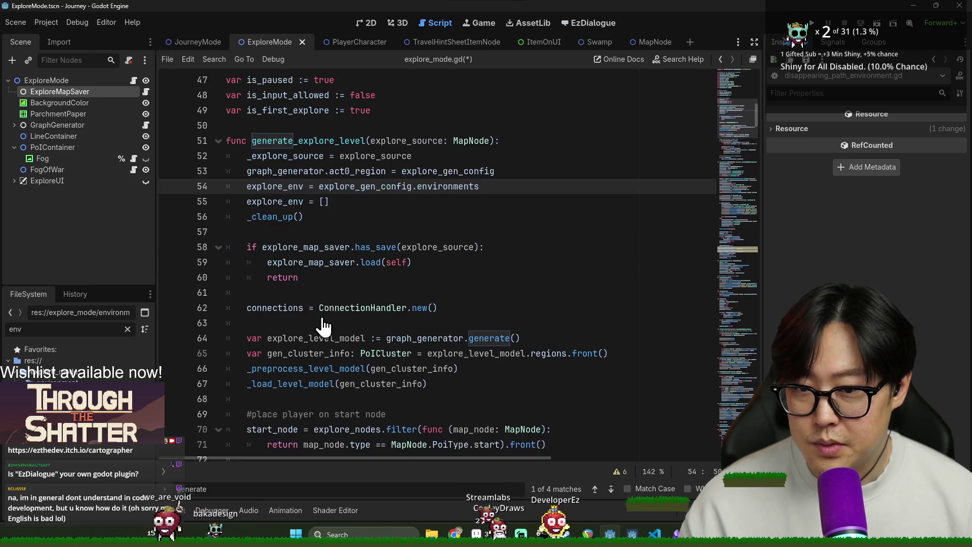
- Delete the 'explore_env = []' line from generate_explore_level
double_click(274, 201)
triple_click(274, 201)
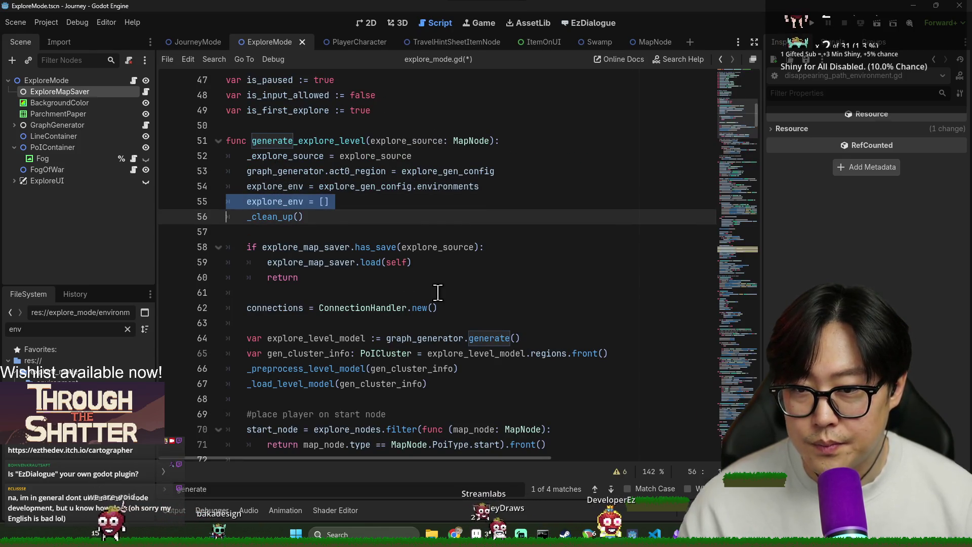
key("BackSpace")
- Move the explore_env environments assignment to just below the _clean_up() call
triple_click(287, 188)
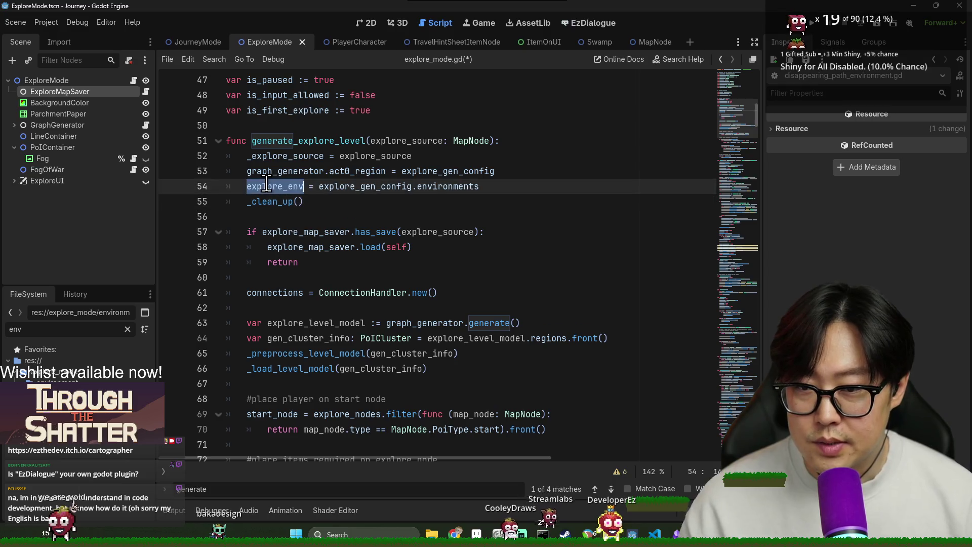
key("ctrl+x")
key("Down")
key("ctrl+v")
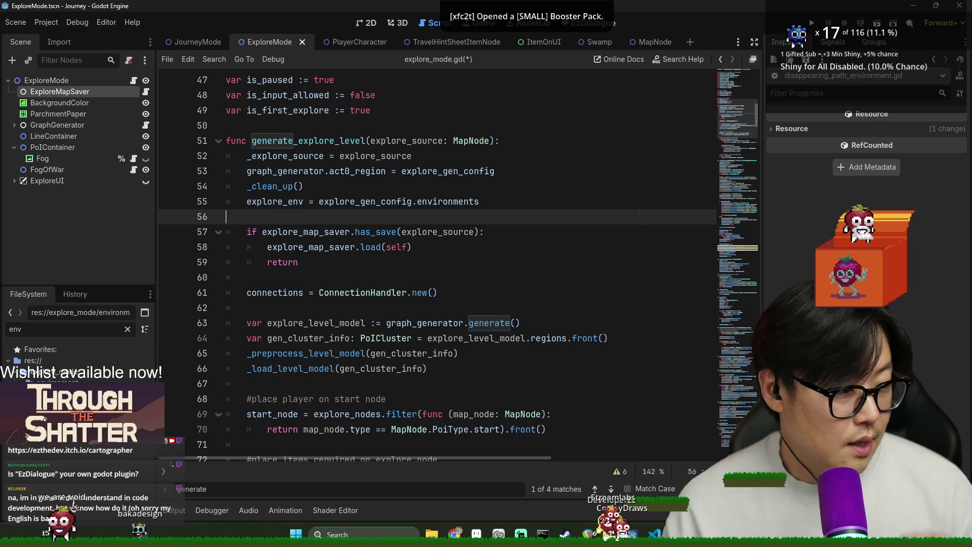
key("alt+Tab")
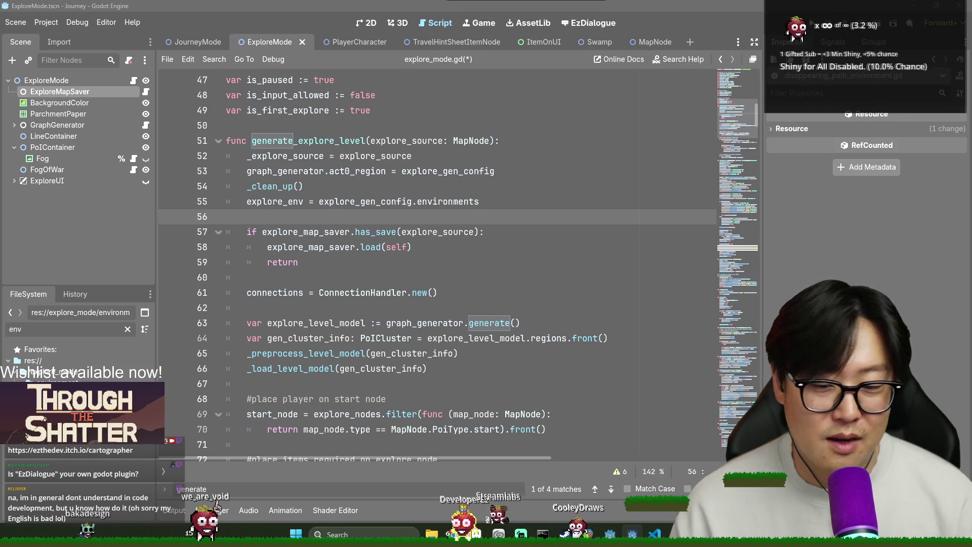
key("alt+Tab")
left_click(342, 240)
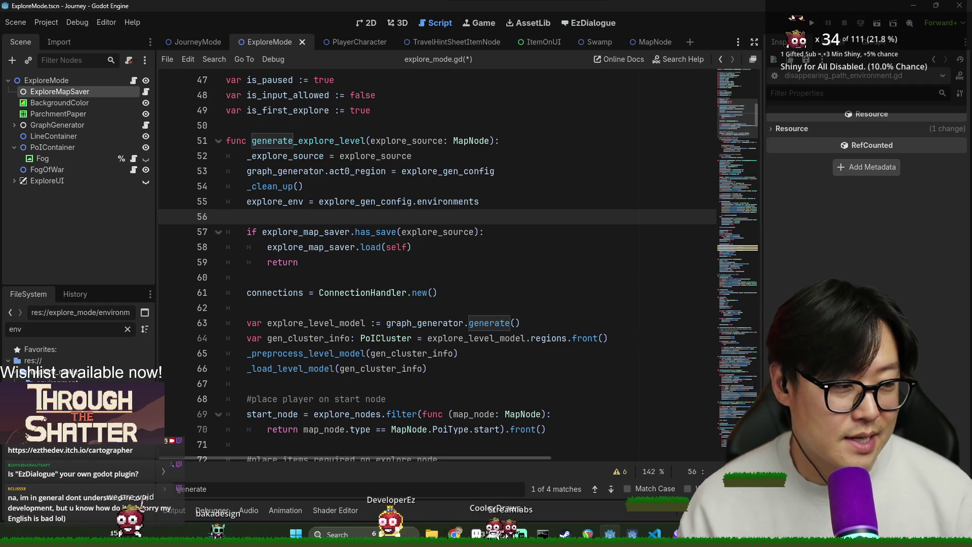
- Save explore_mode.gd with the reordered generate_explore_level code
key("alt+Tab")
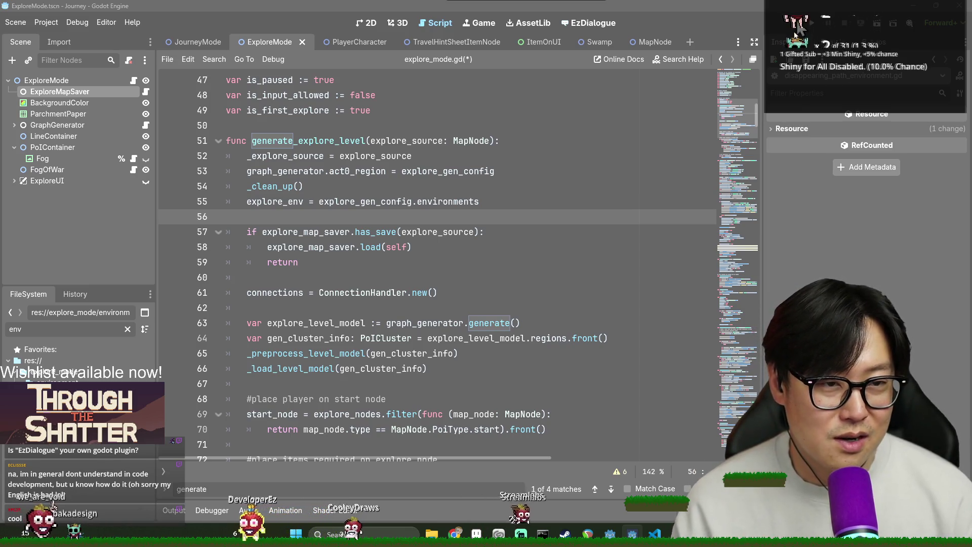
key("alt+Tab")
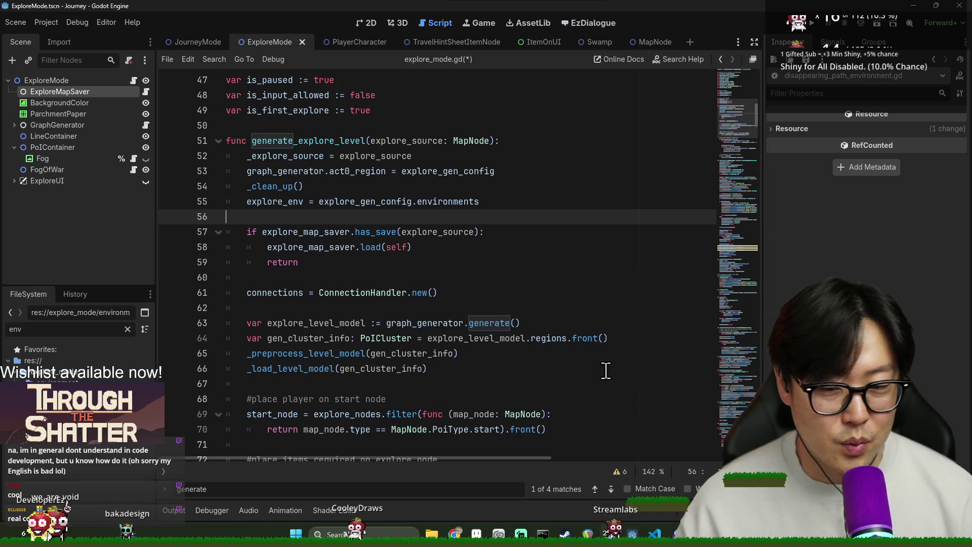
left_click(557, 338)
key("ctrl+s")
key("alt+Tab")
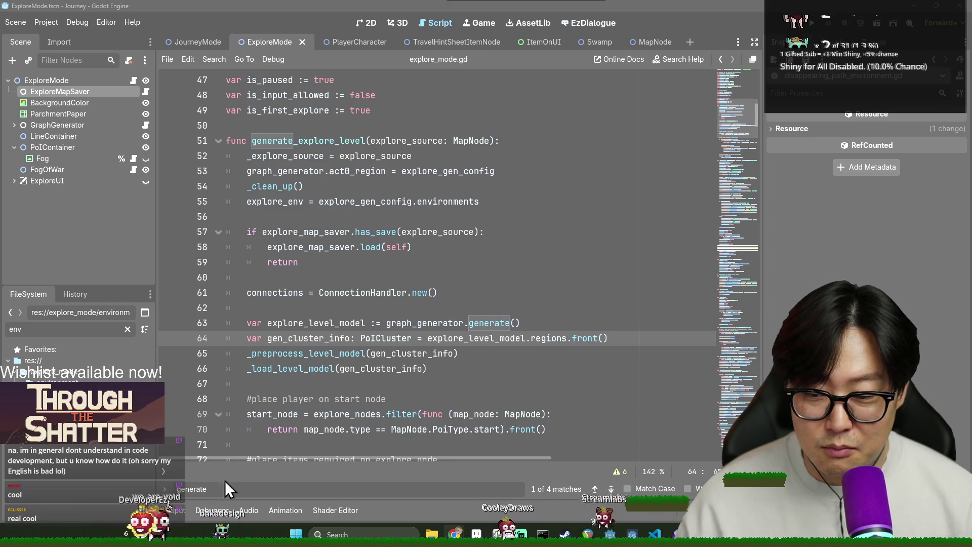
key("alt+Tab")
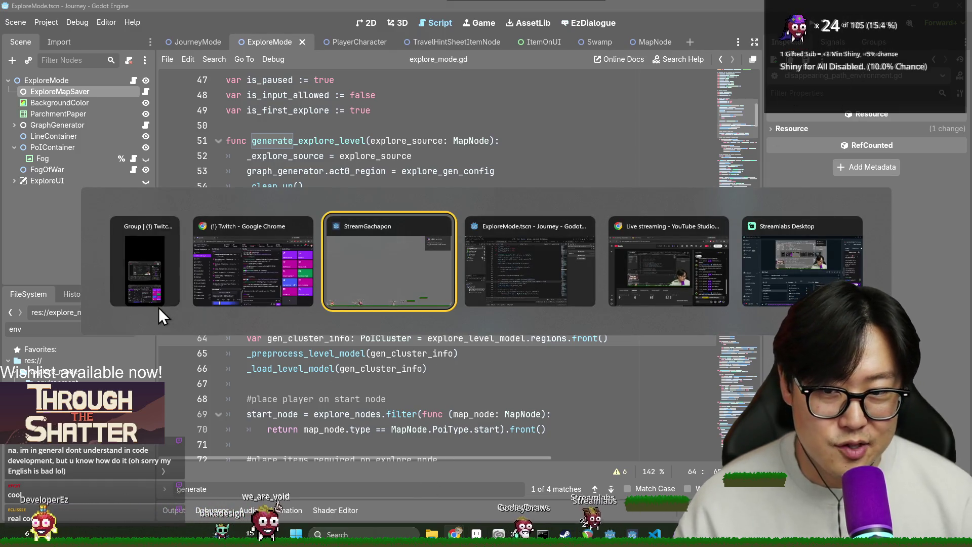
- Save explore_mode.gd again and look over the _load_level_model lines
left_click(512, 285)
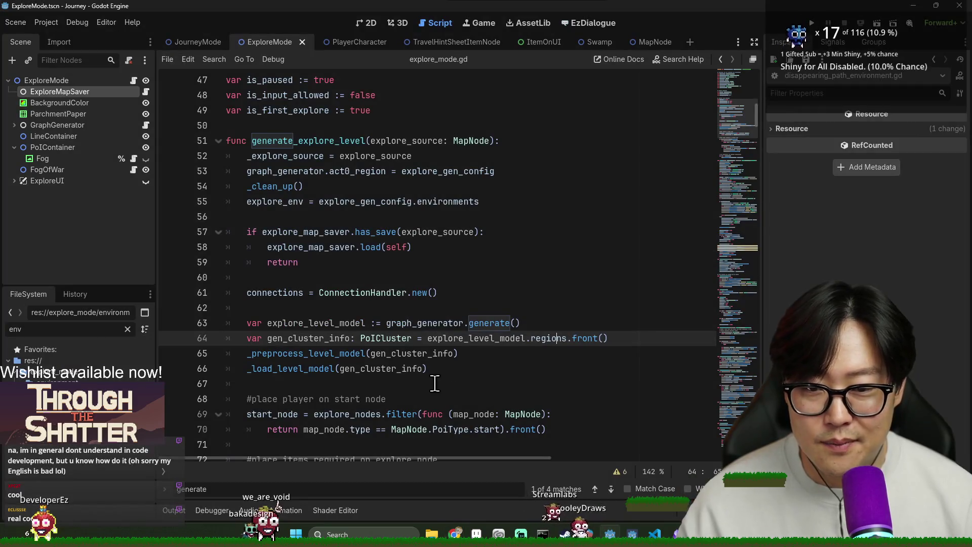
left_click(581, 354)
key("ctrl+s")
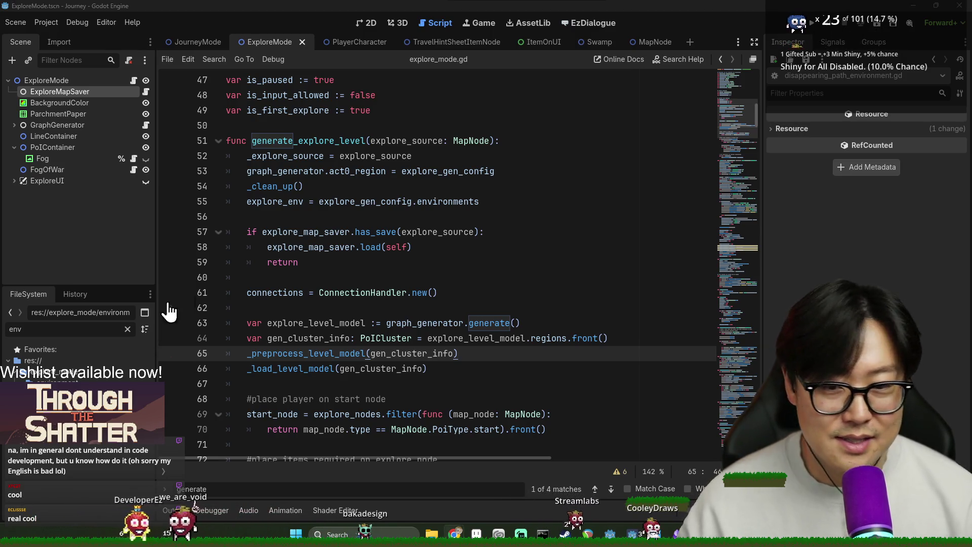
left_click(253, 277)
left_click(366, 323)
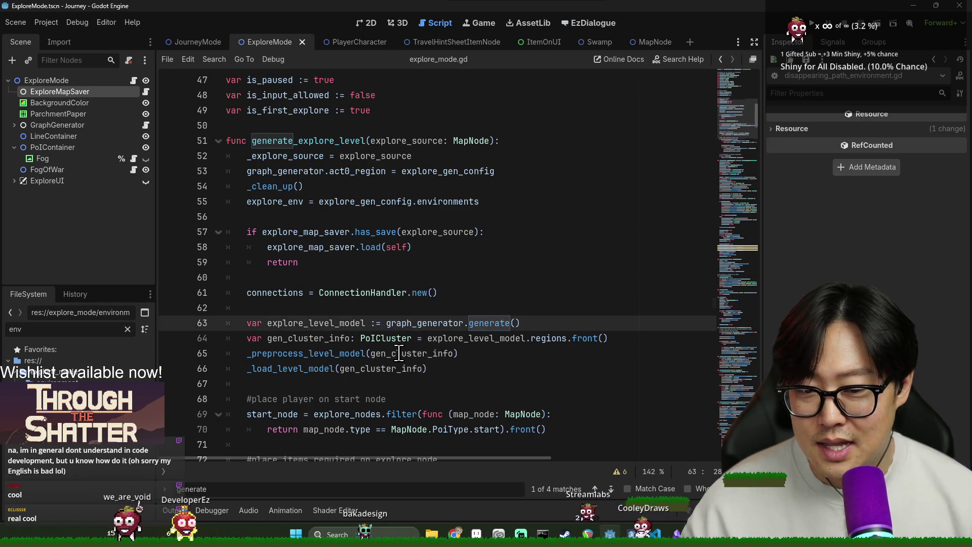
scroll(400, 349, "down", 3)
left_click(338, 249)
left_click(327, 231)
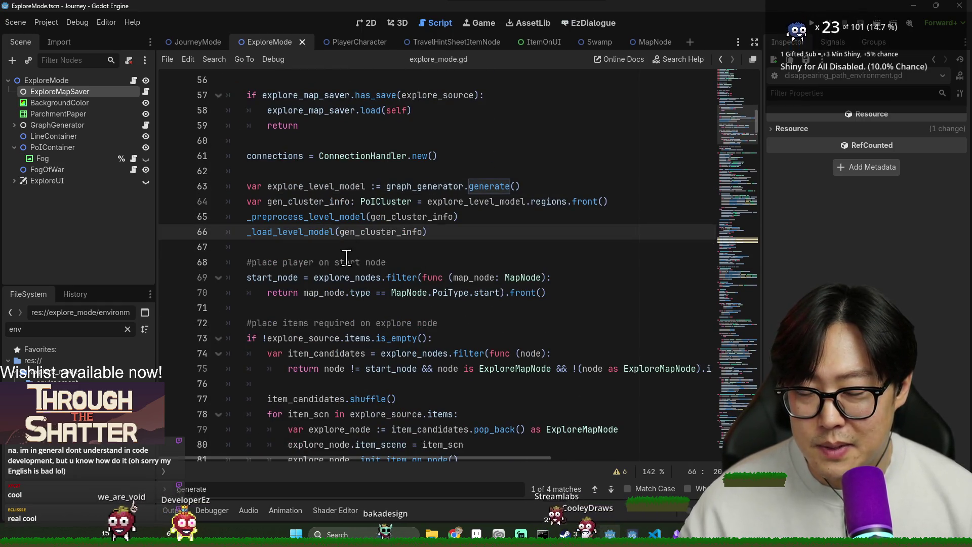
scroll(292, 196, "up", 3)
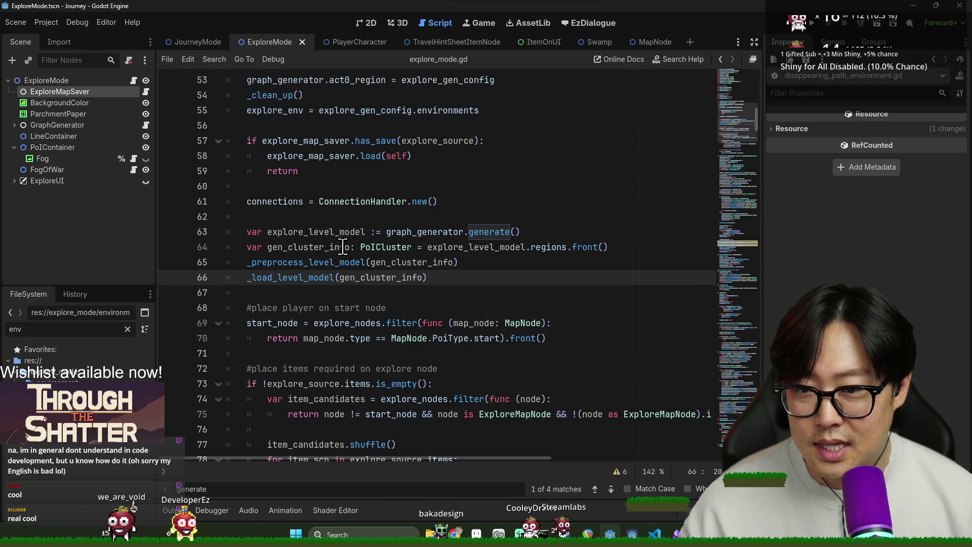
- Insert the comment 'Load level if already generated.' above the explore_map_saver check
double_click(285, 232)
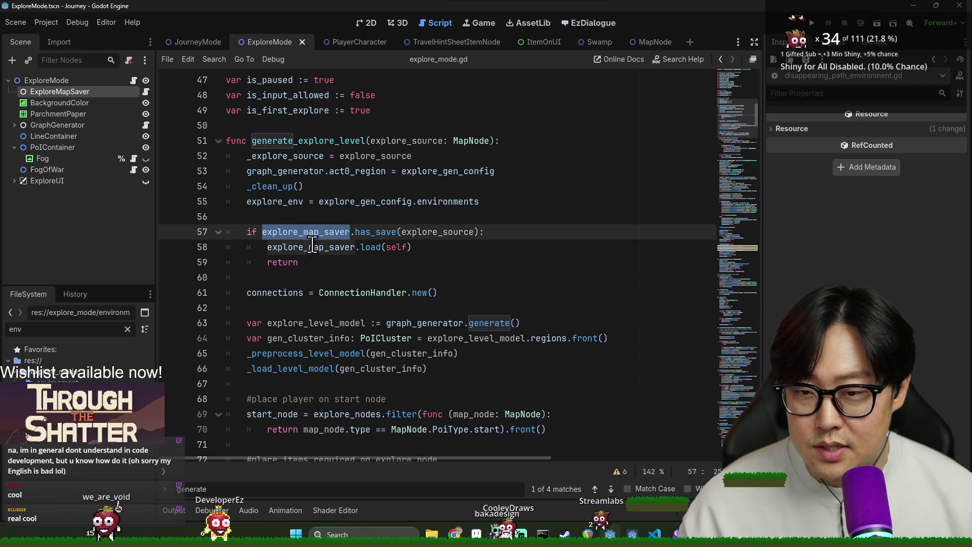
left_click(311, 216)
key("Return")
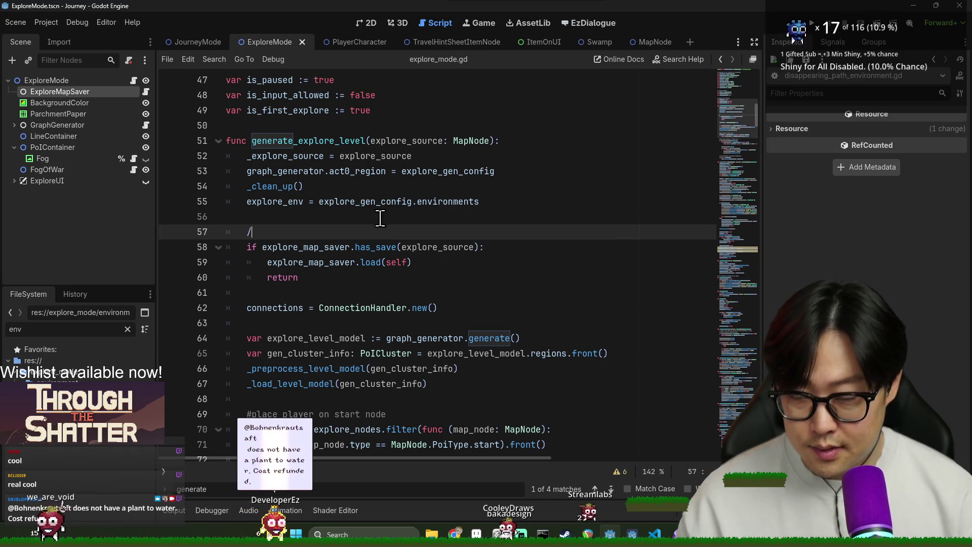
type("# Load level if ")
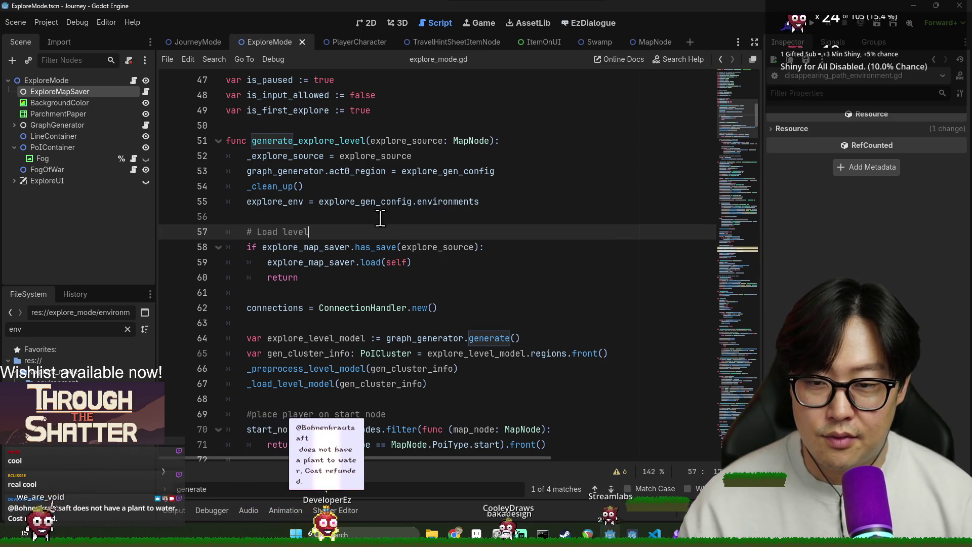
type("already generated/")
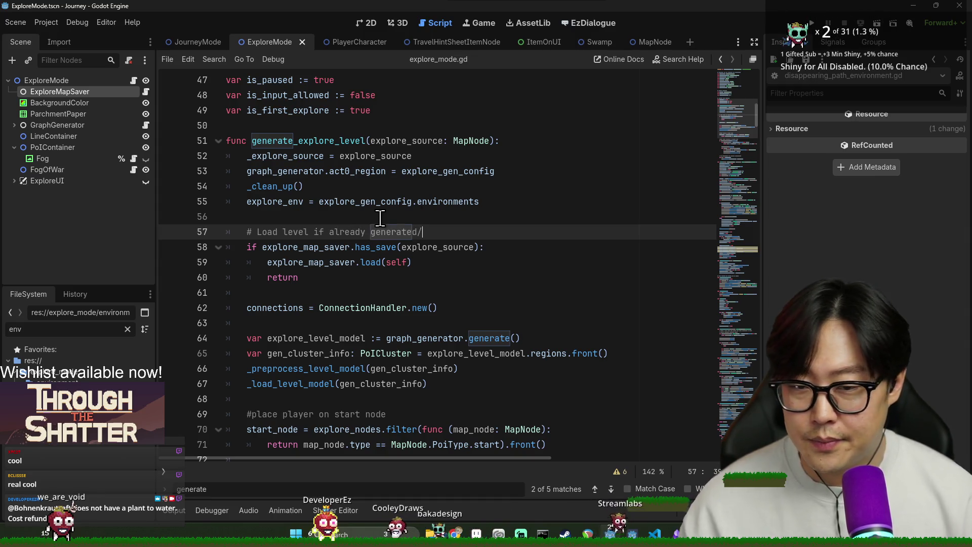
- Select the explore_level_model line 64 back to its line start
left_click(253, 338)
left_click(253, 308)
scroll(304, 303, "down", 2)
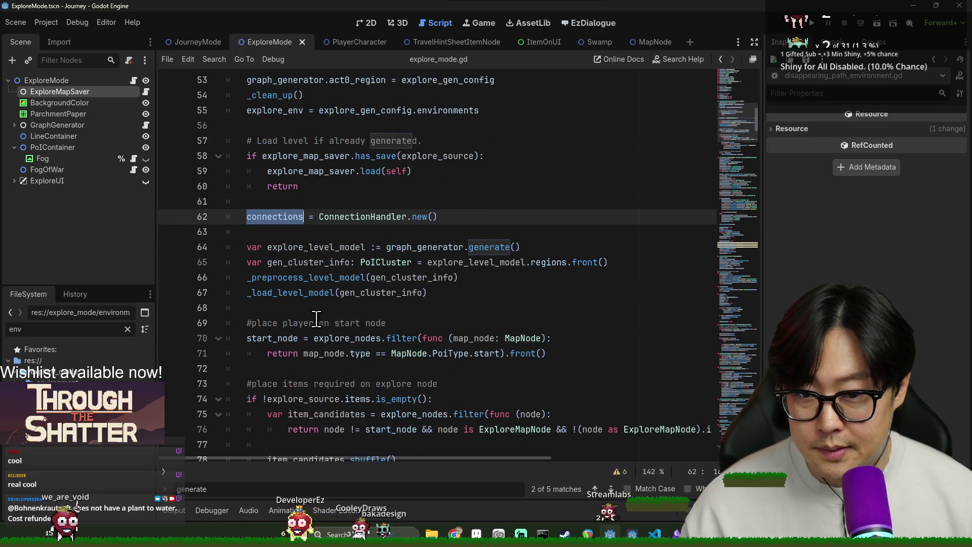
left_click(254, 247)
double_click(314, 247)
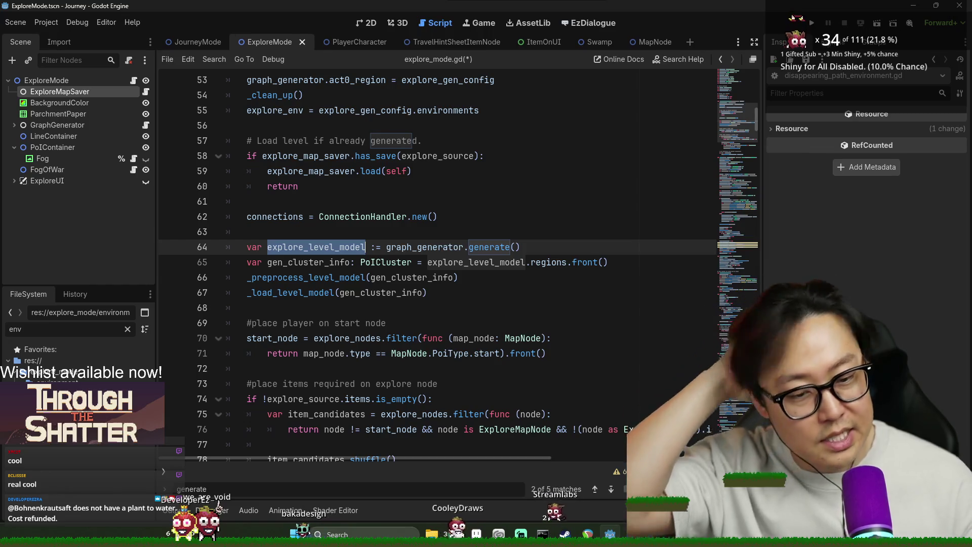
key("Escape")
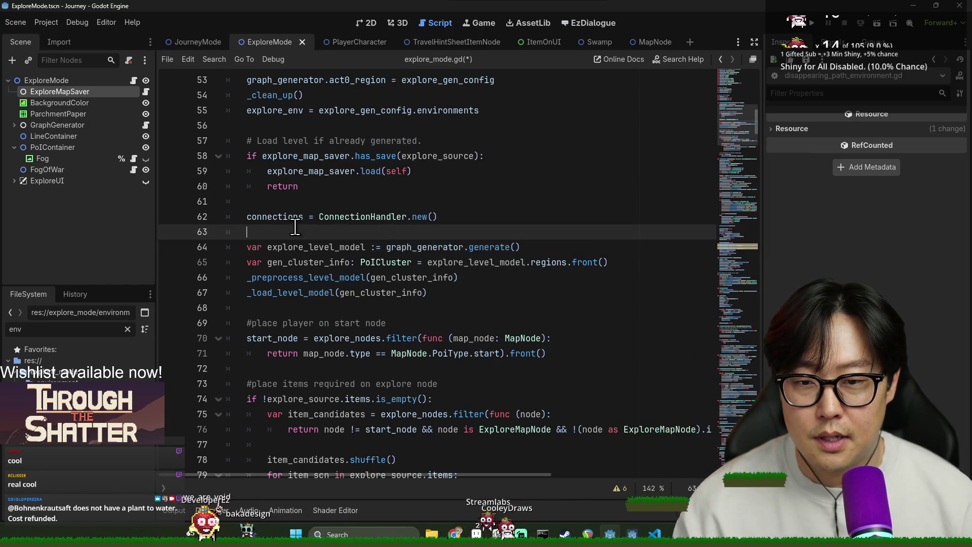
left_click(288, 216)
double_click(288, 217)
double_click(299, 171)
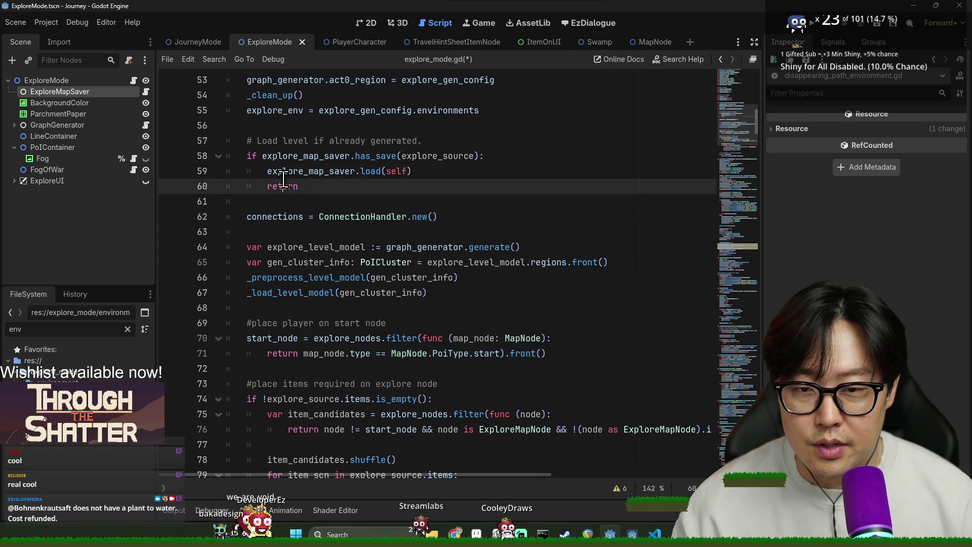
left_click(337, 232)
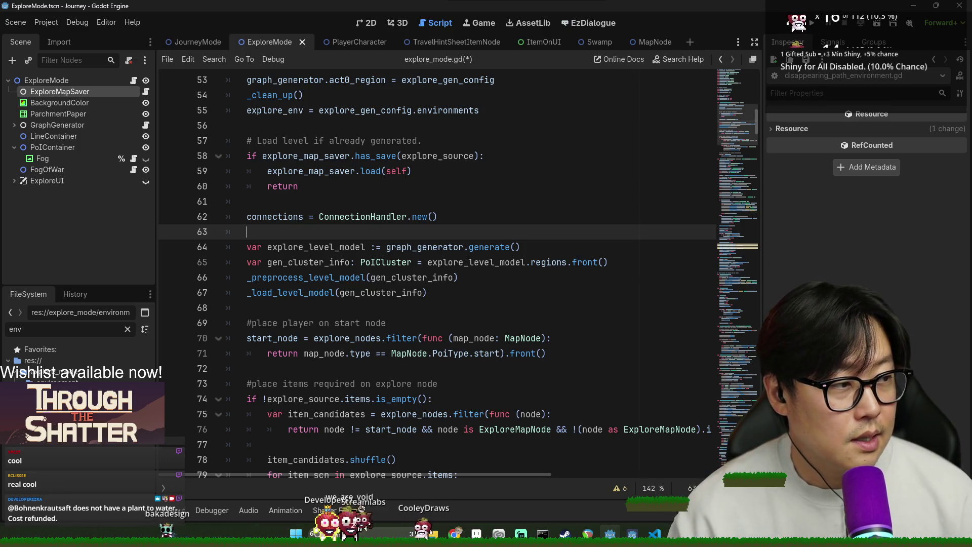
double_click(299, 247)
key("shift+Home")
- Open map_node.gd and scroll to the end of the script
double_click(305, 247)
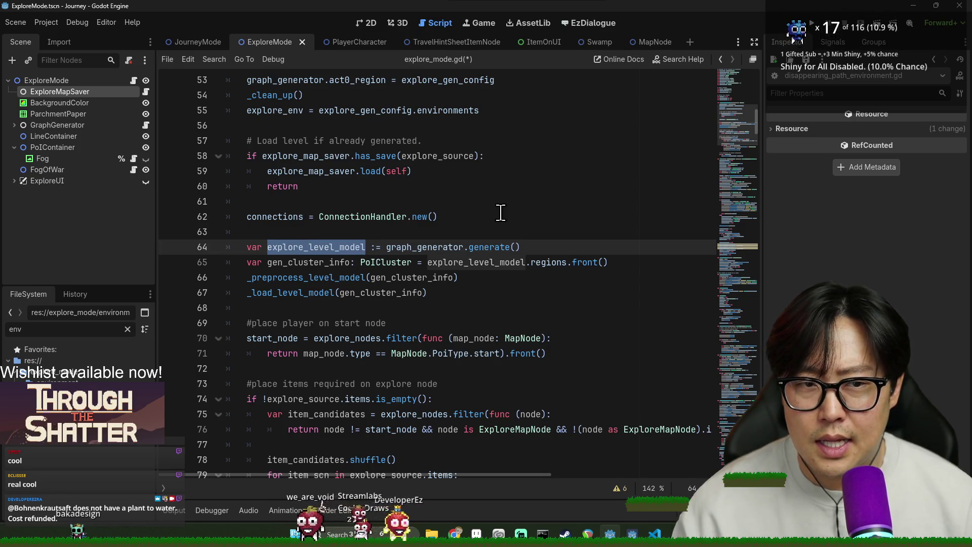
left_click(649, 47)
scroll(738, 306, "up", 20)
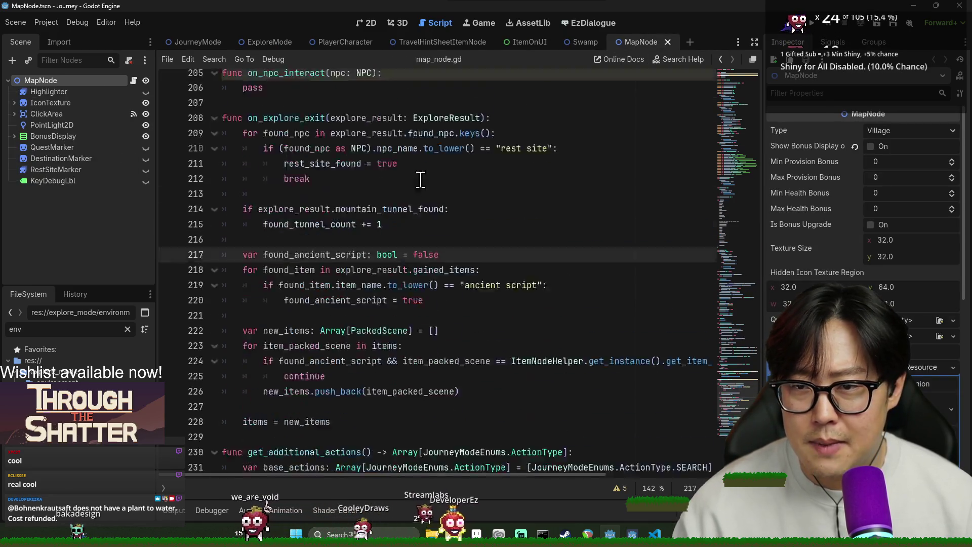
left_click_drag(756, 314, 721, 100)
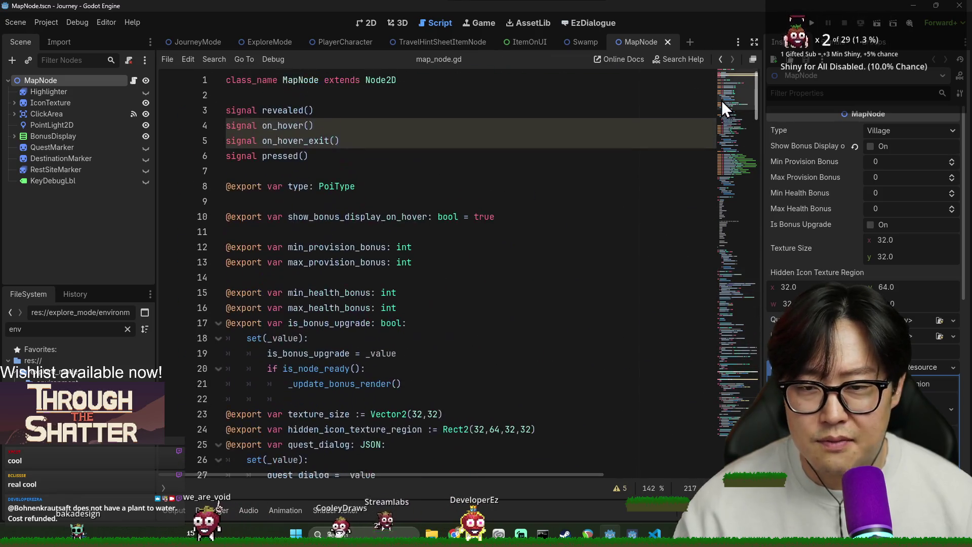
scroll(405, 253, "down", 8)
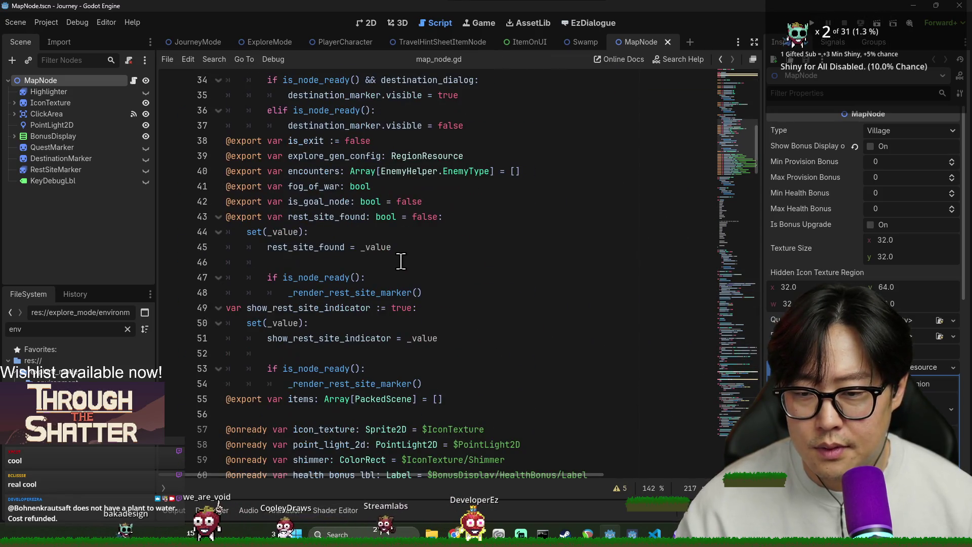
left_click_drag(757, 158, 749, 442)
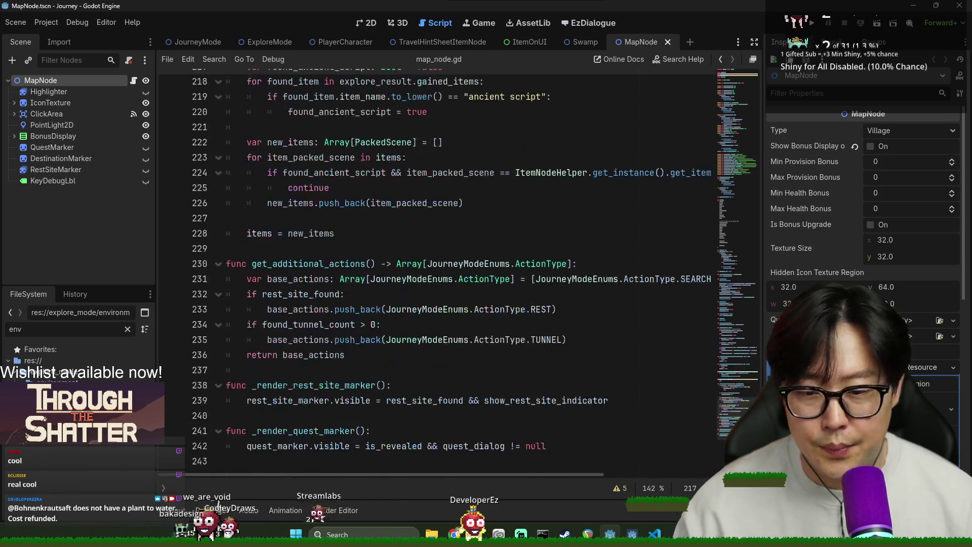
- Add a 'func on_load(): pass' stub after _render_quest_marker and save
left_click(551, 448)
key("Return")
key("Return")
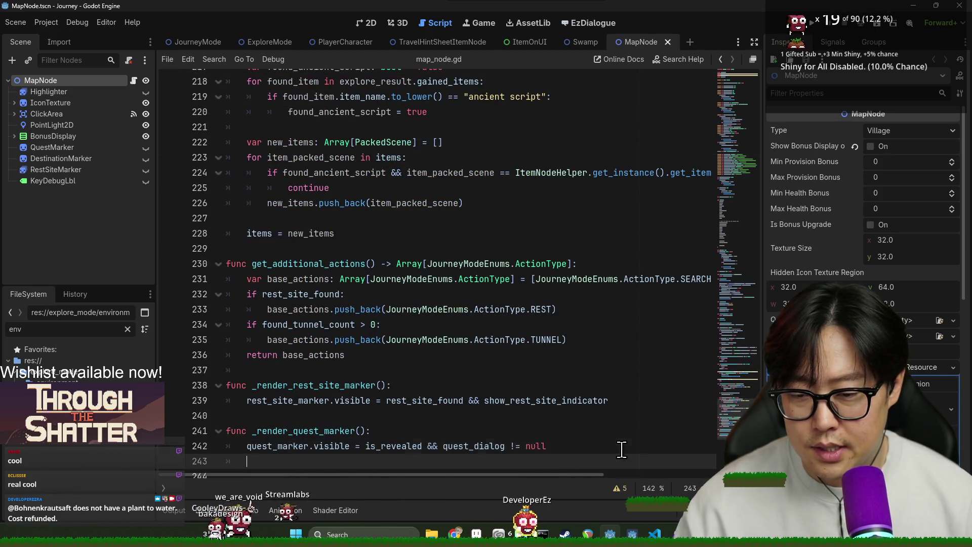
type("func on_")
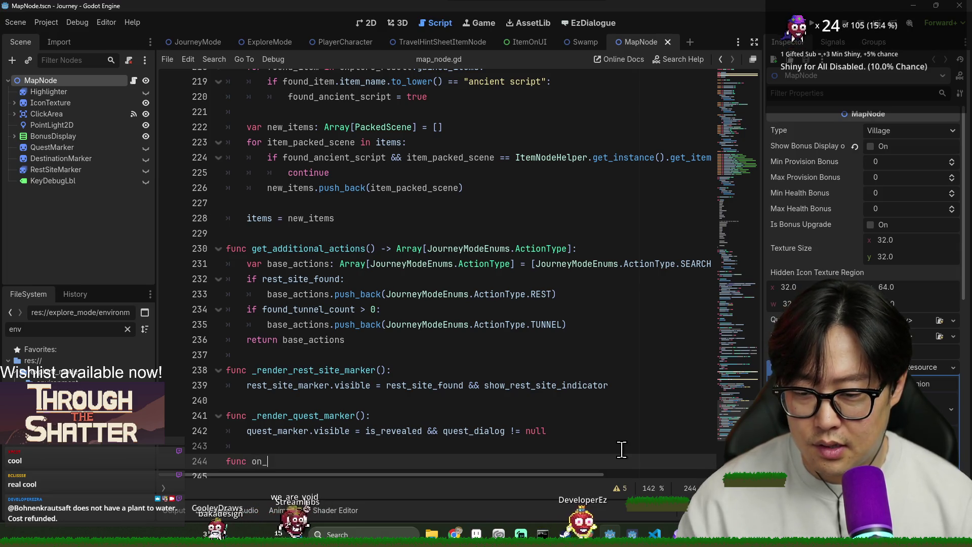
type("load():")
key("Return")
type("as")
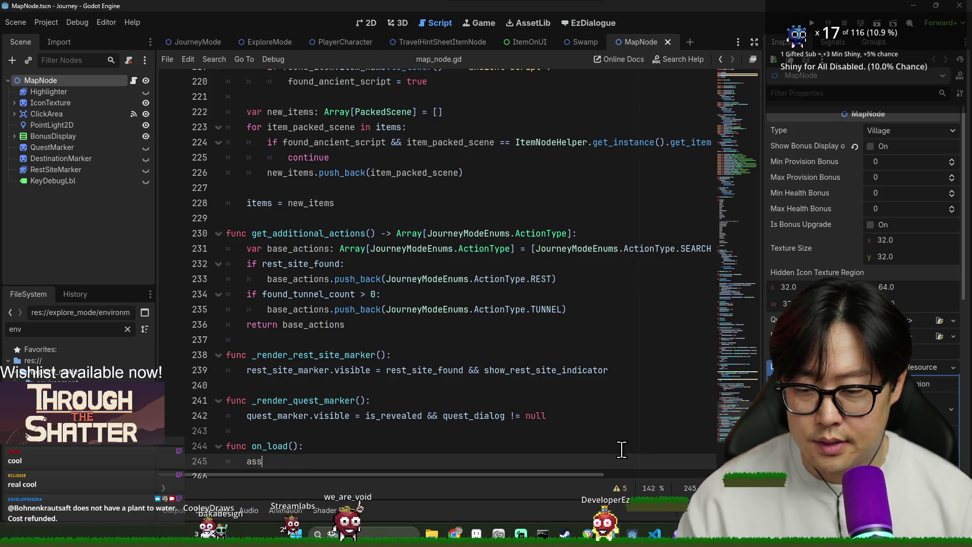
key("BackSpace")
key("BackSpace")
type("pass")
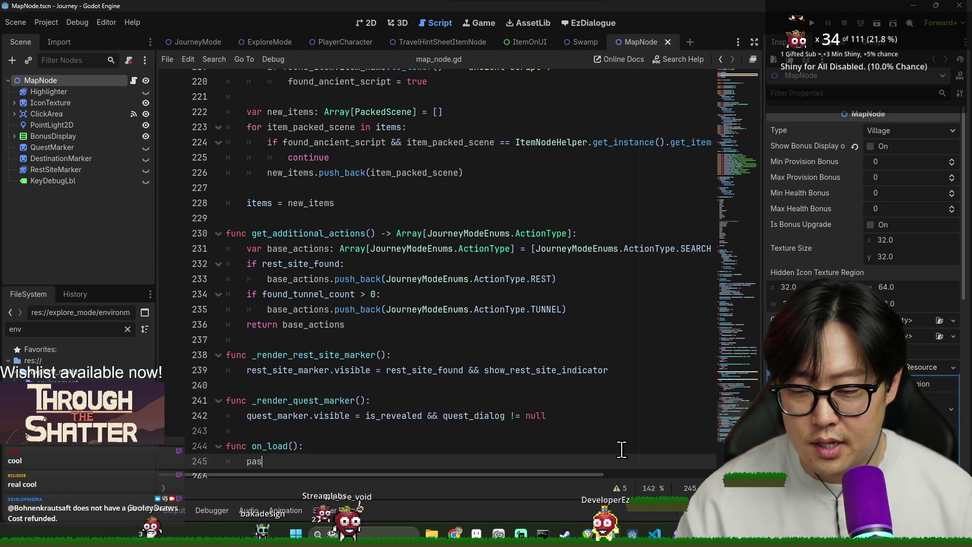
key("ctrl+s")
- Re-save map_node.gd and go back to explore_mode.gd
left_click(287, 446)
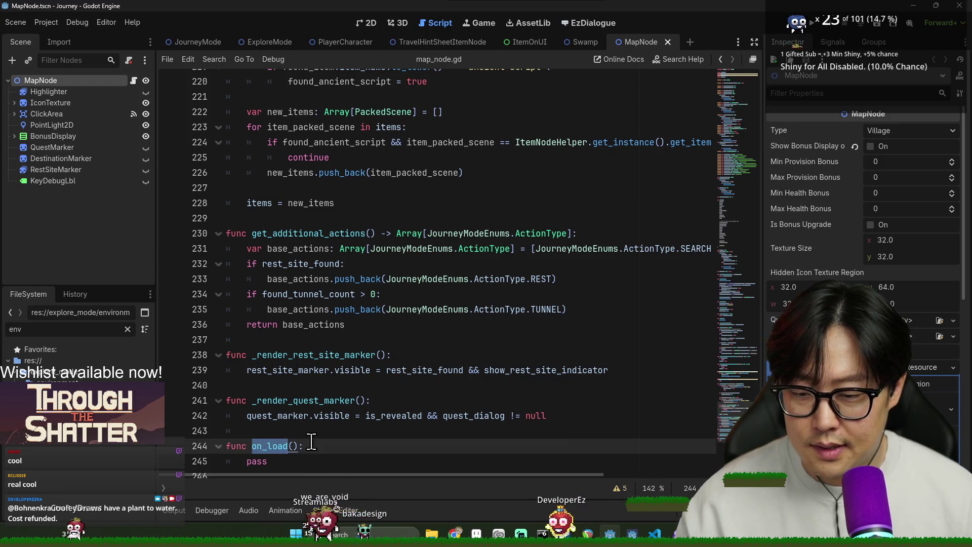
left_click(365, 431)
key("ctrl+s")
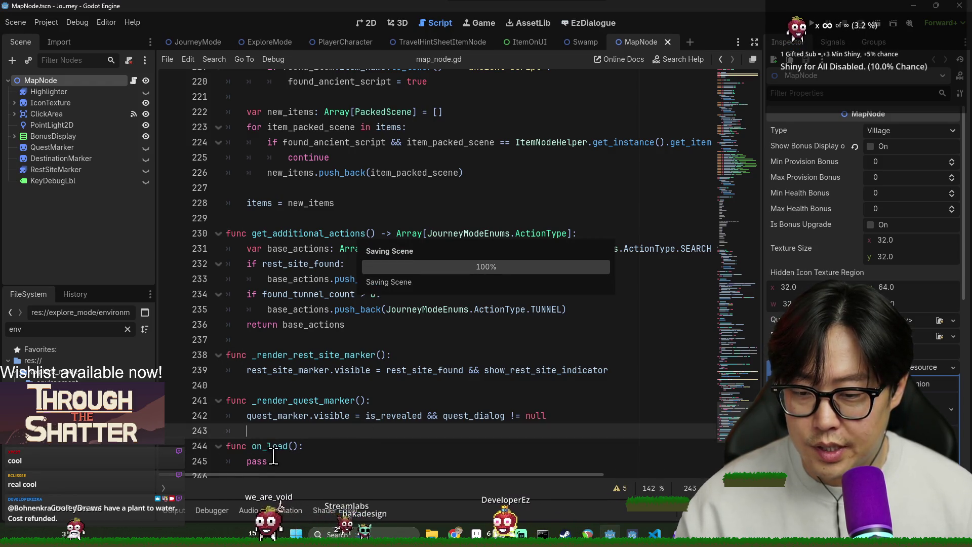
left_click(291, 446)
key("alt+Left")
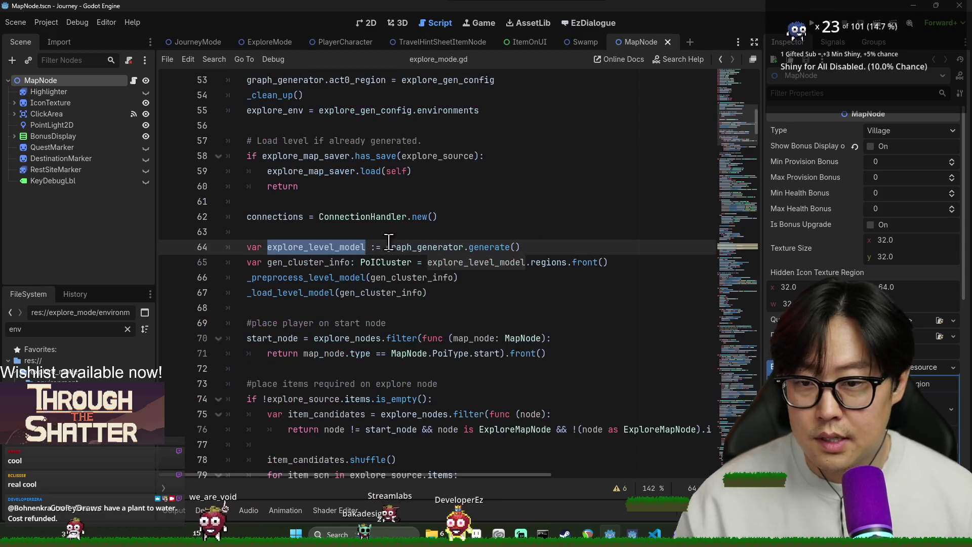
- Save explore_mode.gd and open the ExploreMapSaver script from the ExploreMode scene
left_click(283, 262)
key("ctrl+s")
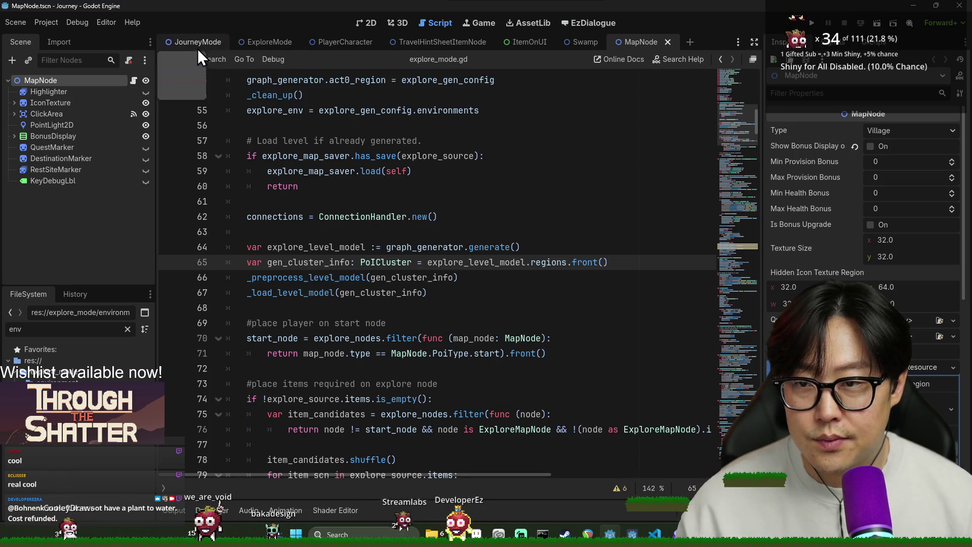
left_click(169, 43)
left_click(272, 43)
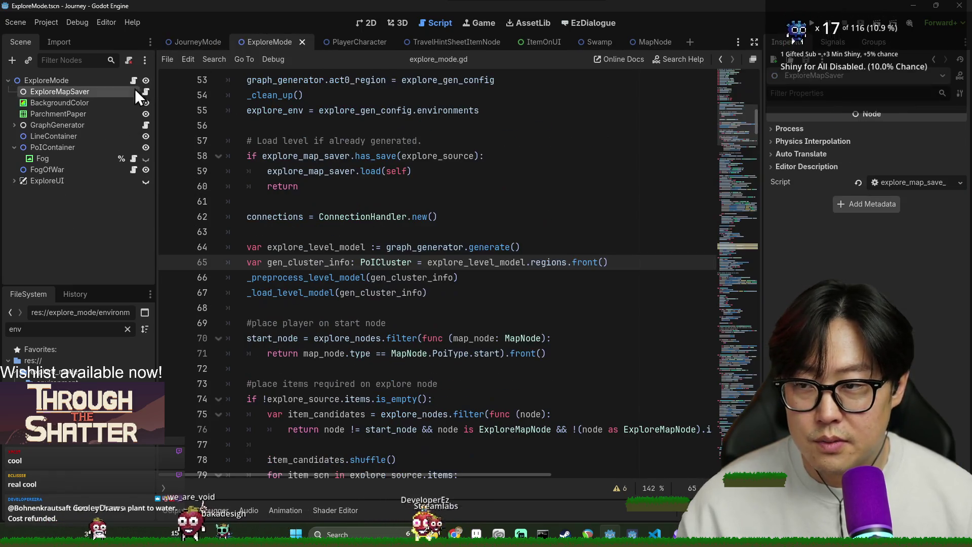
left_click(145, 93)
- Add 'for node in explore_mode.explore_nodes: node.on_load()' inside load() and save
double_click(277, 354)
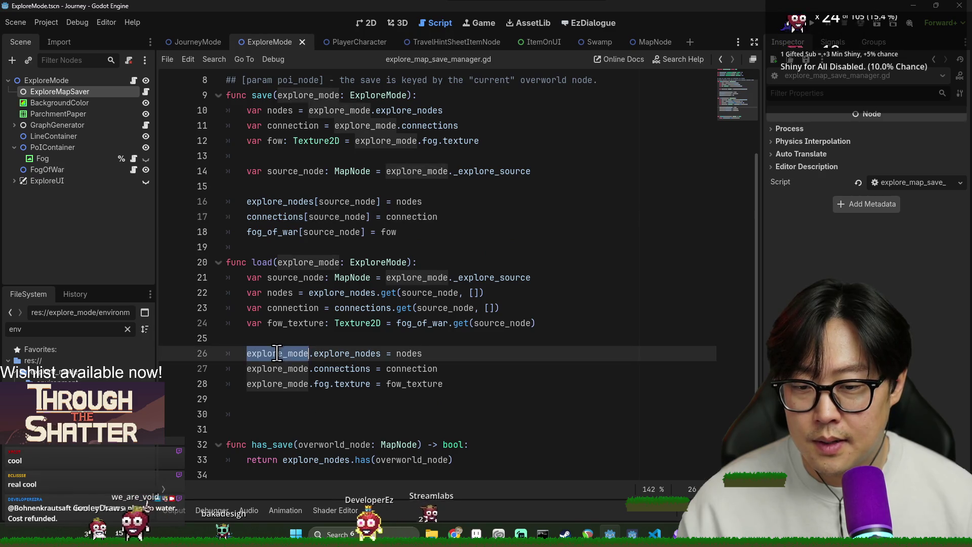
left_click(500, 393)
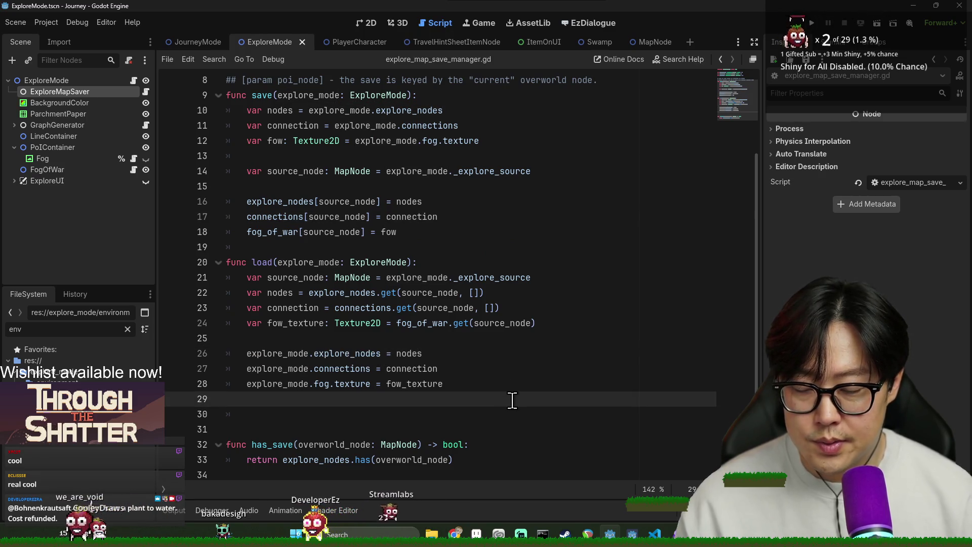
key("Return")
key("BackSpace")
key("BackSpace")
key("BackSpace")
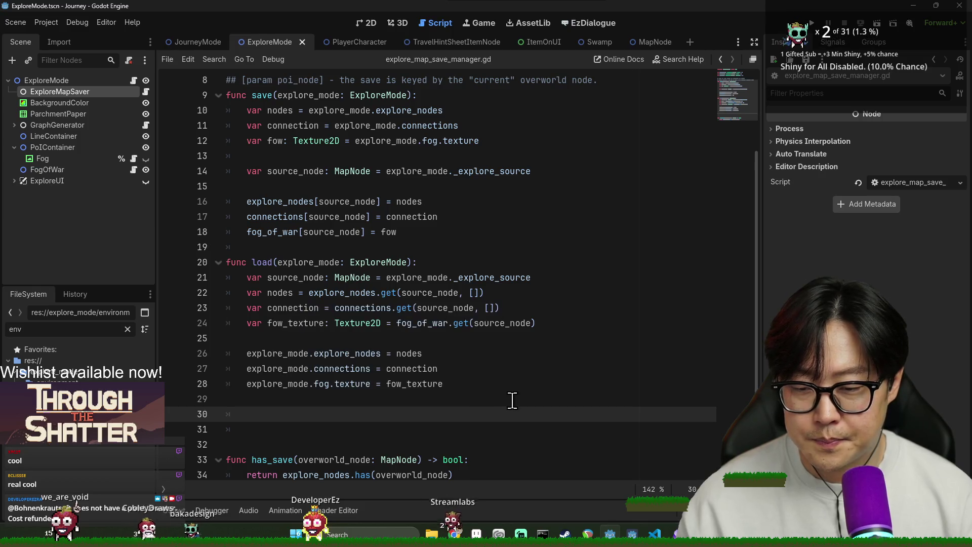
type("for node in ")
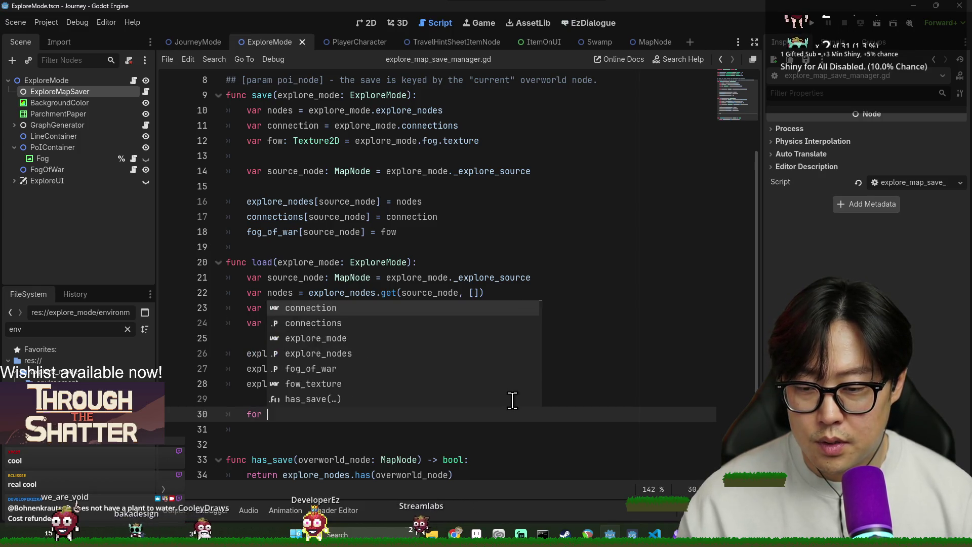
type("explore_mode.explore_nodes:")
key("Return")
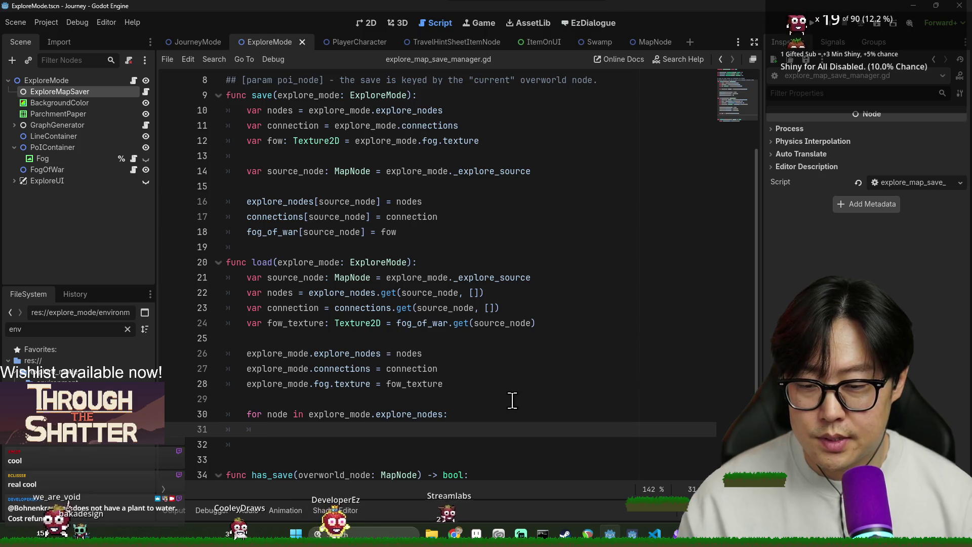
type("node.on_lo")
key("Return")
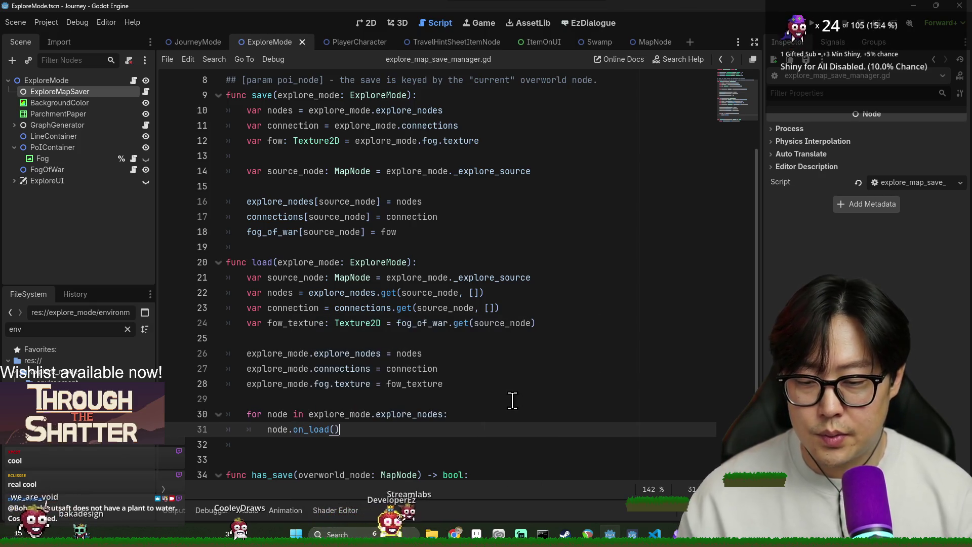
key("ctrl+s")
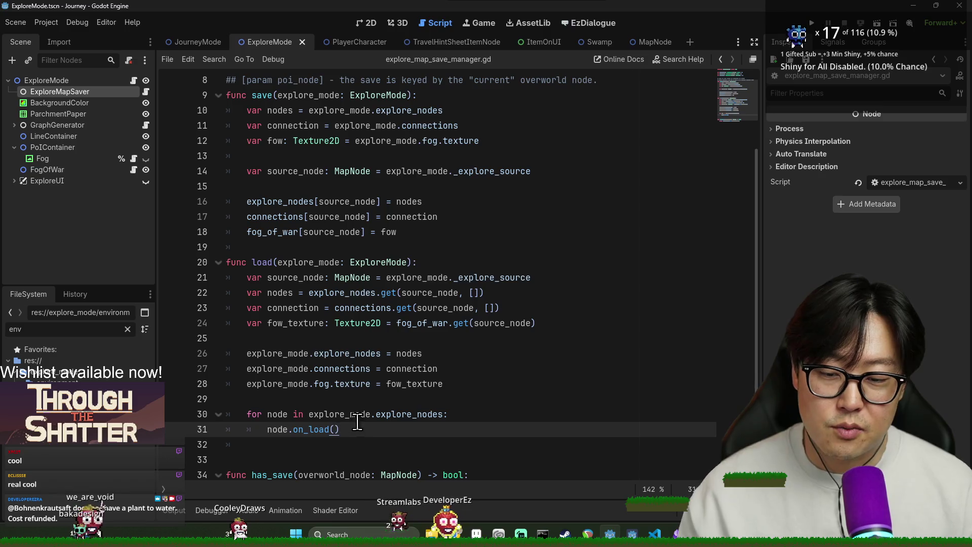
key("ctrl+s")
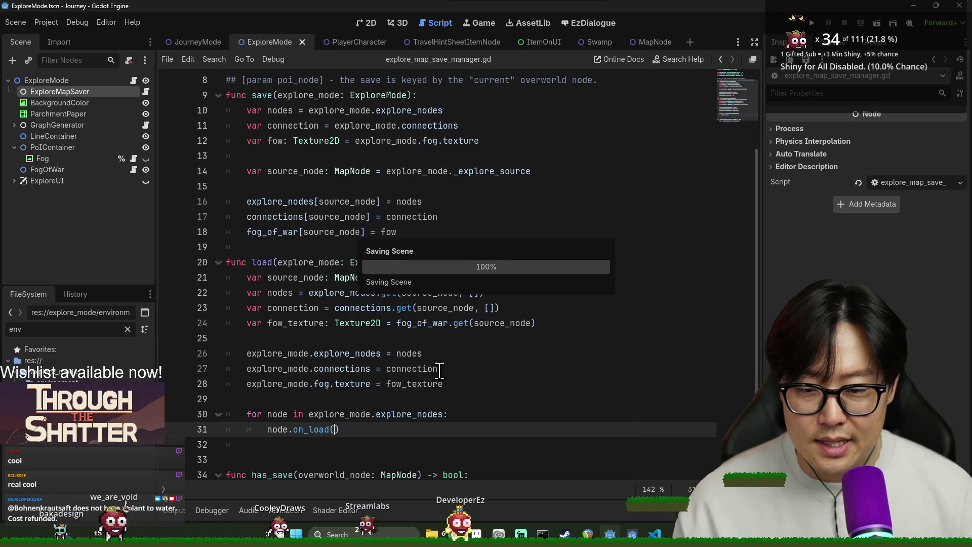
- Re-save the saver script after checking the on_load call, then open the MapNode script
left_click(280, 394)
key("ctrl+s")
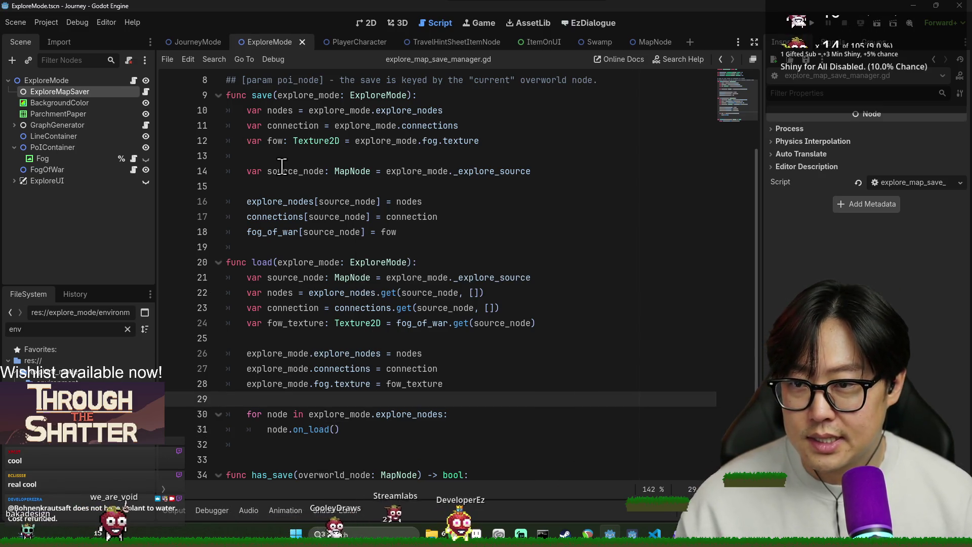
left_click(243, 201)
left_click(325, 430)
double_click(310, 430)
key("ctrl+s")
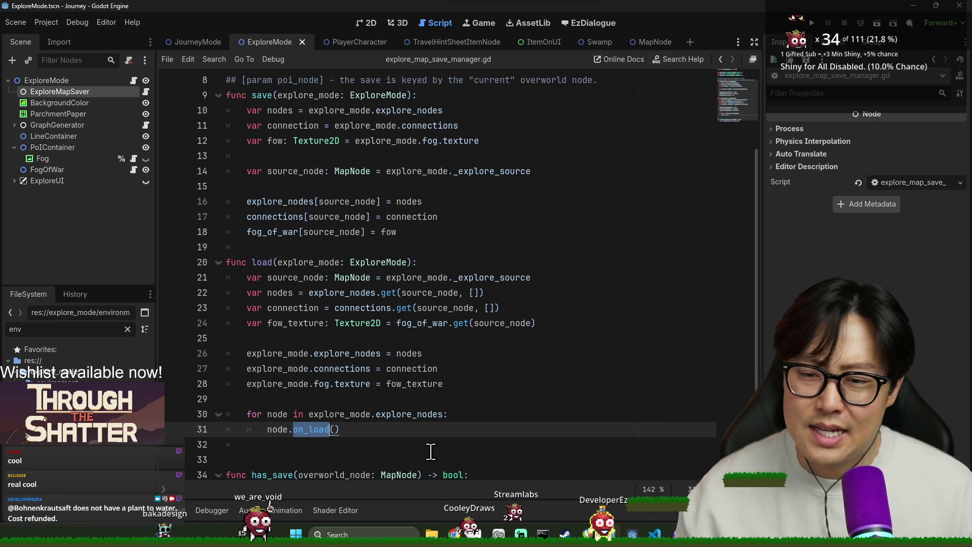
left_click(647, 43)
key("ctrl+s")
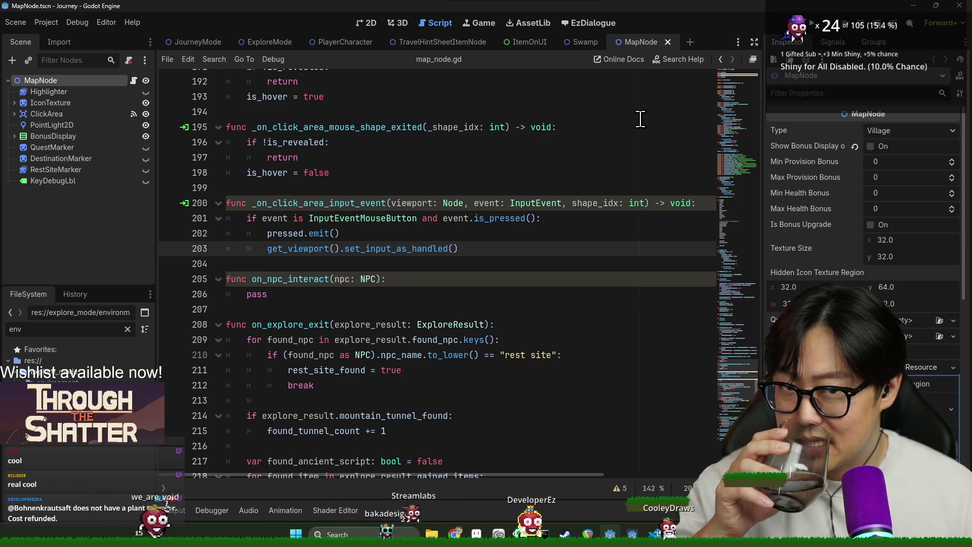
- Rename map_node.gd's on_load function to on_reinit and save
left_click(447, 267)
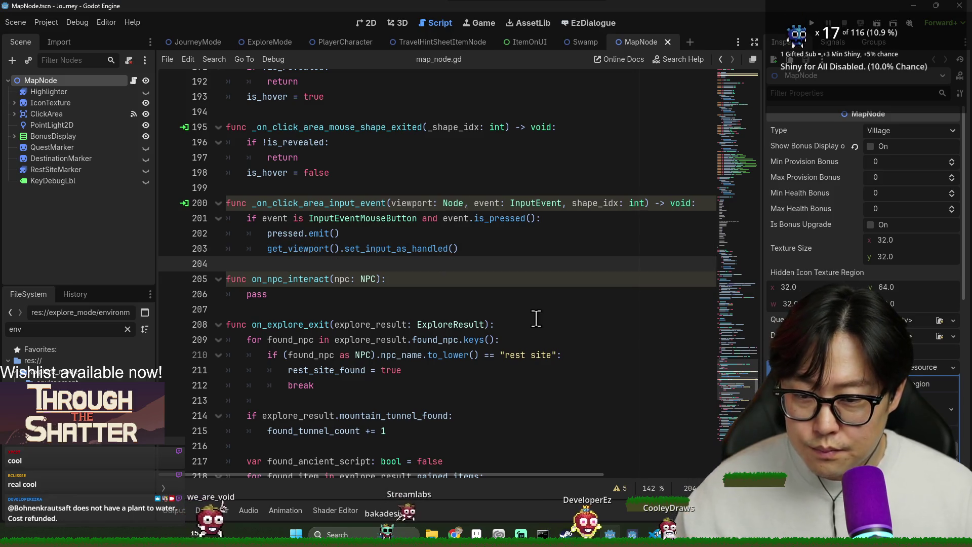
key("ctrl+f")
type("on")
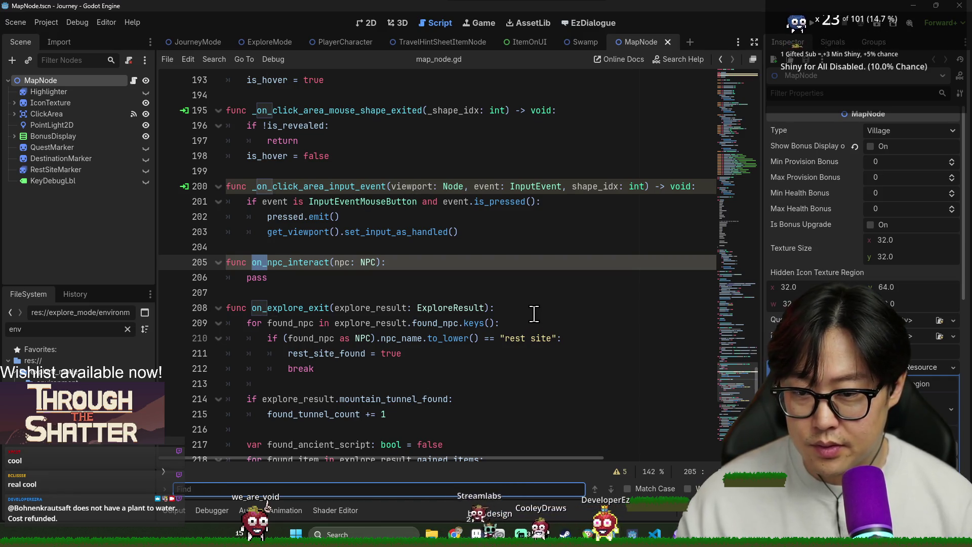
scroll(478, 336, "down", 10)
double_click(274, 418)
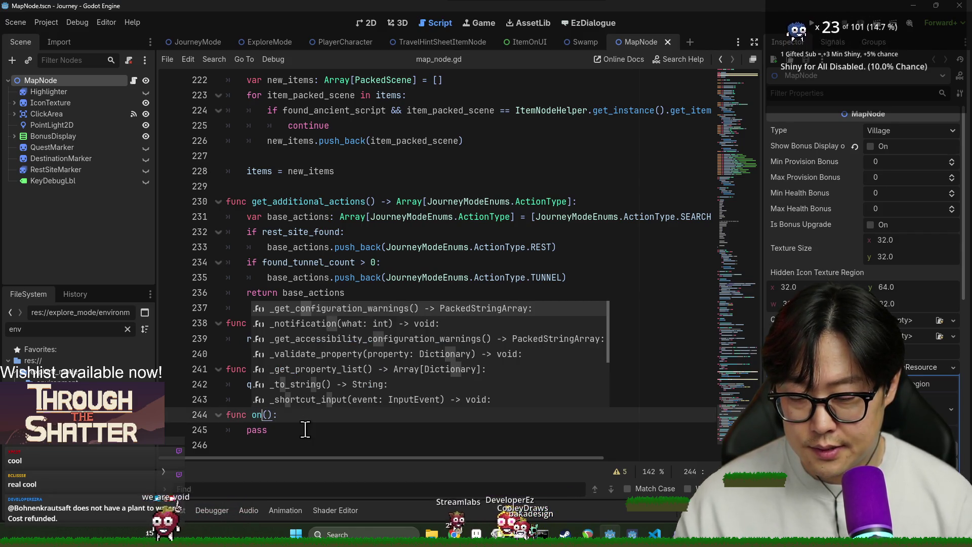
type("_reinit")
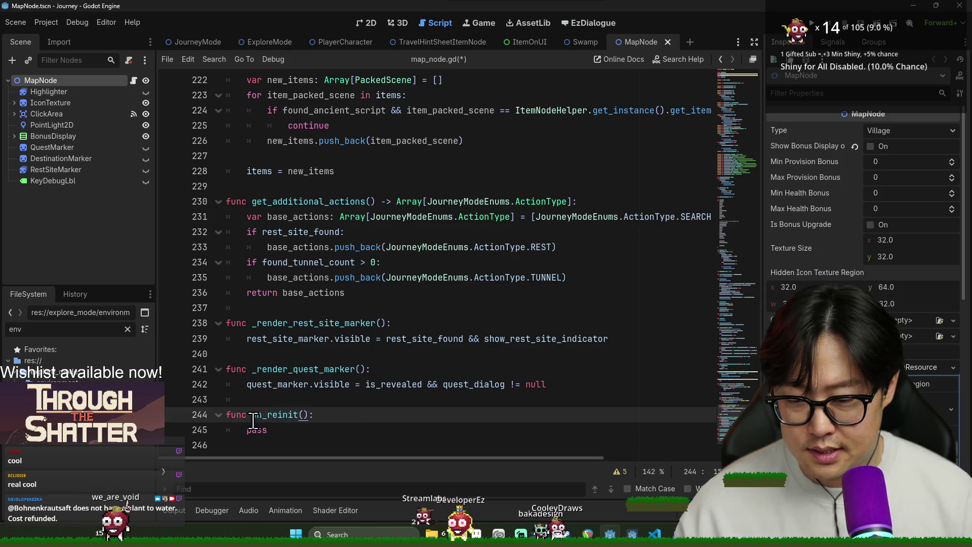
double_click(274, 415)
left_click(391, 415)
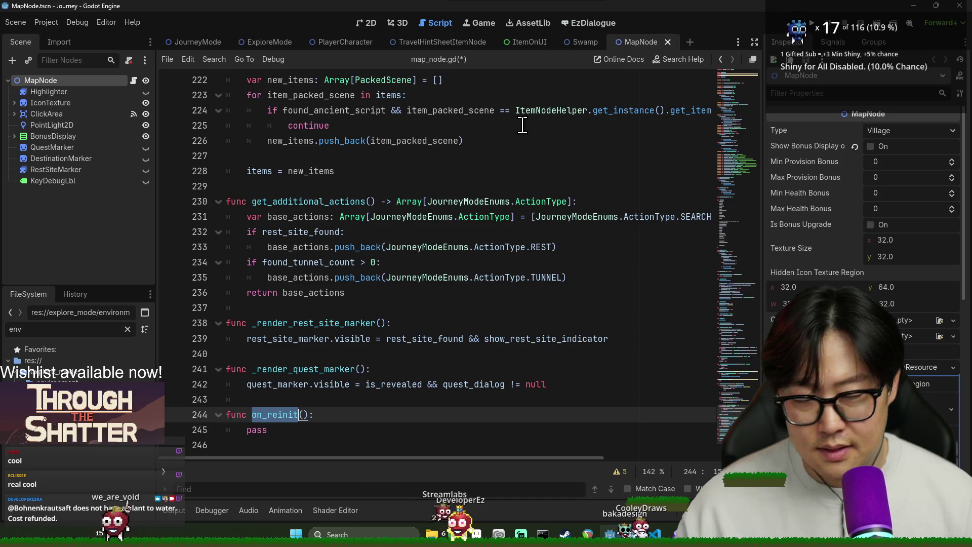
key("ctrl+s")
- Change the ExploreMapSaver loop's call from on_load() to on_reinit() and save
left_click(263, 42)
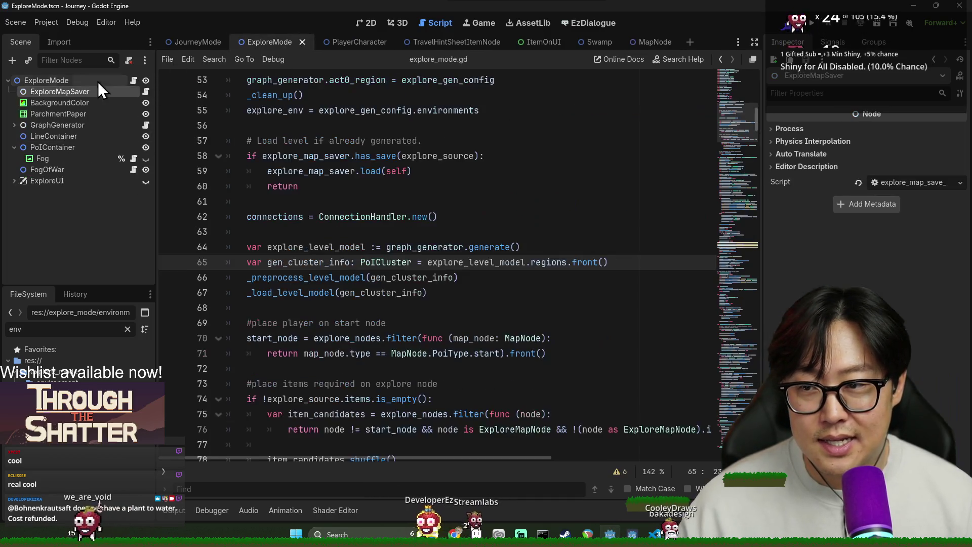
left_click(145, 91)
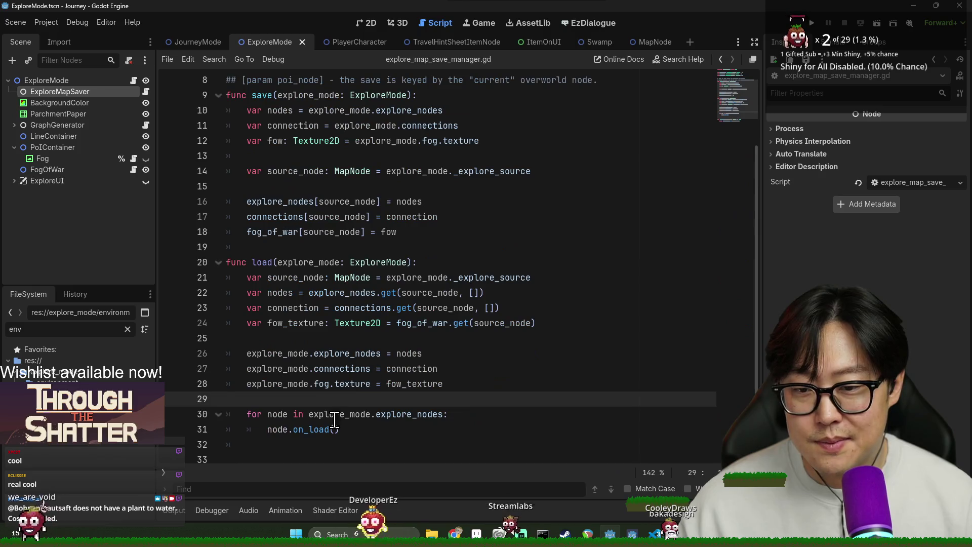
double_click(321, 429)
type("reinit")
left_click(446, 369)
key("ctrl+s")
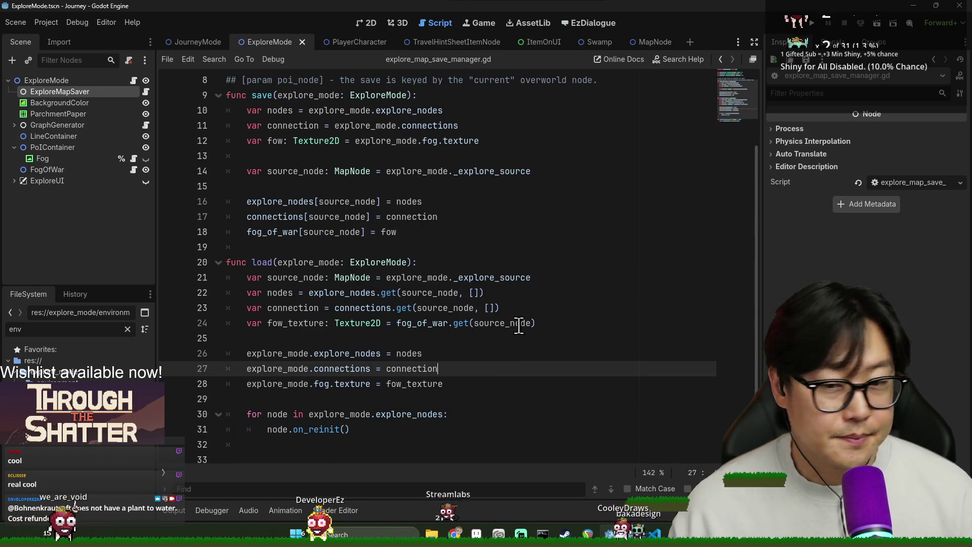
left_click(466, 231)
key("ctrl+s")
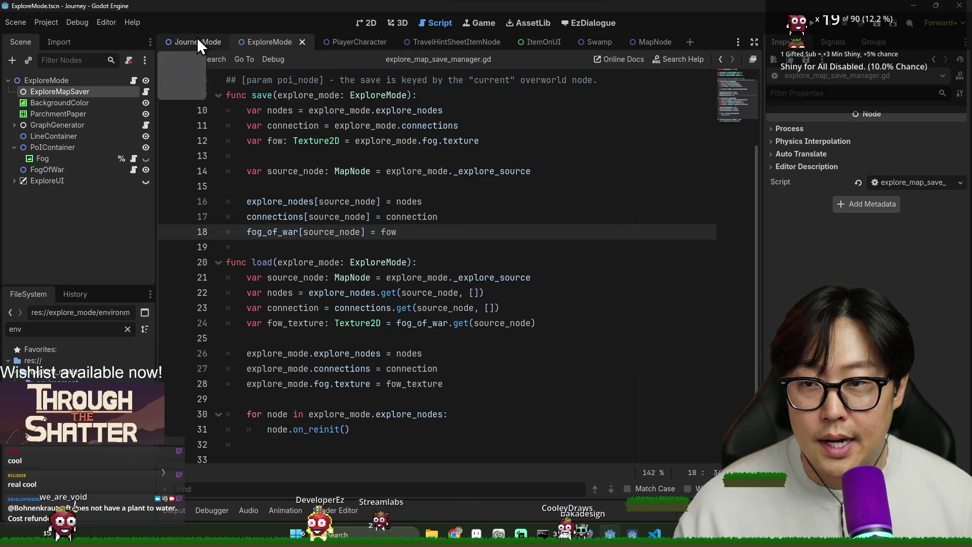
- Open explore_mode.gd from the ExploreMode node in the Scene dock
scroll(380, 218, "down", 1)
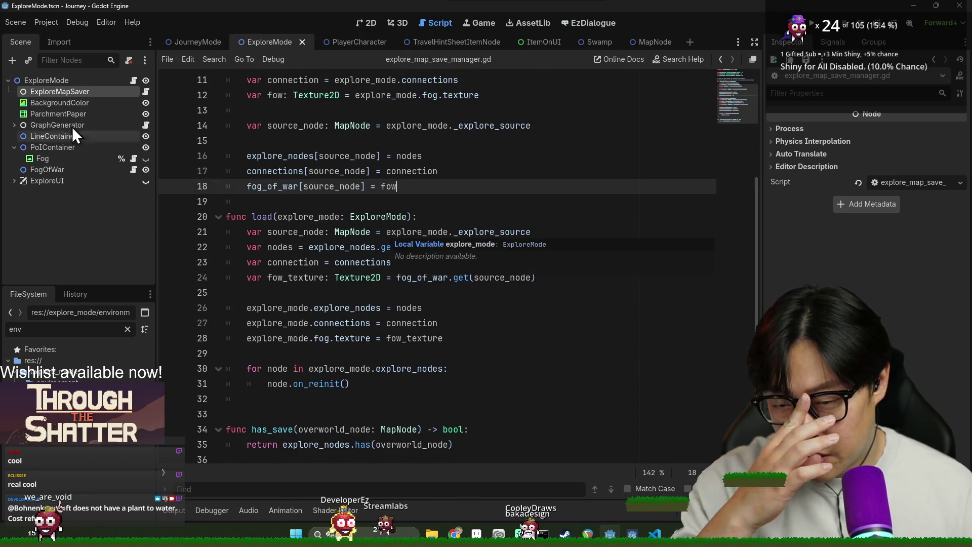
left_click(133, 80)
scroll(319, 275, "up", 1)
- Close the search and delete the blank line 63 above explore_level_model
key("Escape")
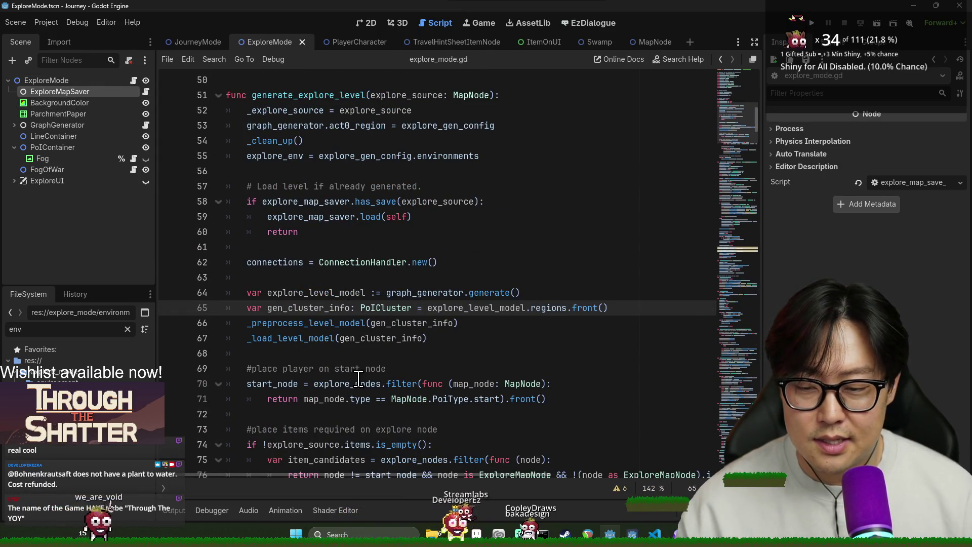
scroll(342, 253, "up", 1)
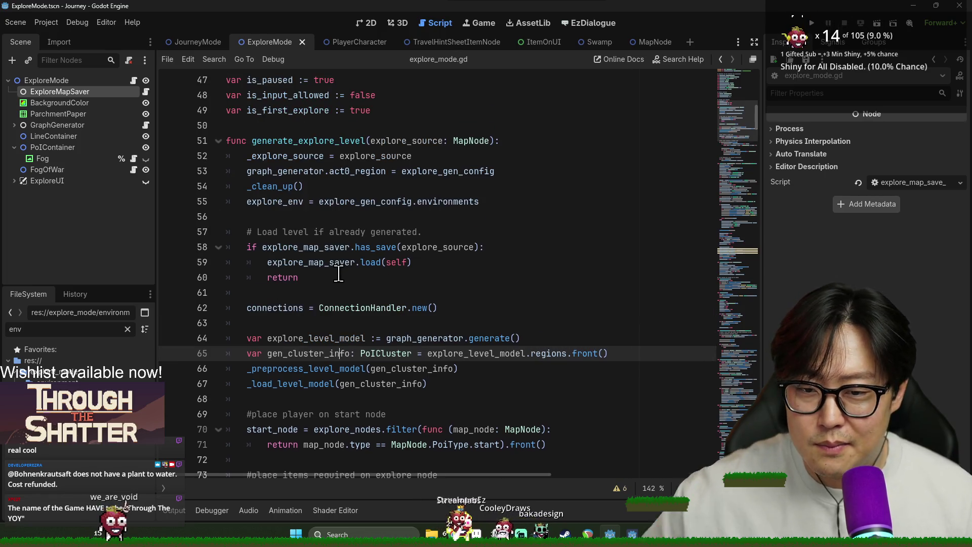
left_click(329, 324)
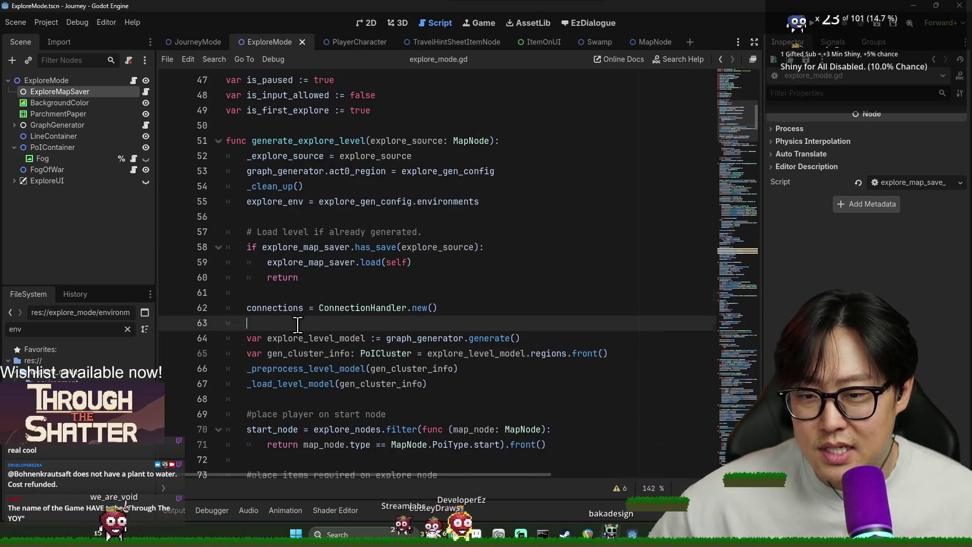
scroll(327, 292, "down", 2)
scroll(335, 342, "down", 4)
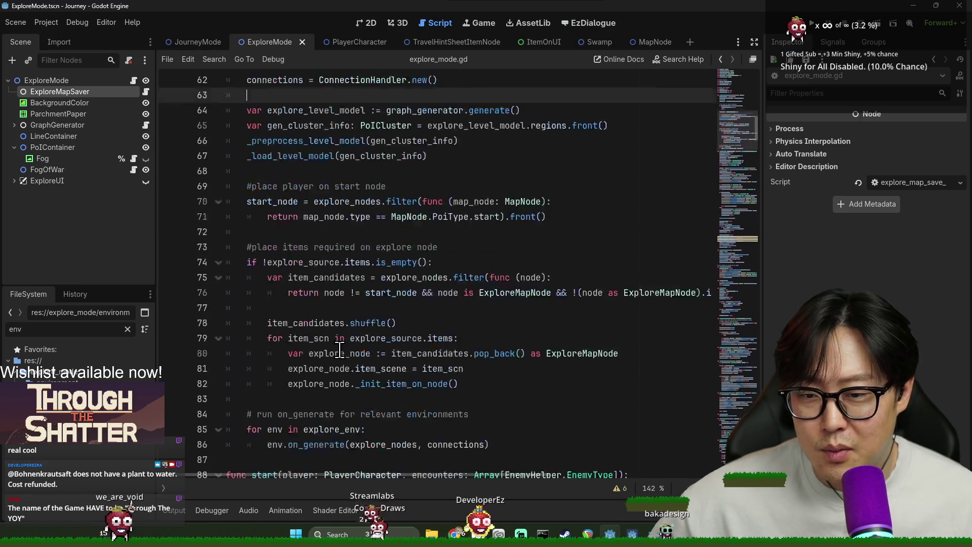
scroll(332, 362, "up", 5)
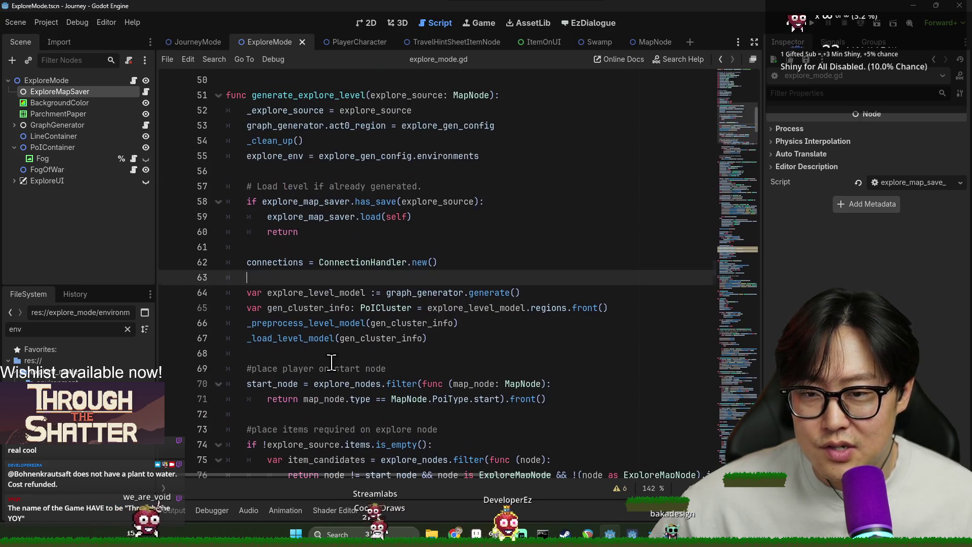
left_click(280, 141)
double_click(309, 217)
left_click(310, 291)
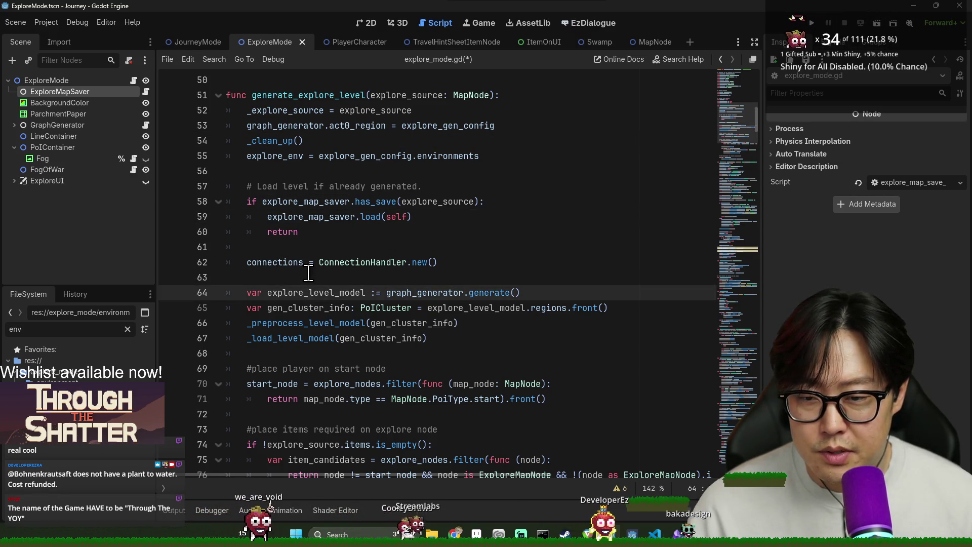
scroll(316, 258, "down", 1)
double_click(324, 246)
left_click(355, 232)
key("BackSpace")
- Add '## Generate graph configuration based on gen config.' after the ConnectionHandler line
triple_click(400, 237)
left_click(436, 216)
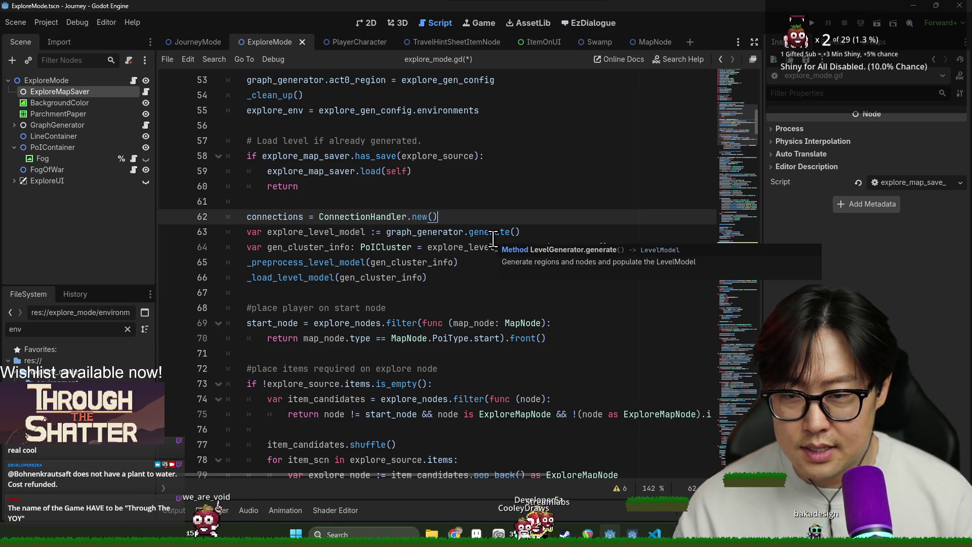
key("Return")
key("Return")
type("##")
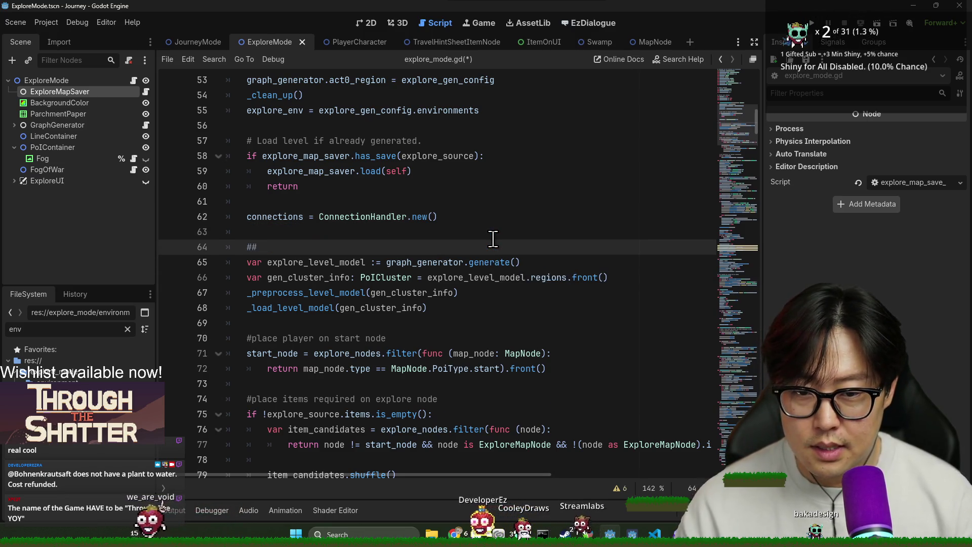
type(" Generate graph con")
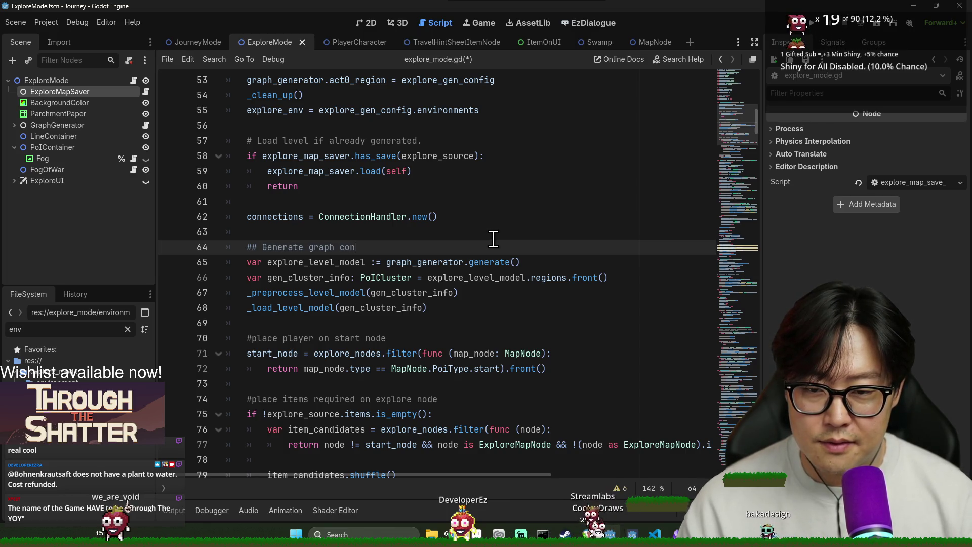
type("fig.")
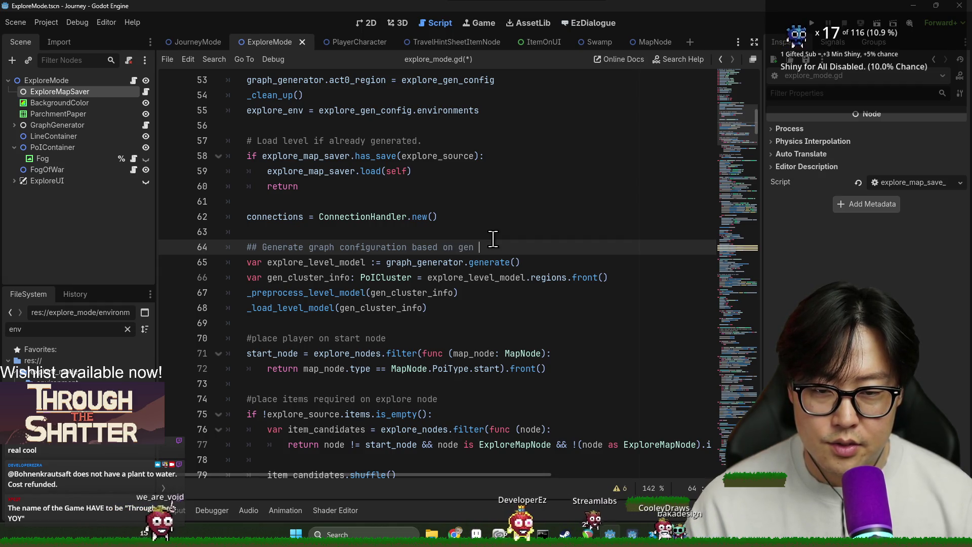
- Jump to the _preprocess_level_model definition and select the start_poi lines 219–220
double_click(314, 262)
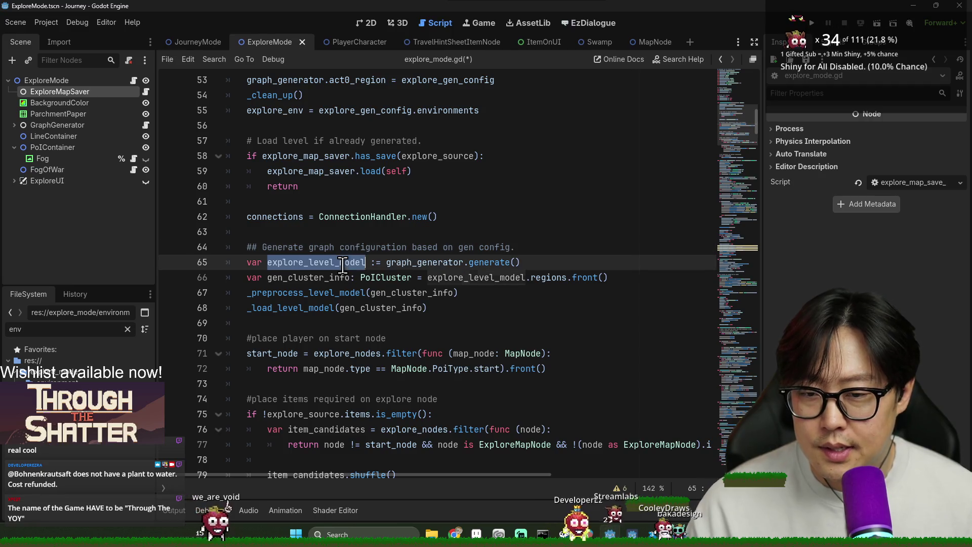
double_click(320, 279)
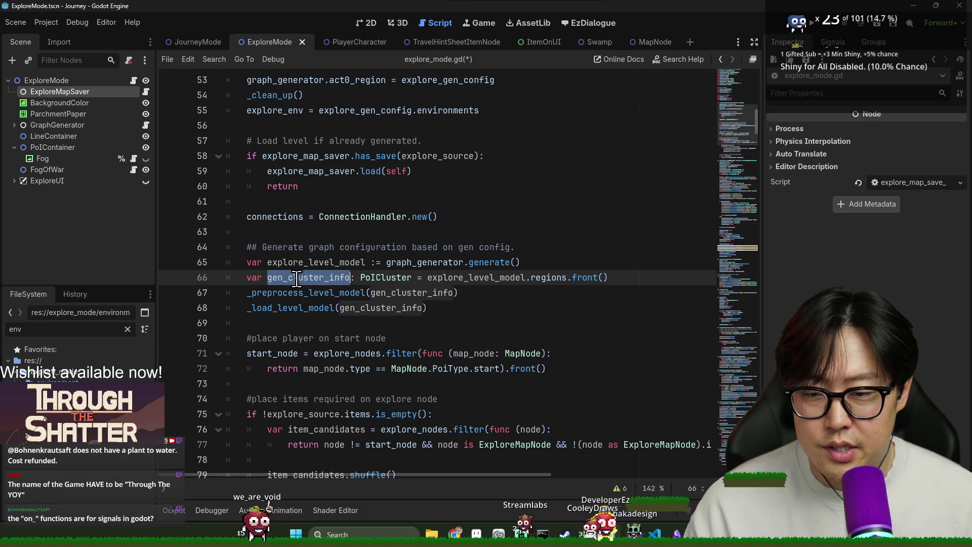
double_click(316, 293)
left_click(304, 294, "ctrl")
mouse_move(261, 201)
left_mouse_down()
mouse_move(516, 216)
mouse_move(507, 232)
left_mouse_up()
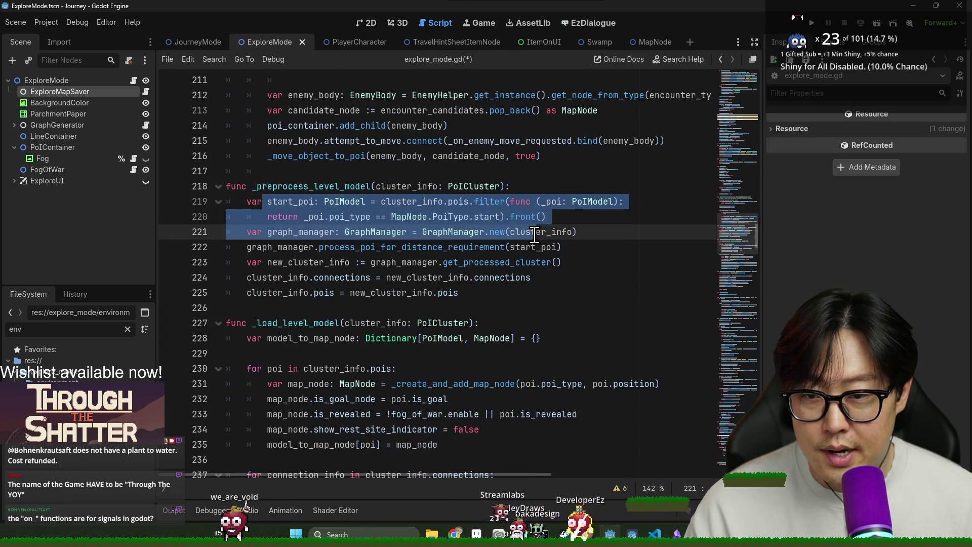
double_click(269, 201)
left_click(276, 248)
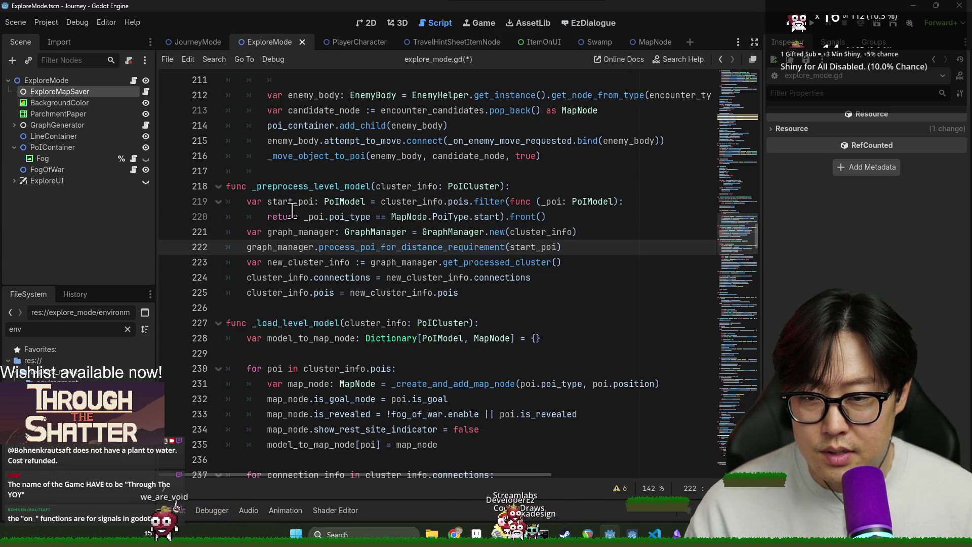
double_click(288, 203)
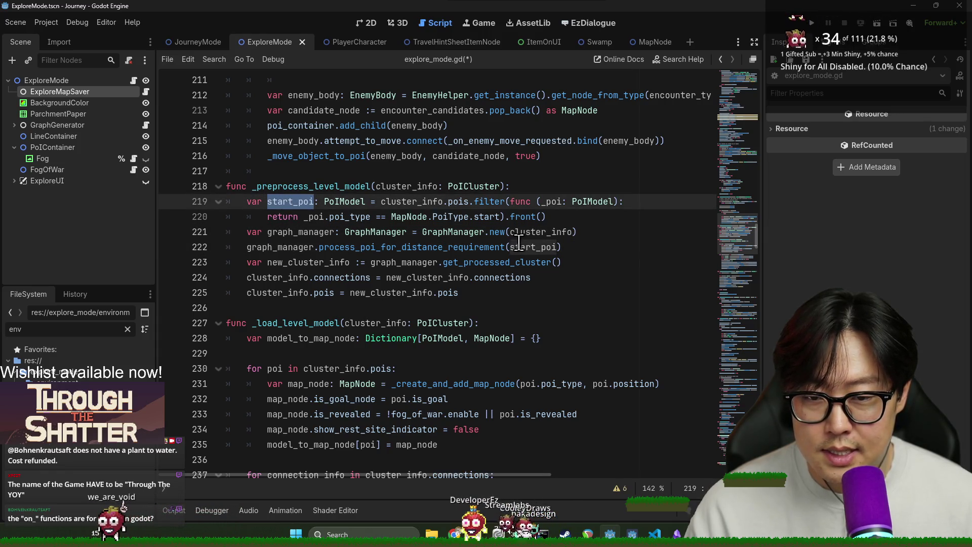
double_click(296, 293)
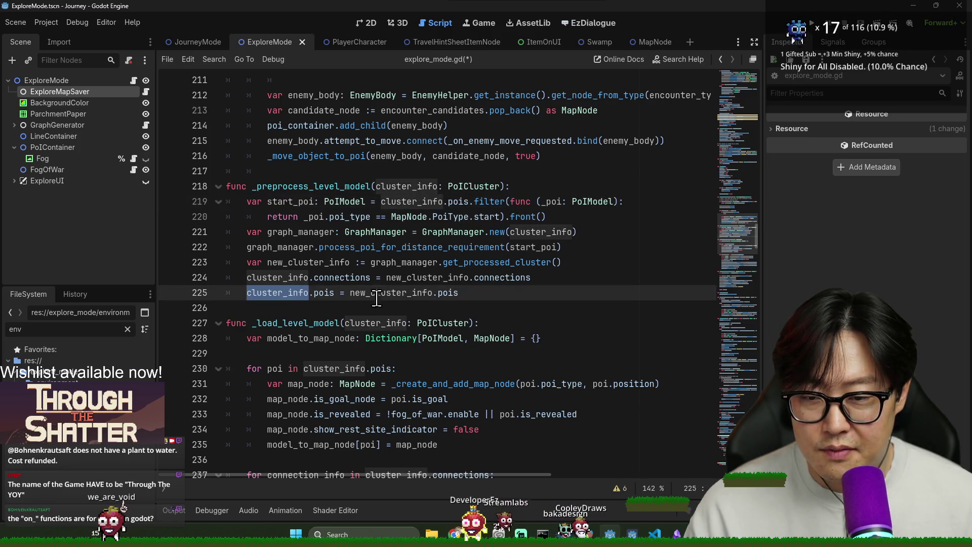
double_click(299, 186)
double_click(278, 277)
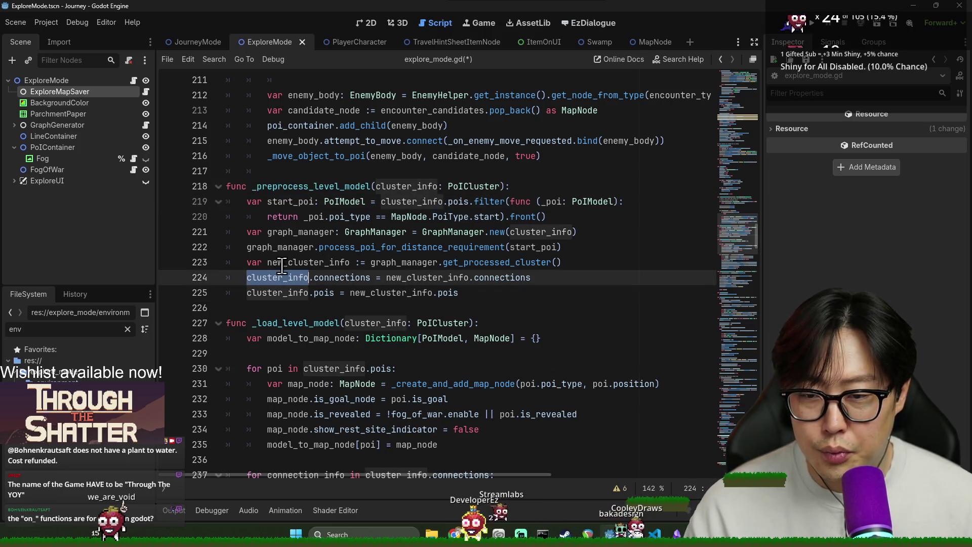
double_click(392, 293)
left_click(299, 293)
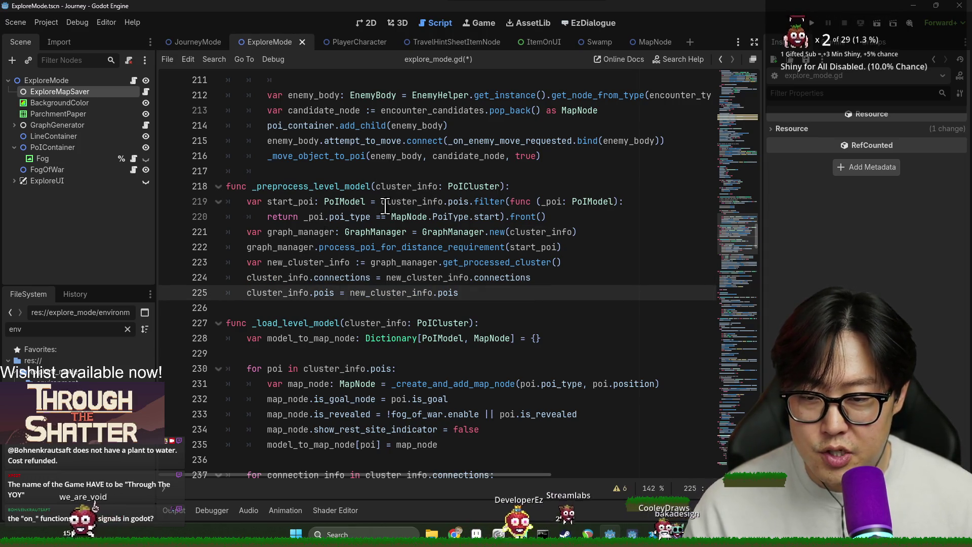
double_click(278, 278)
double_click(322, 278)
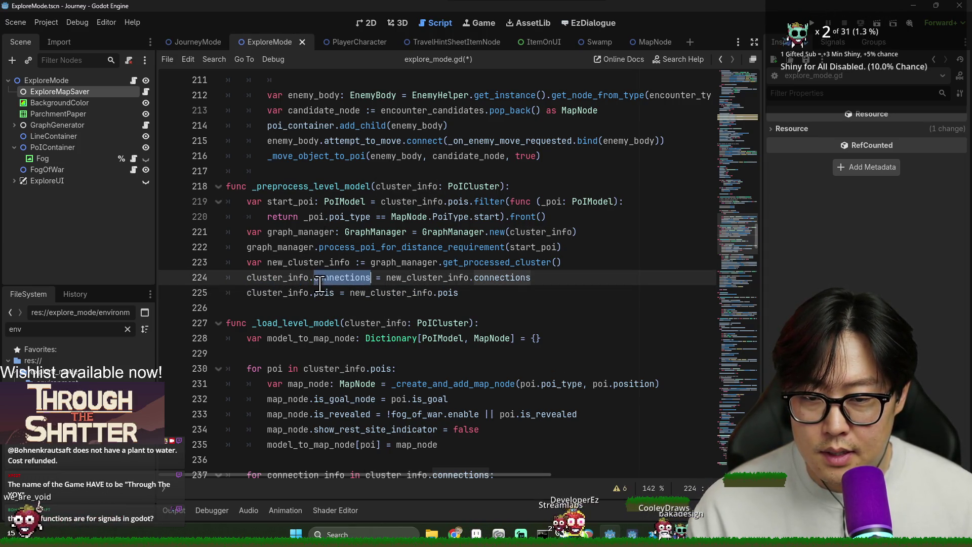
double_click(514, 278)
double_click(425, 279)
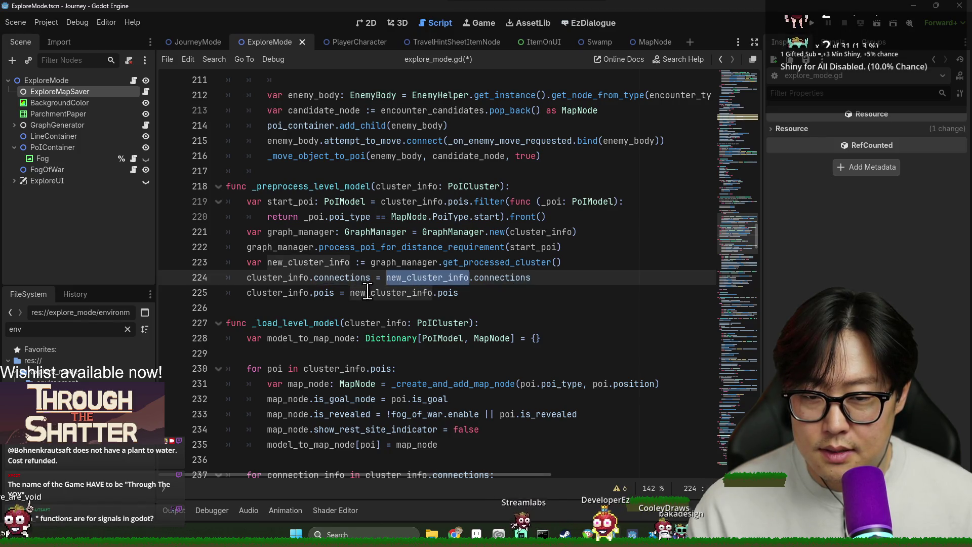
double_click(265, 280)
double_click(345, 279)
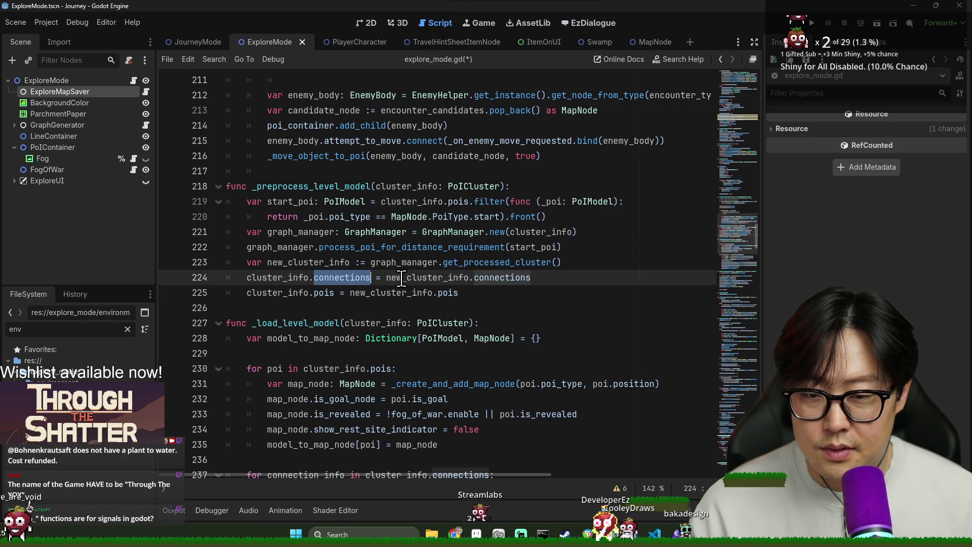
double_click(281, 279)
double_click(450, 191)
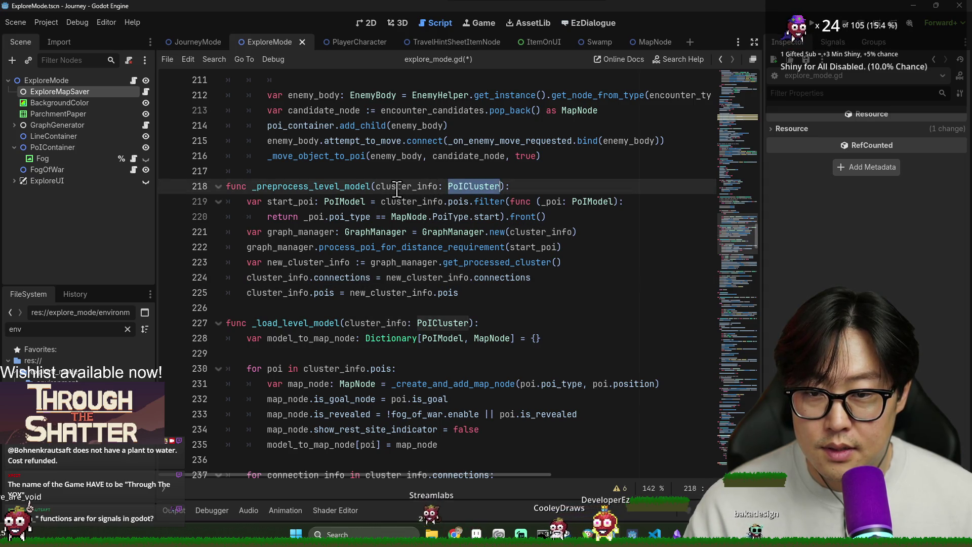
double_click(306, 293)
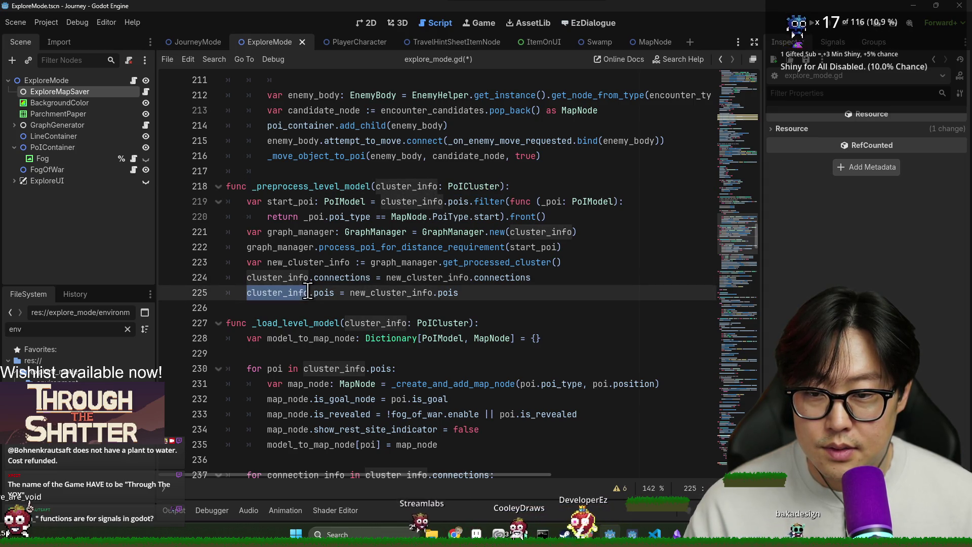
left_click(392, 187)
double_click(486, 185)
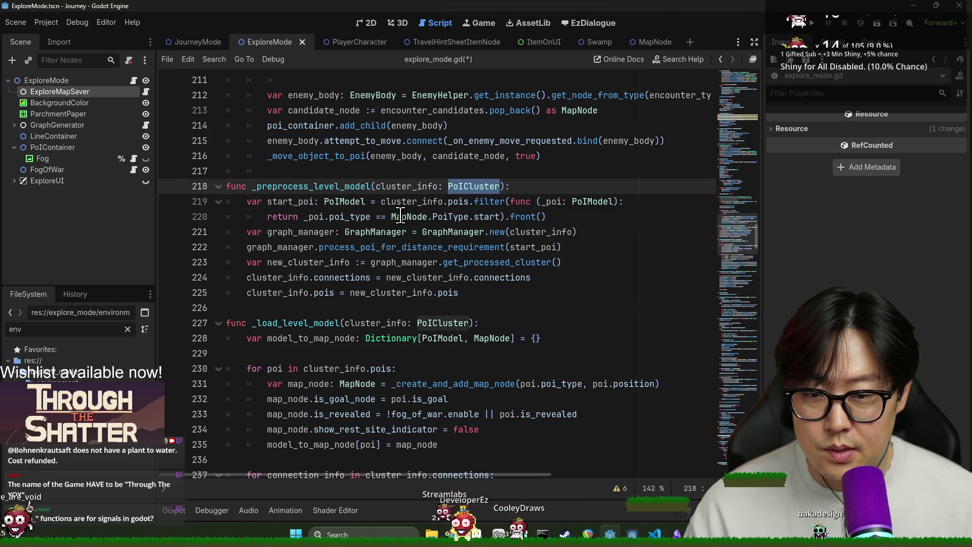
left_click(406, 248)
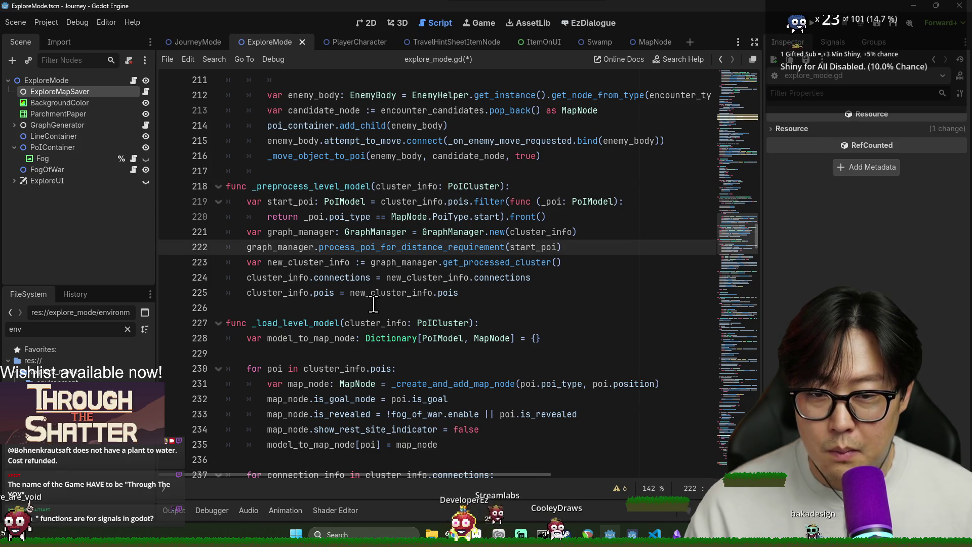
double_click(356, 248)
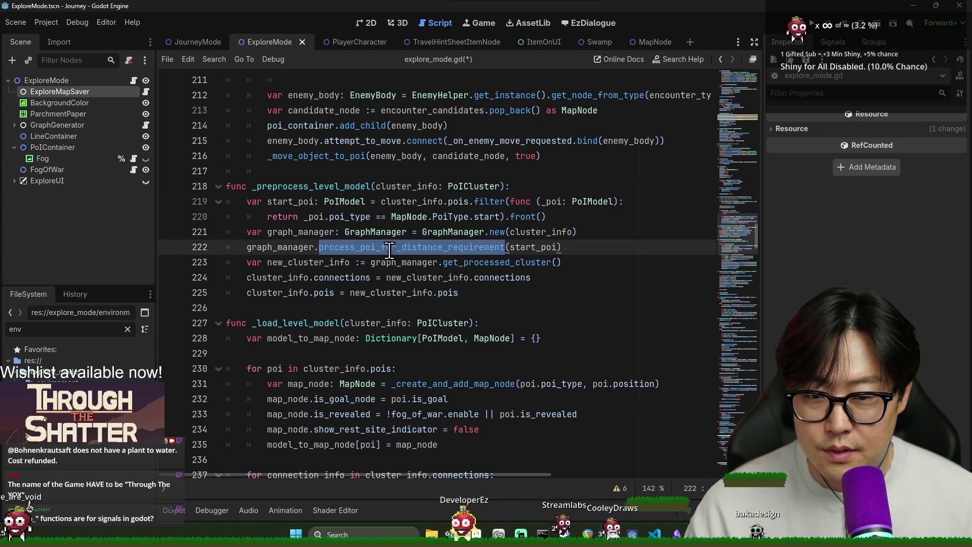
left_click(348, 298)
double_click(277, 292)
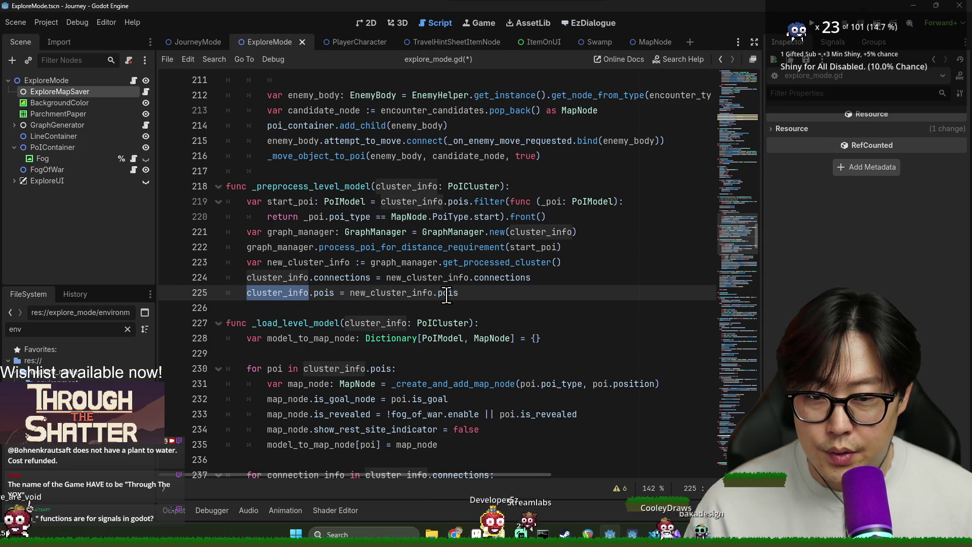
left_click(410, 297)
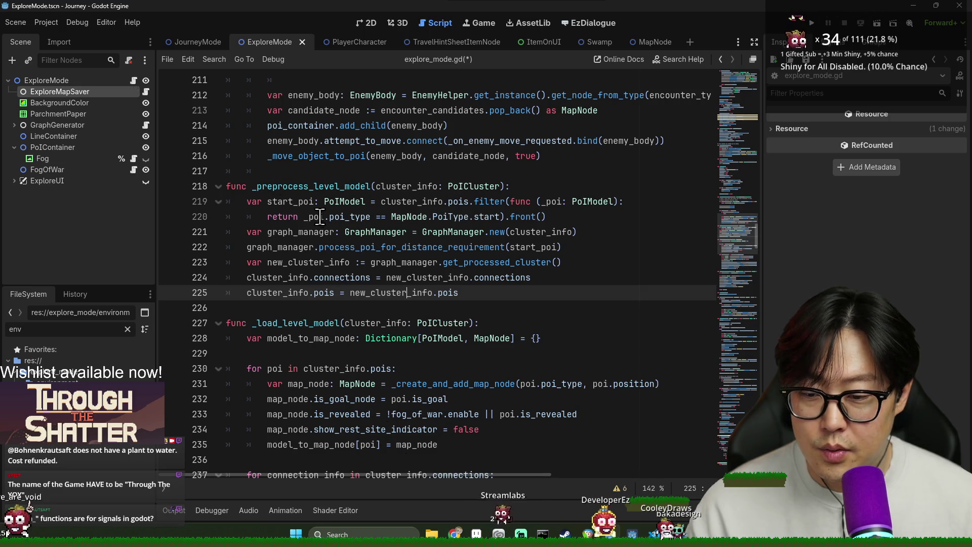
scroll(400, 305, "up", 10)
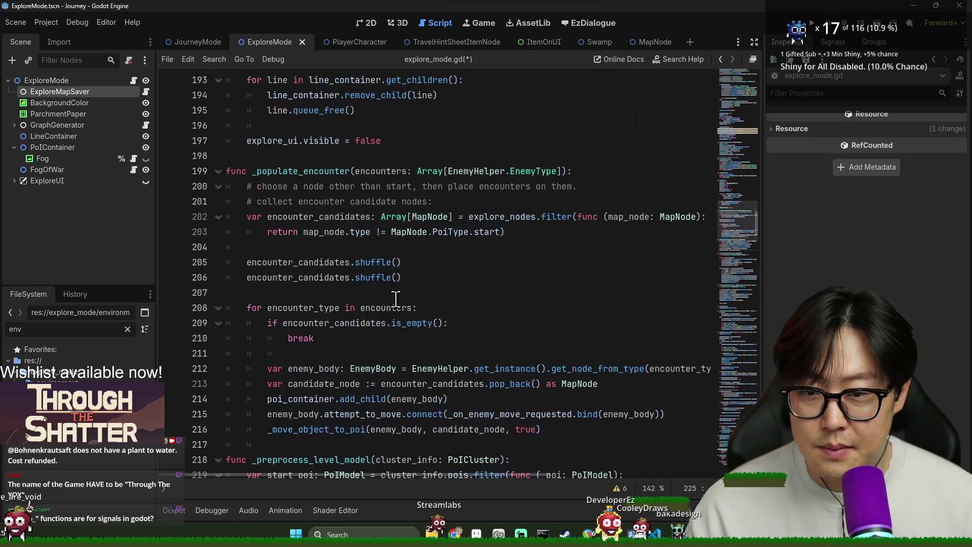
- Scroll up to the saved-level loading code and the level model calls around lines 59-69
scroll(400, 305, "up", 16)
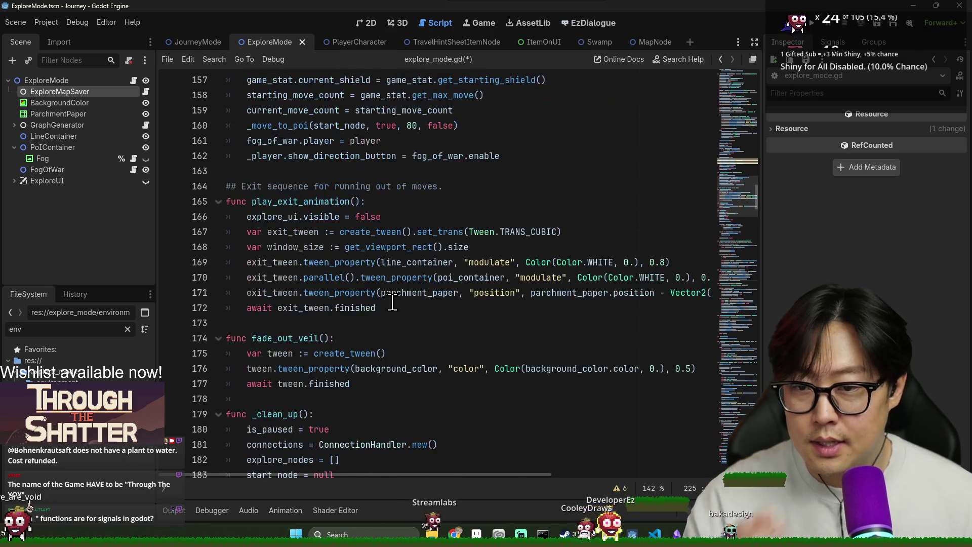
scroll(306, 303, "up", 2)
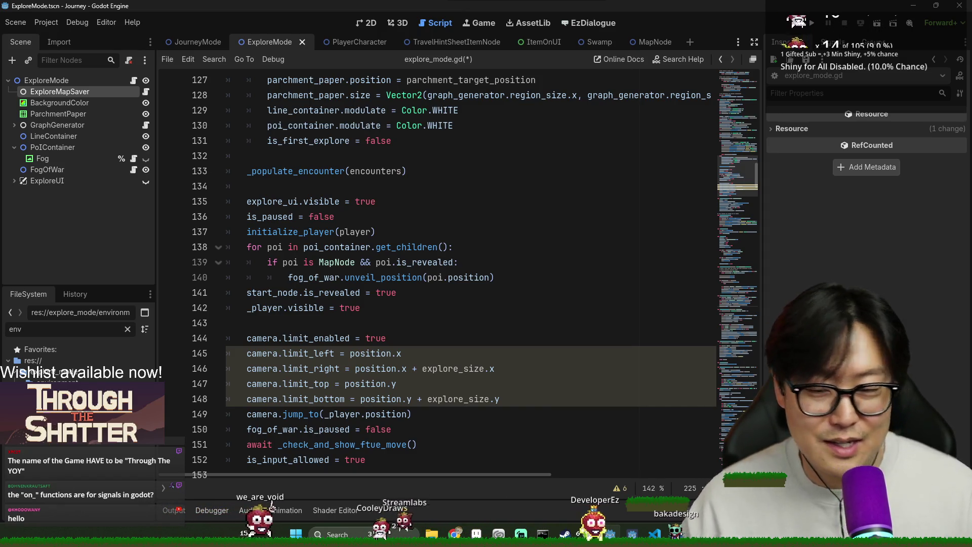
scroll(429, 379, "up", 11)
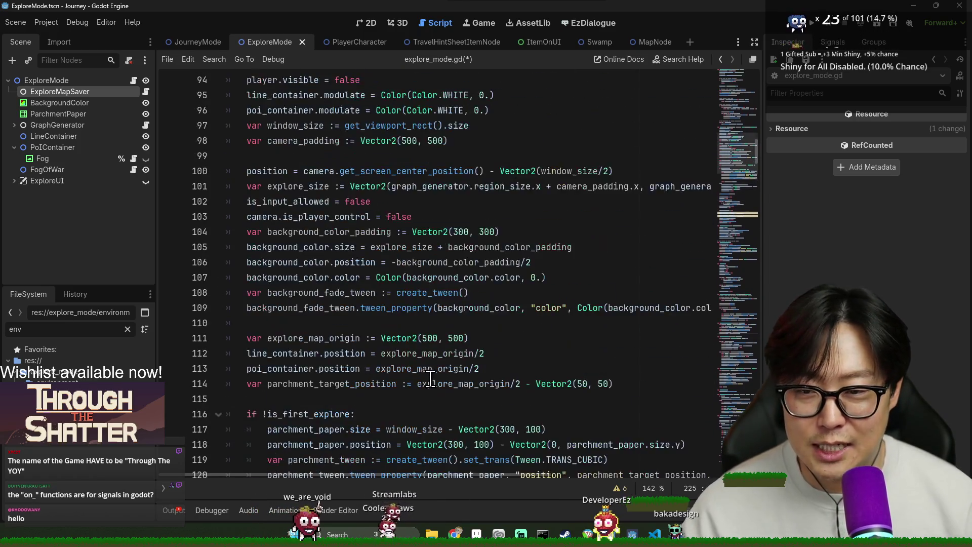
scroll(430, 379, "up", 17)
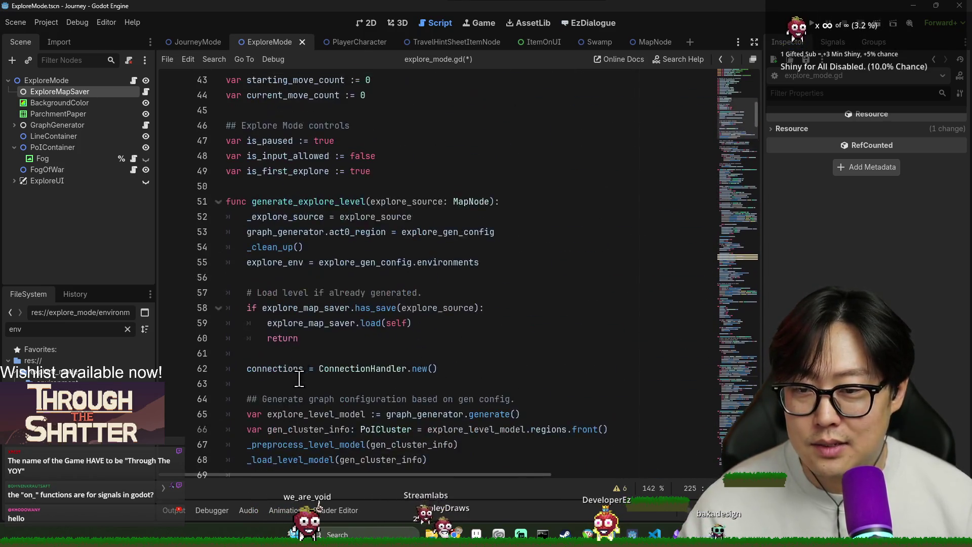
scroll(304, 375, "up", 3)
scroll(349, 253, "down", 5)
left_click(353, 227)
scroll(352, 247, "down", 3)
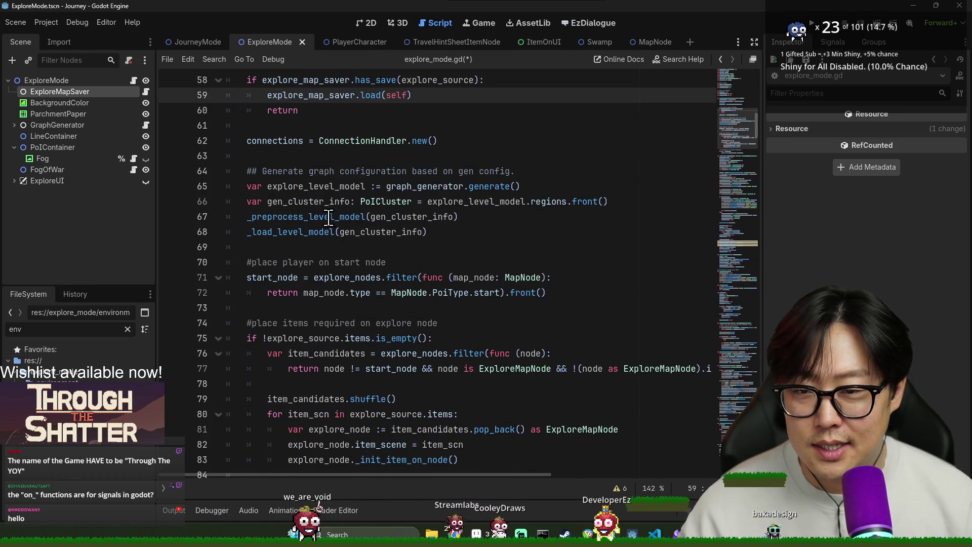
left_click(328, 218)
left_click(326, 262)
left_click(328, 248)
left_click(324, 234)
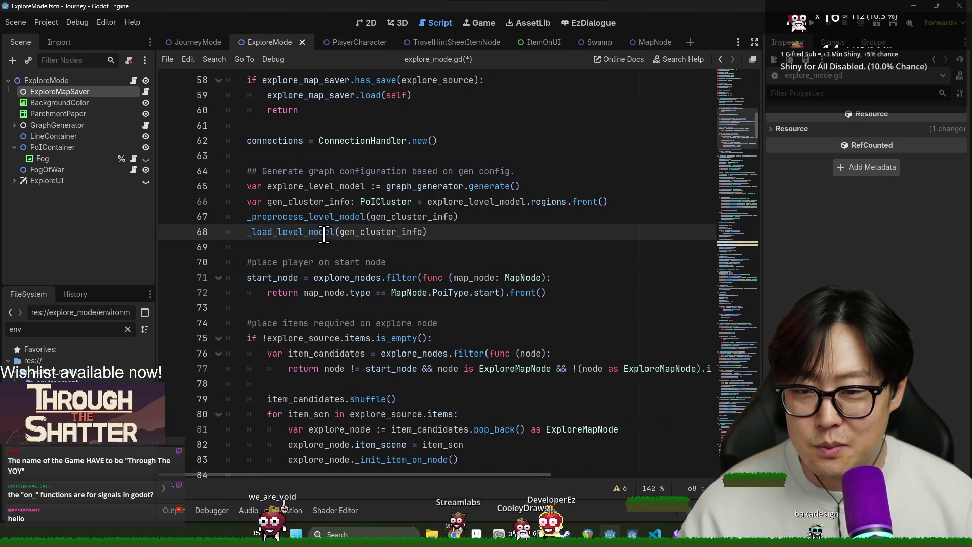
- Inspect the _preprocess_level_model call and how gen_cluster_info is used on lines 66-67
left_click(282, 217)
scroll(300, 234, "up", 1)
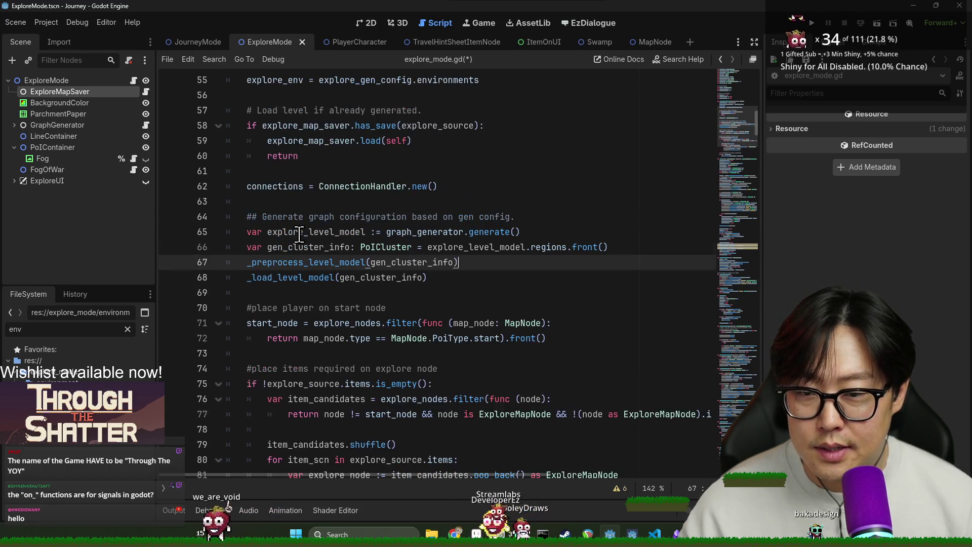
double_click(304, 262)
scroll(303, 254, "up", 1)
scroll(309, 228, "down", 2)
left_click(319, 216)
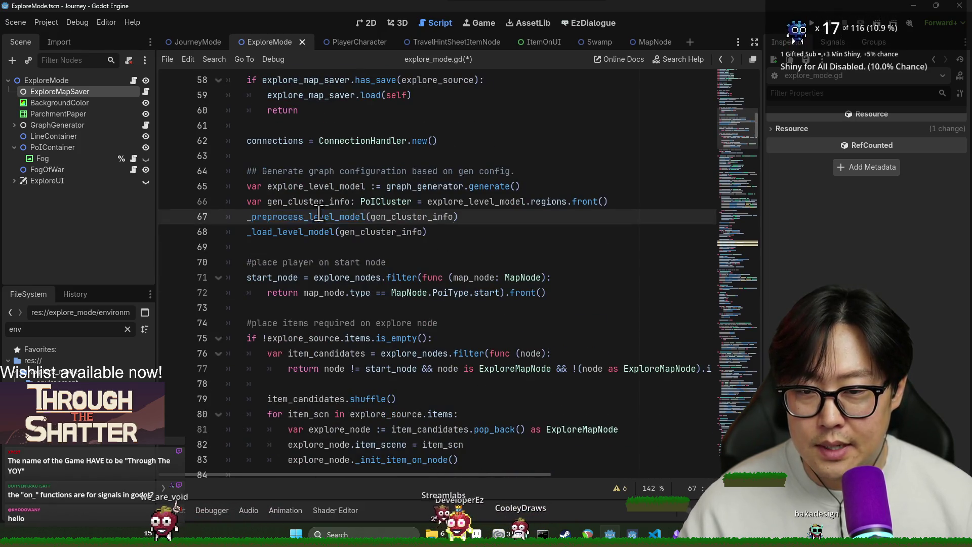
double_click(344, 218)
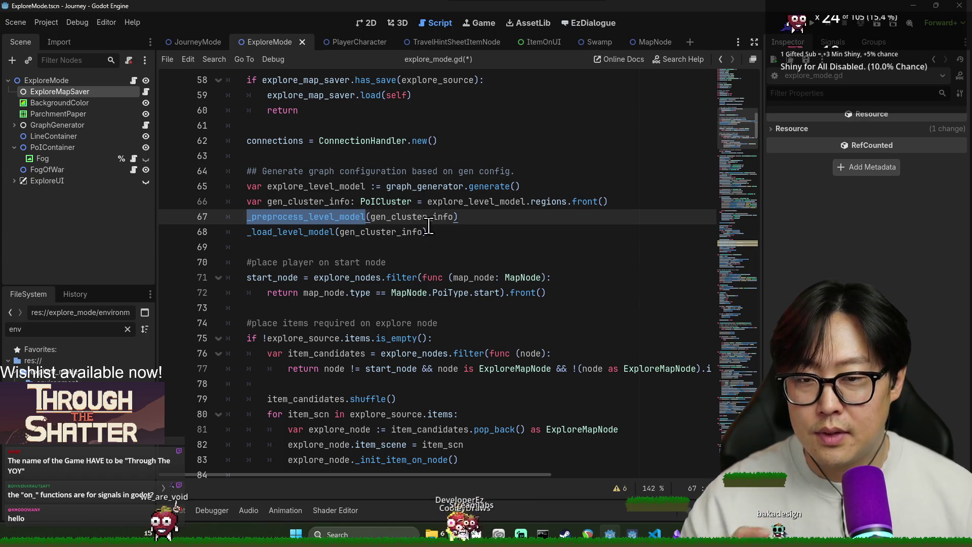
left_click(363, 206)
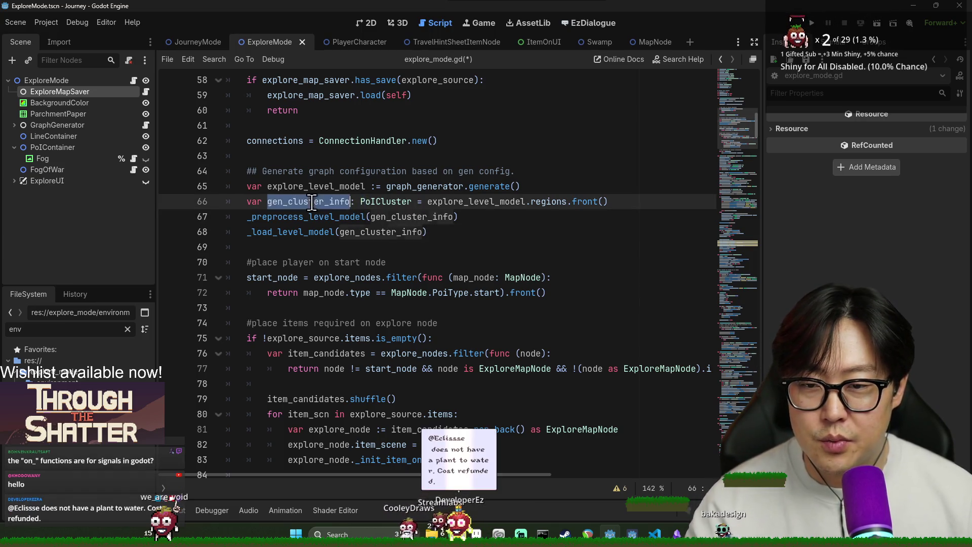
double_click(485, 202)
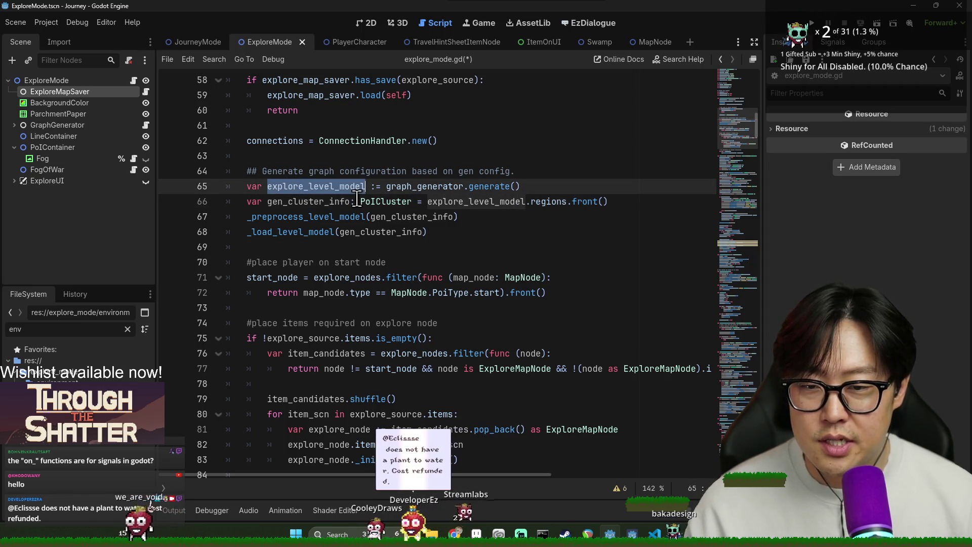
left_click(485, 202)
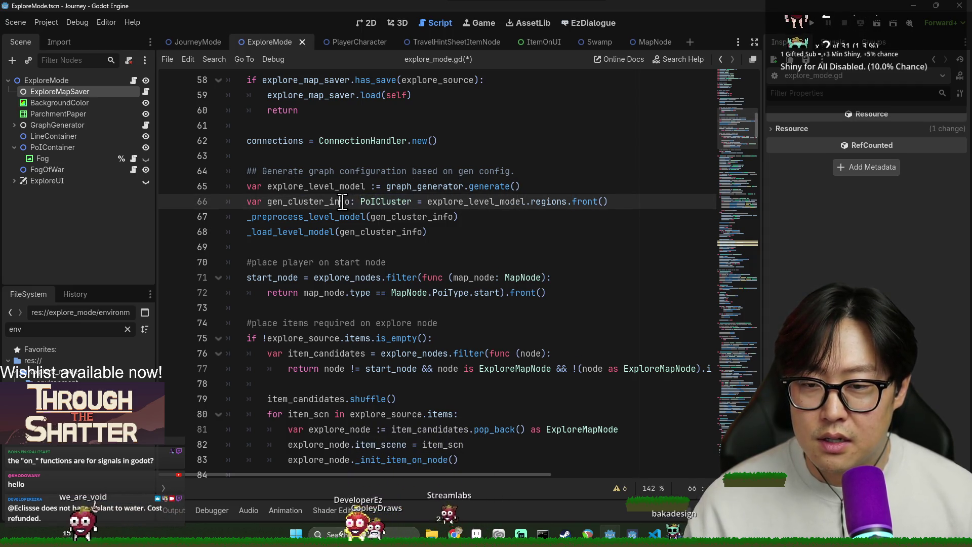
double_click(338, 201)
left_click(337, 217)
double_click(337, 202)
double_click(411, 216)
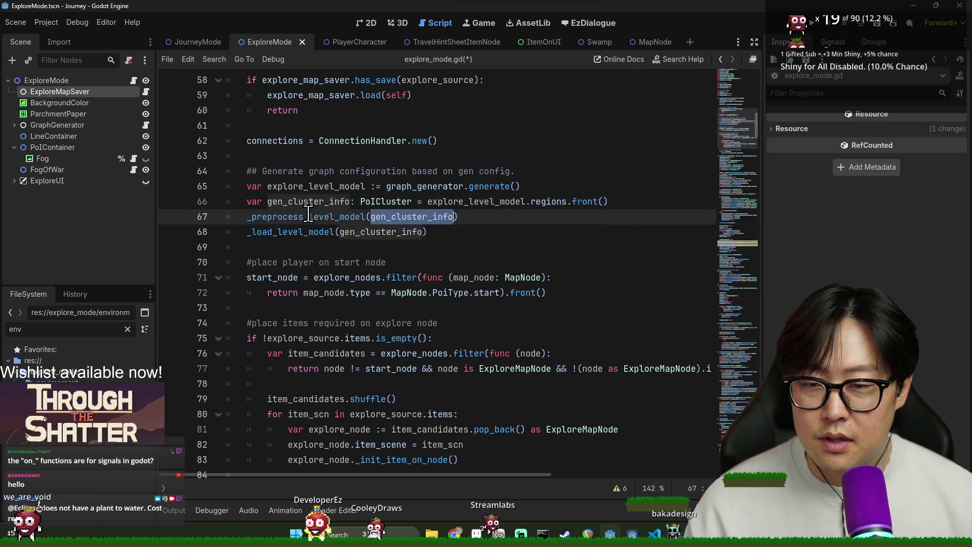
double_click(304, 217)
- Insert a blank line after line 67 and jump to the _load_level_model definition
left_click(473, 223)
key("Return")
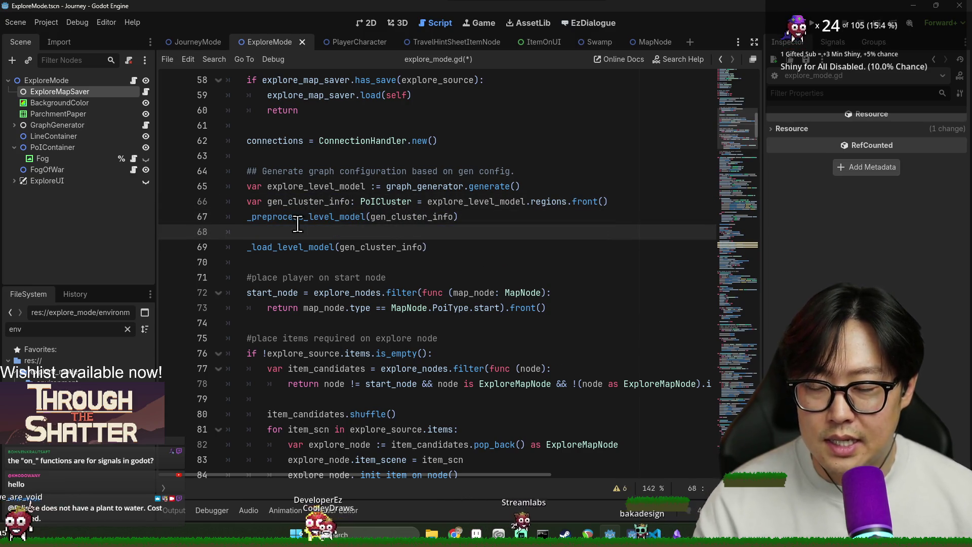
double_click(307, 217)
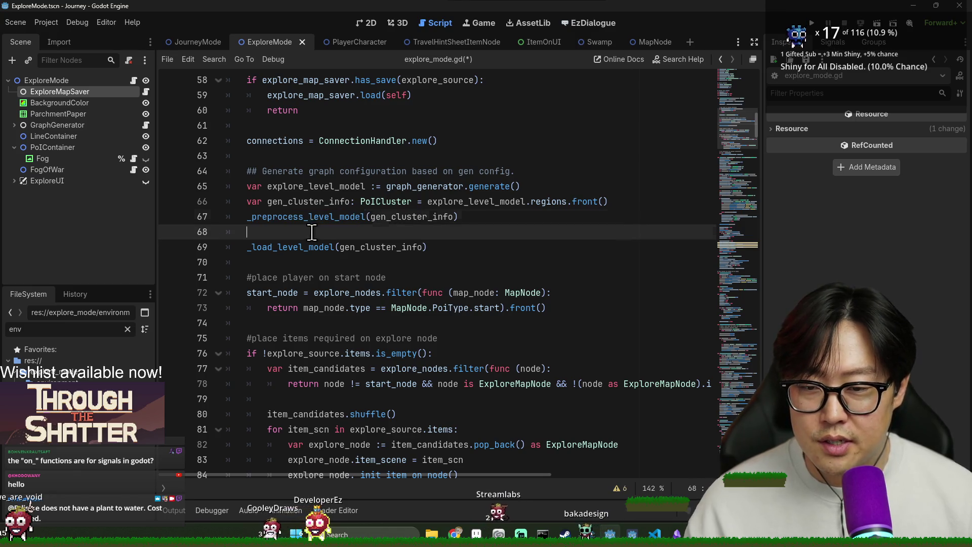
double_click(311, 247)
left_click(314, 247, "ctrl")
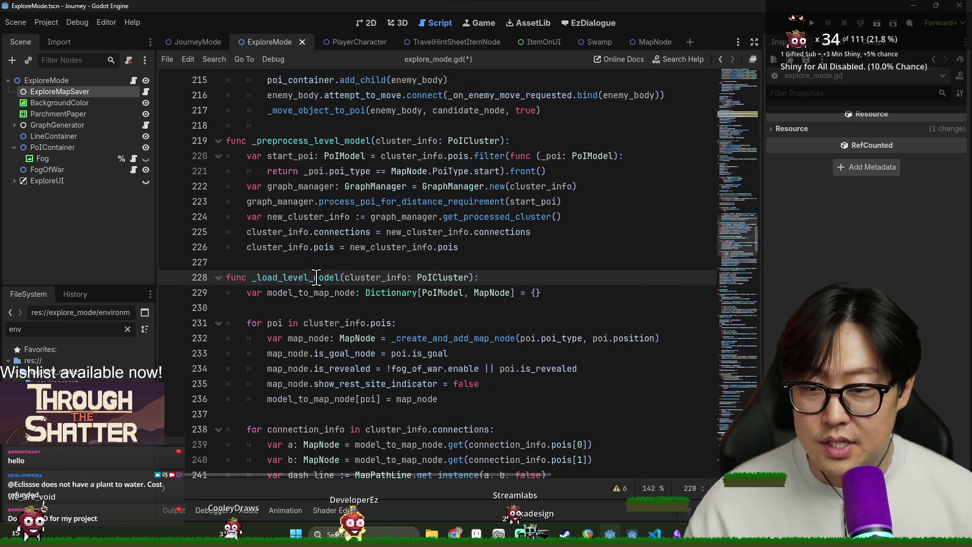
- Review the cluster_info parameter and the map node creation on line 232
double_click(376, 209)
scroll(455, 306, "down", 1)
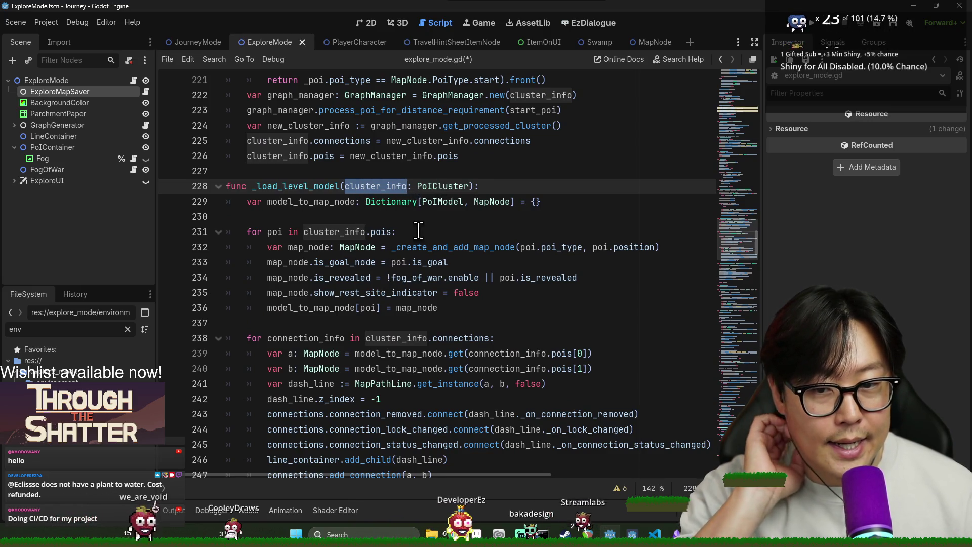
scroll(298, 163, "down", 2)
left_click(298, 157)
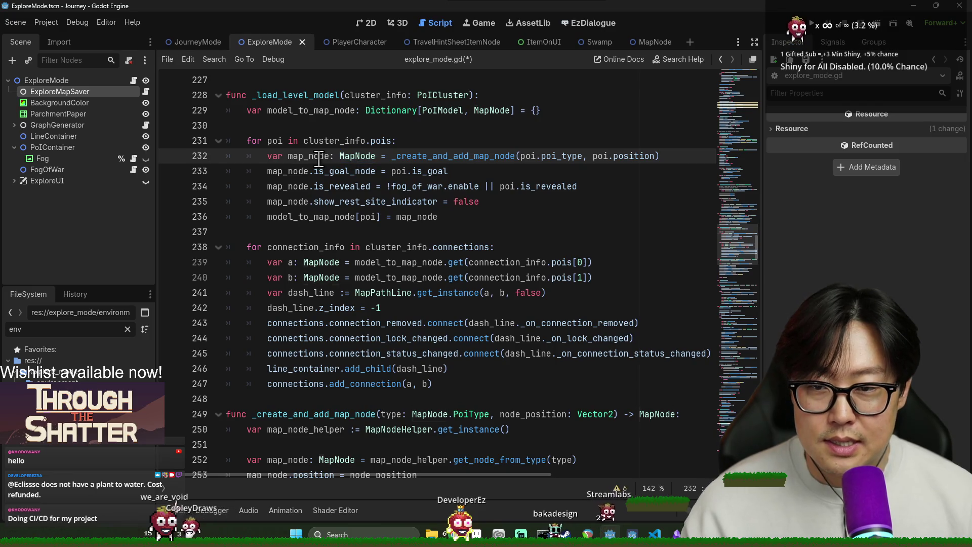
left_click(515, 156)
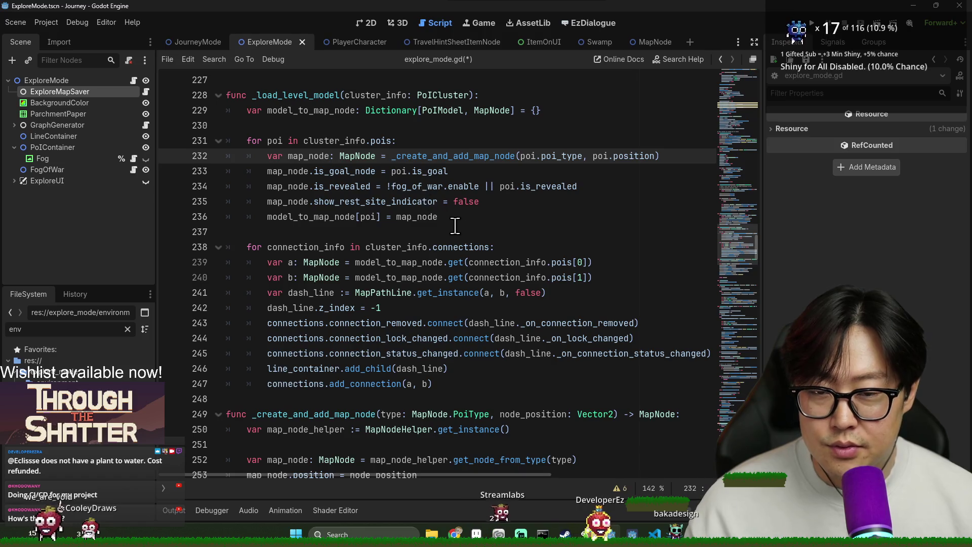
- Highlight dash_line and its three signal connection lines
double_click(444, 323)
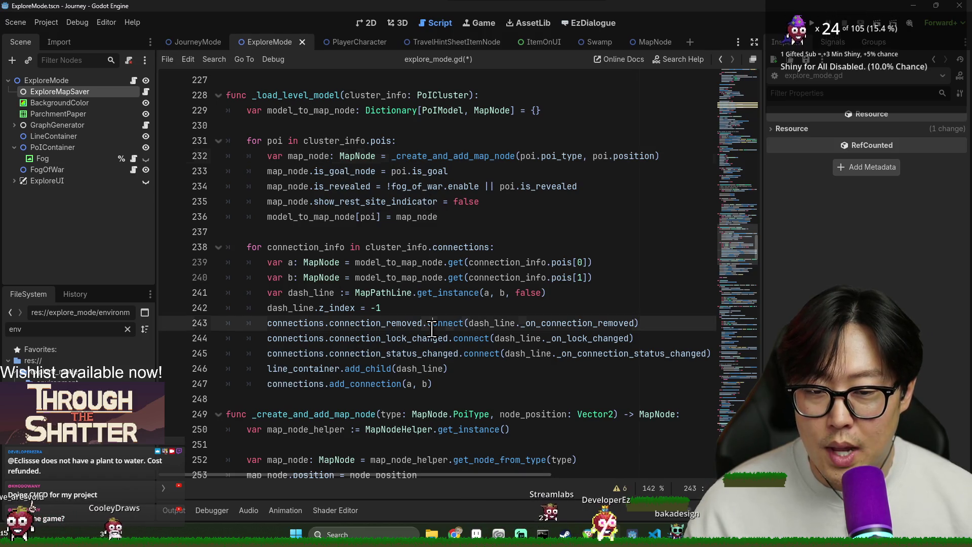
double_click(296, 323)
double_click(512, 323)
double_click(384, 338)
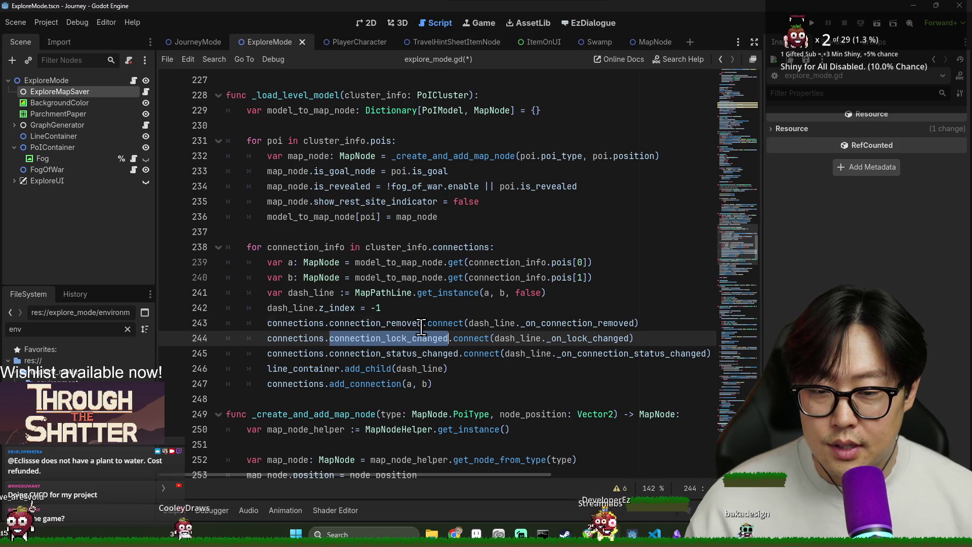
double_click(375, 323)
left_click(498, 354)
left_click_drag(321, 323, 514, 354)
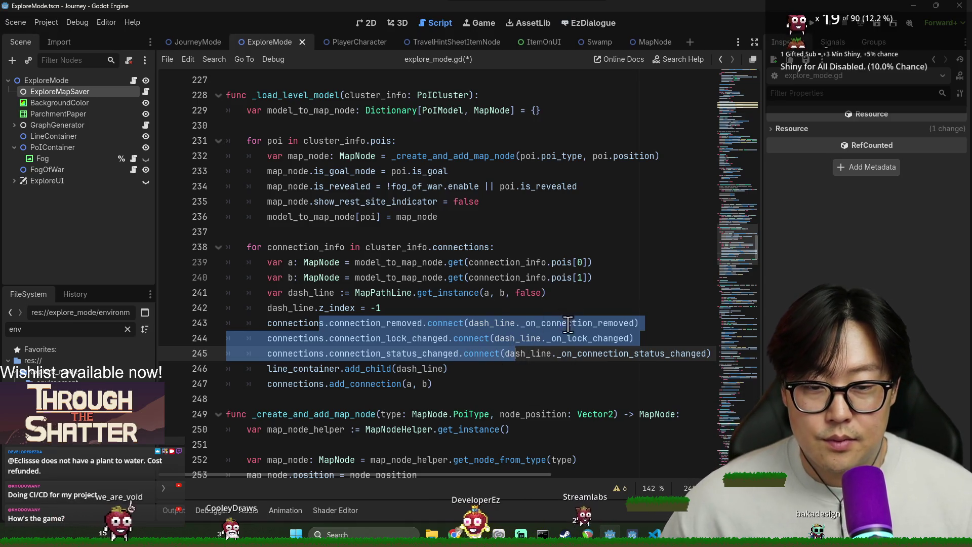
- Check the handlers on lines 243-245, then search the script for line_container
double_click(537, 323)
double_click(563, 341)
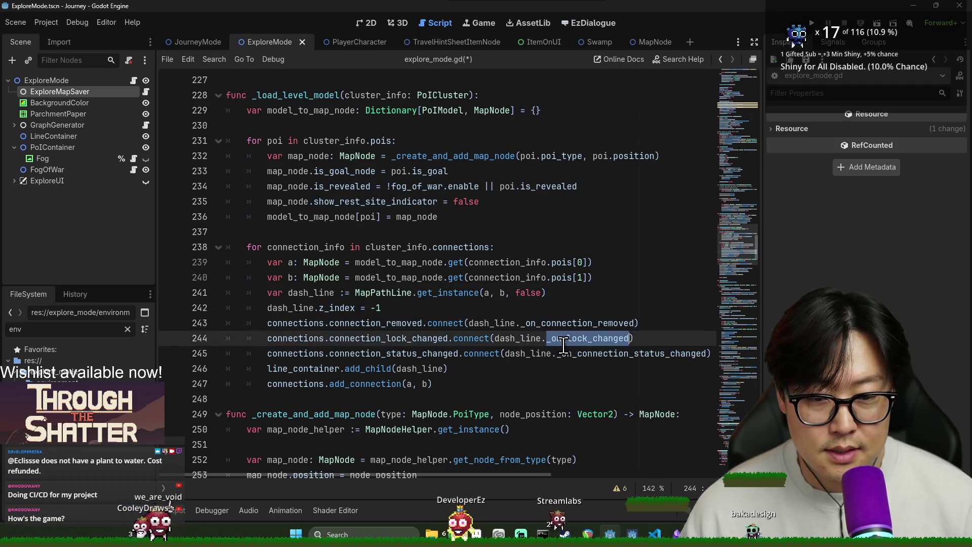
double_click(413, 337)
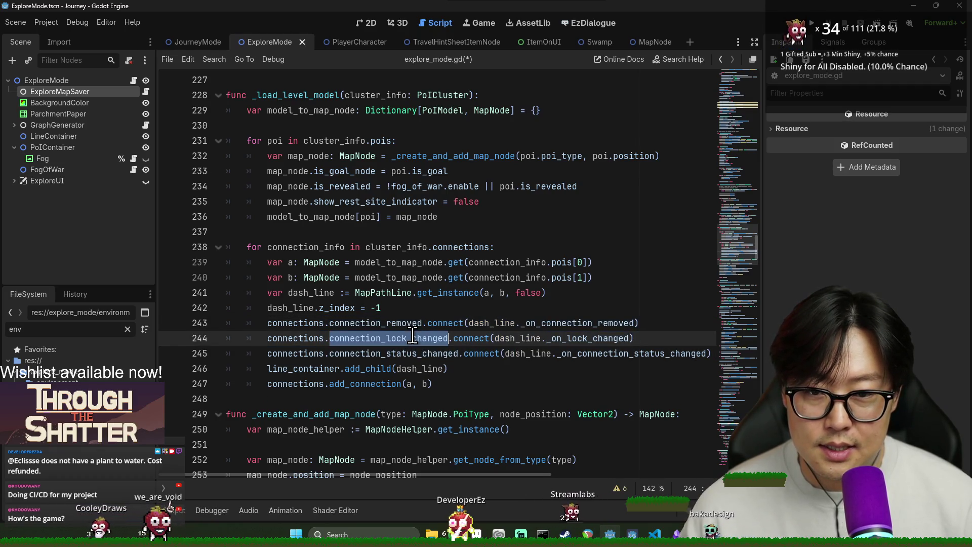
left_click(442, 353)
double_click(441, 353)
double_click(438, 338)
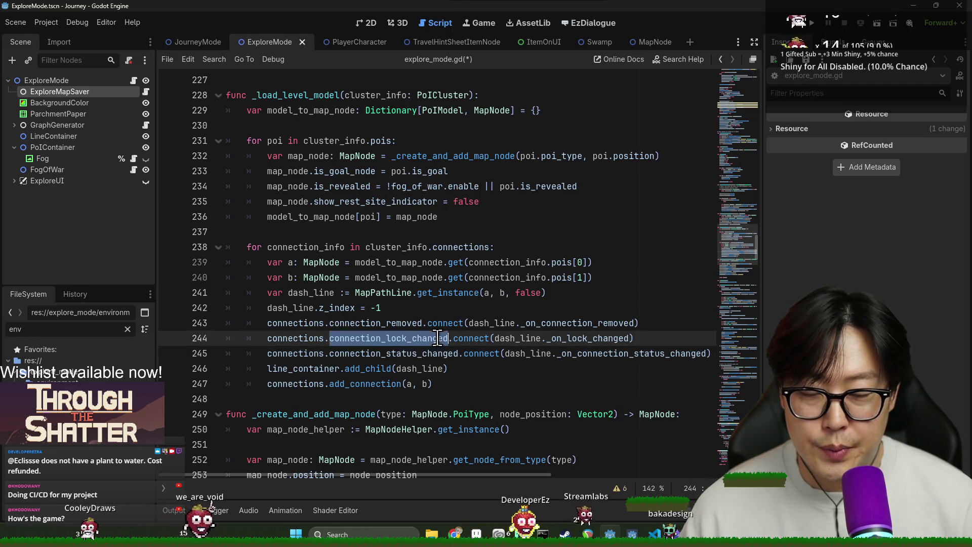
left_click(408, 347)
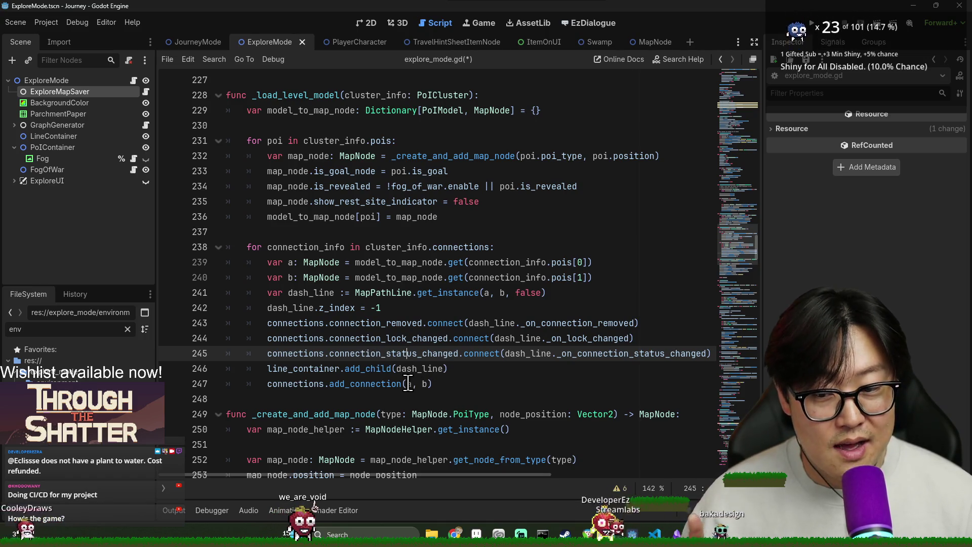
double_click(325, 368)
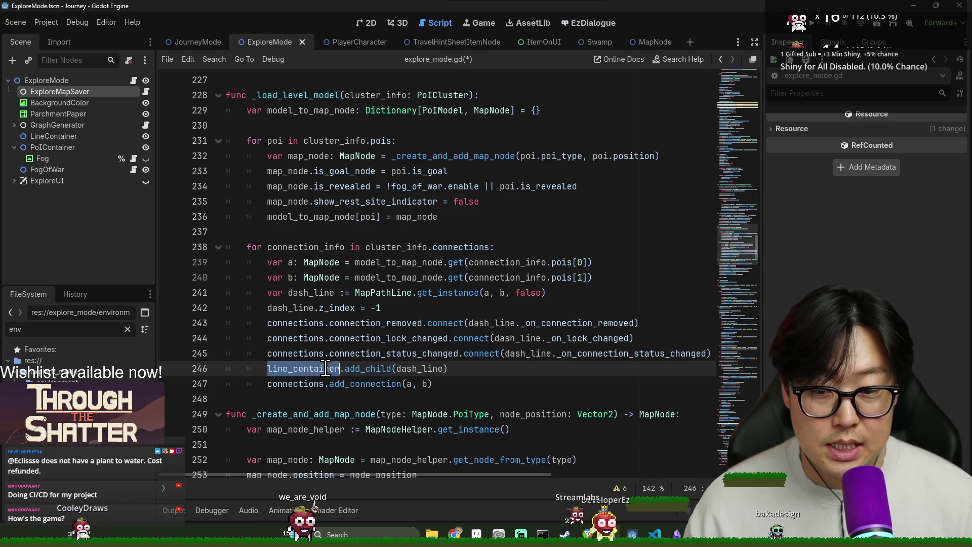
key("ctrl+f")
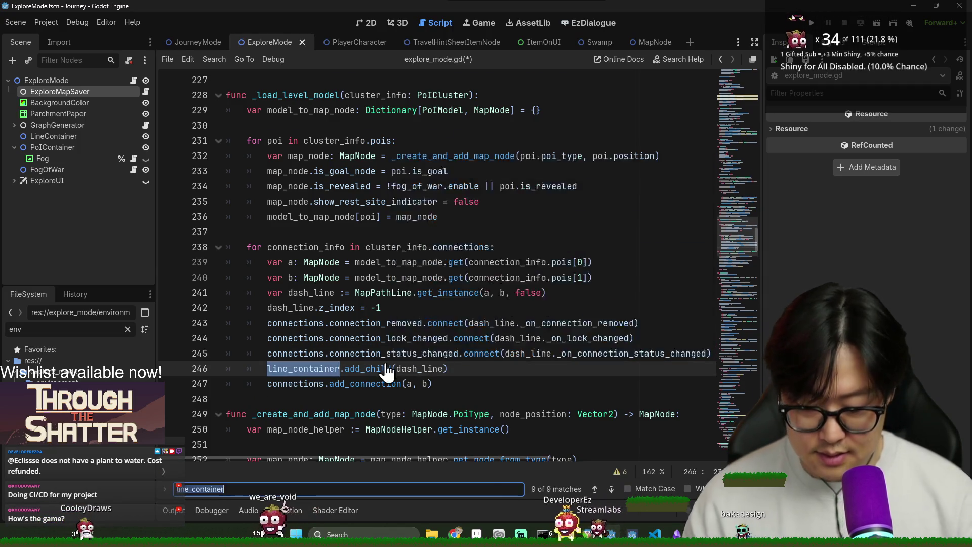
- Search for 'clean' and go to the _clean_up function's loops
type("clean_")
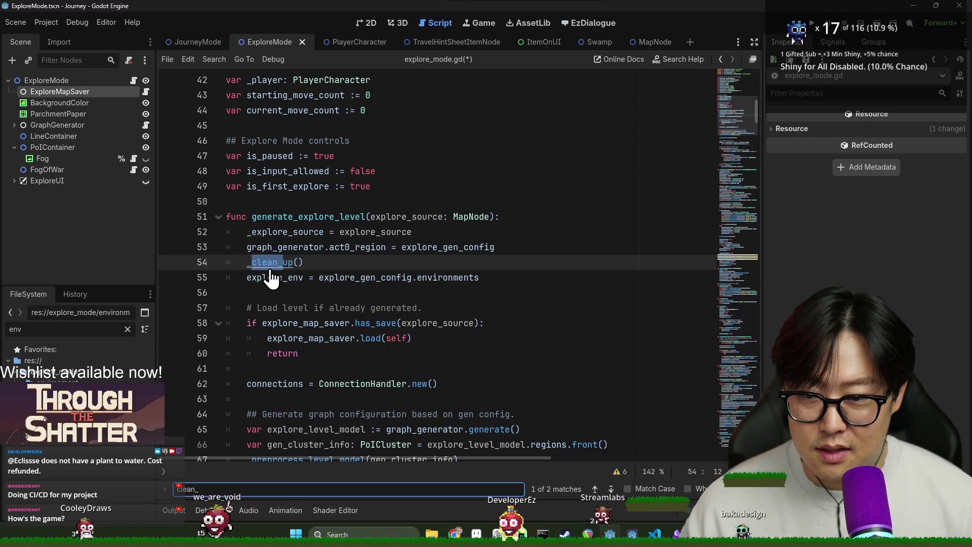
left_click(268, 263, "ctrl")
scroll(314, 332, "down", 3)
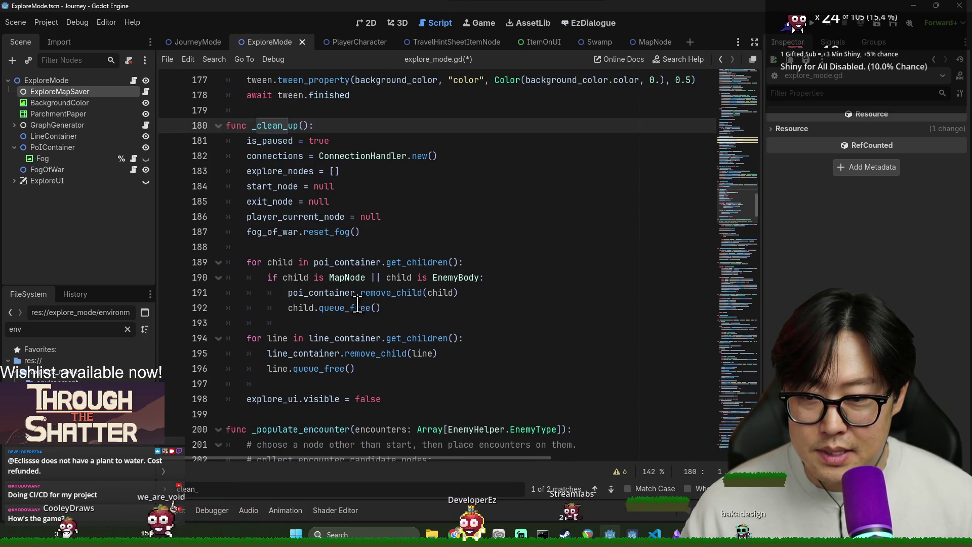
double_click(310, 308)
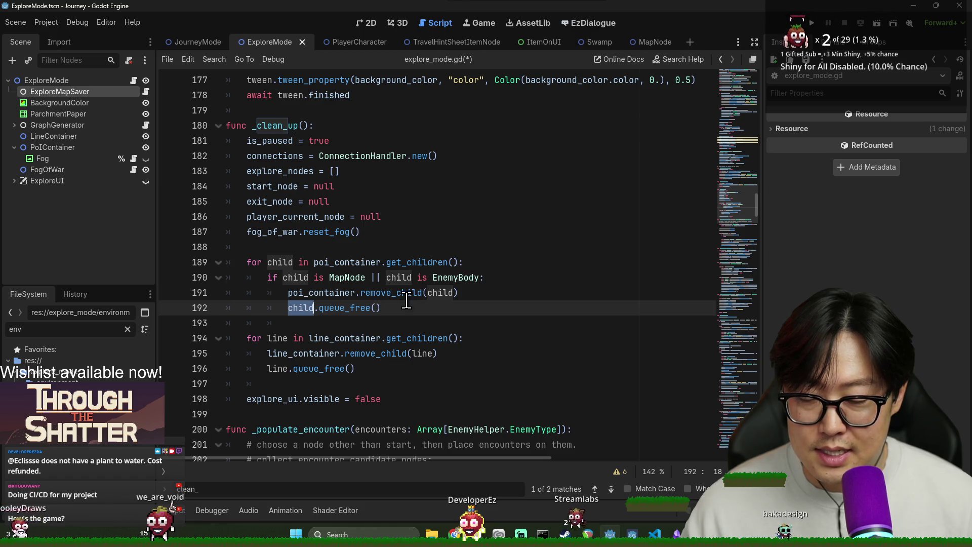
double_click(279, 126)
left_click(331, 247)
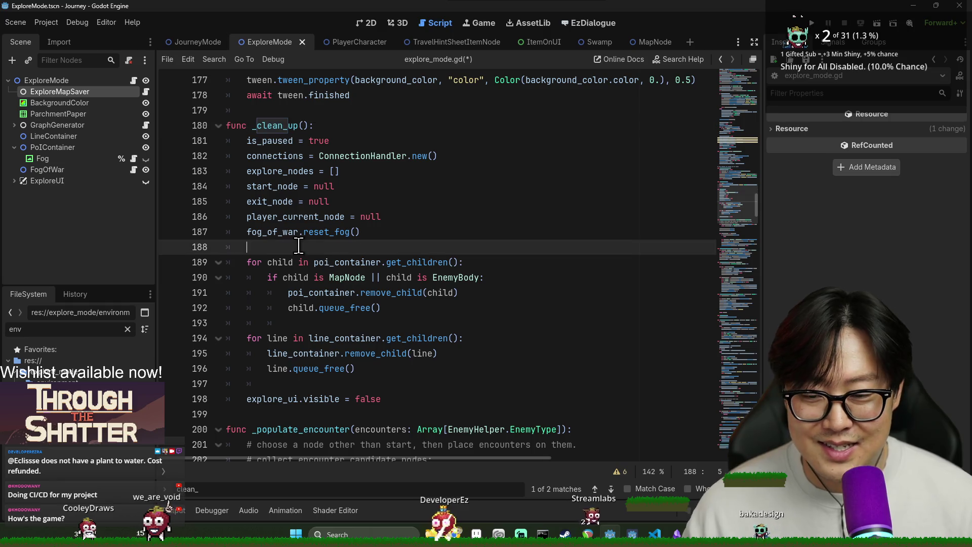
left_click(349, 352)
scroll(353, 342, "down", 2)
double_click(301, 216)
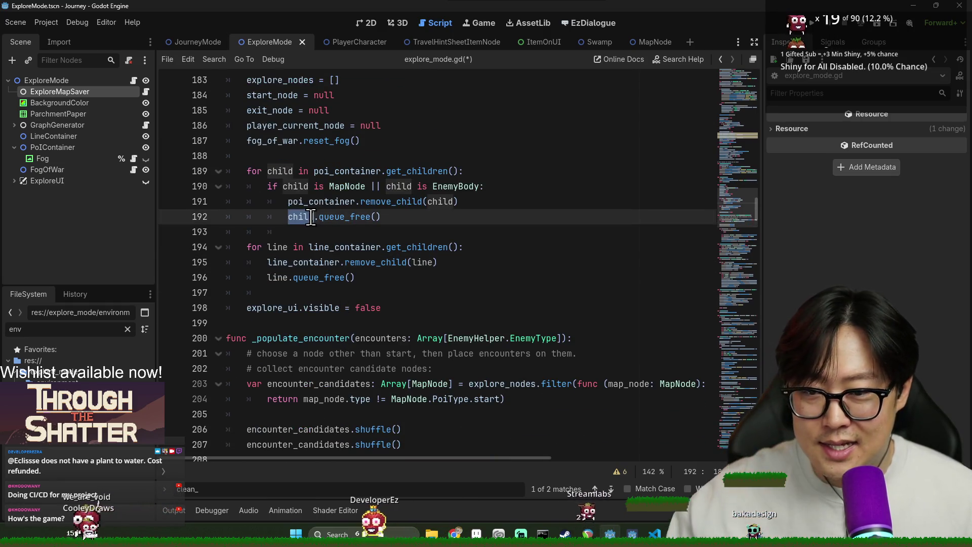
scroll(404, 329, "up", 2)
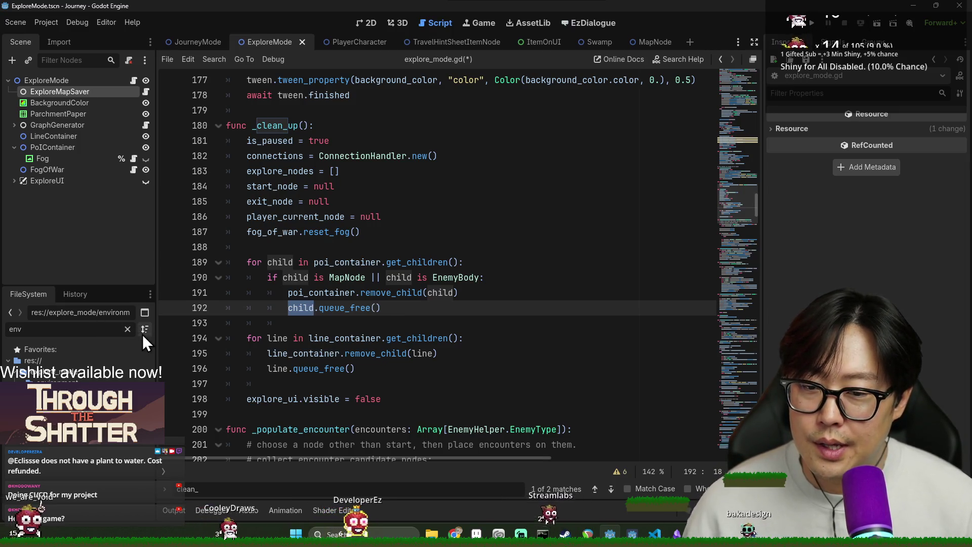
- Delete the child.queue_free() and line.queue_free() lines and save
double_click(311, 294)
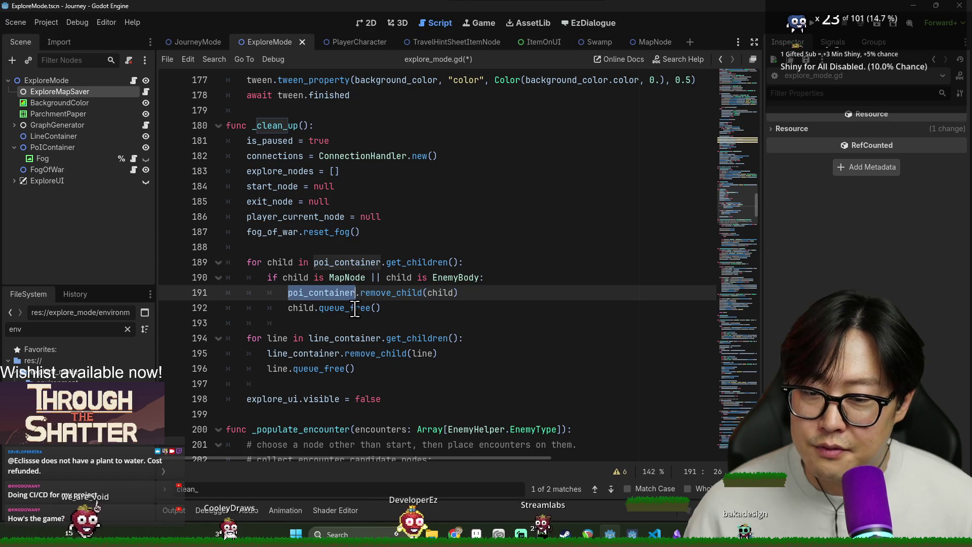
triple_click(354, 308)
key("BackSpace")
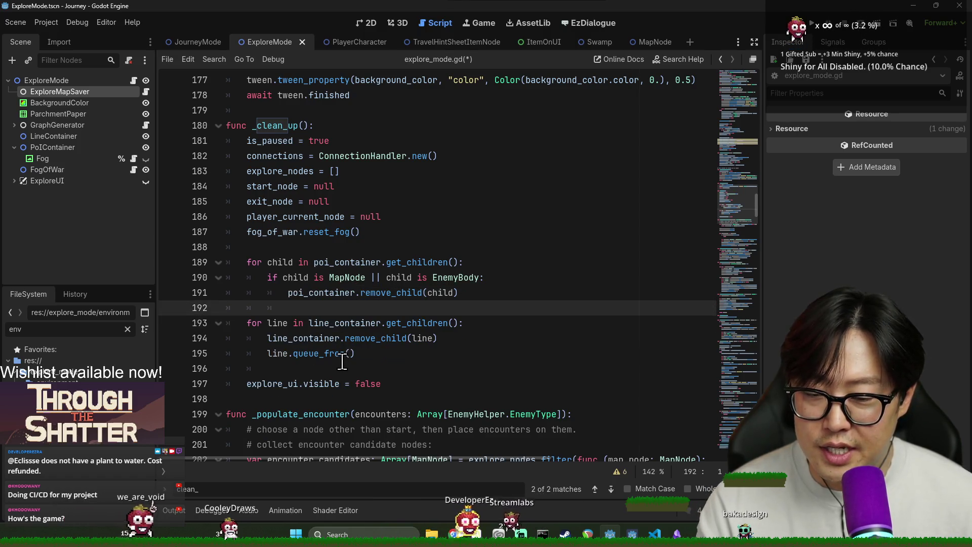
left_click(315, 354)
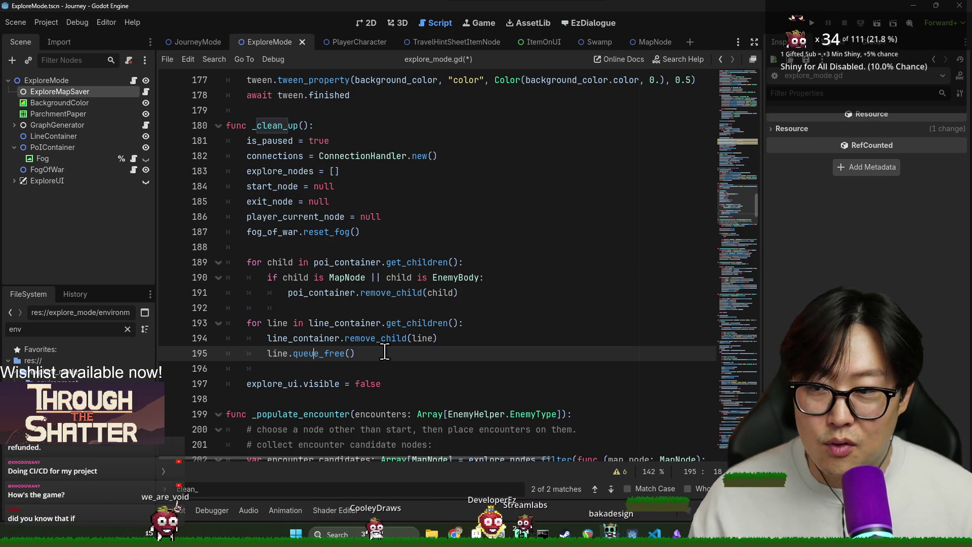
mouse_move(367, 340)
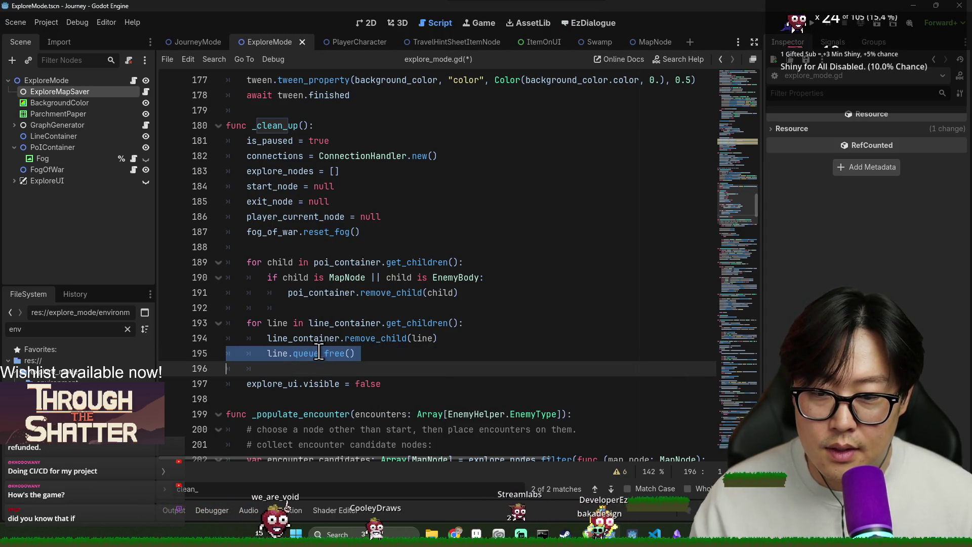
double_click(272, 353)
triple_click(272, 353)
key("BackSpace")
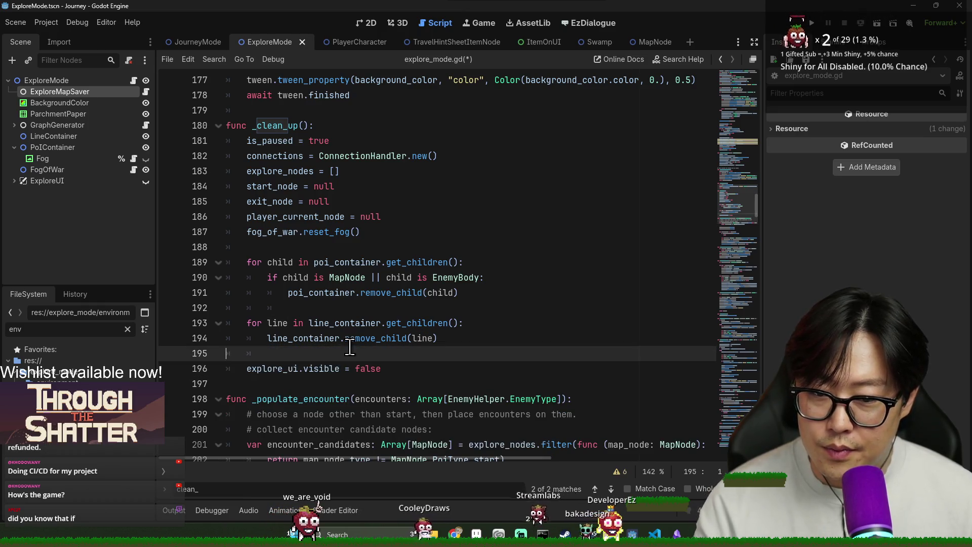
key("ctrl+s")
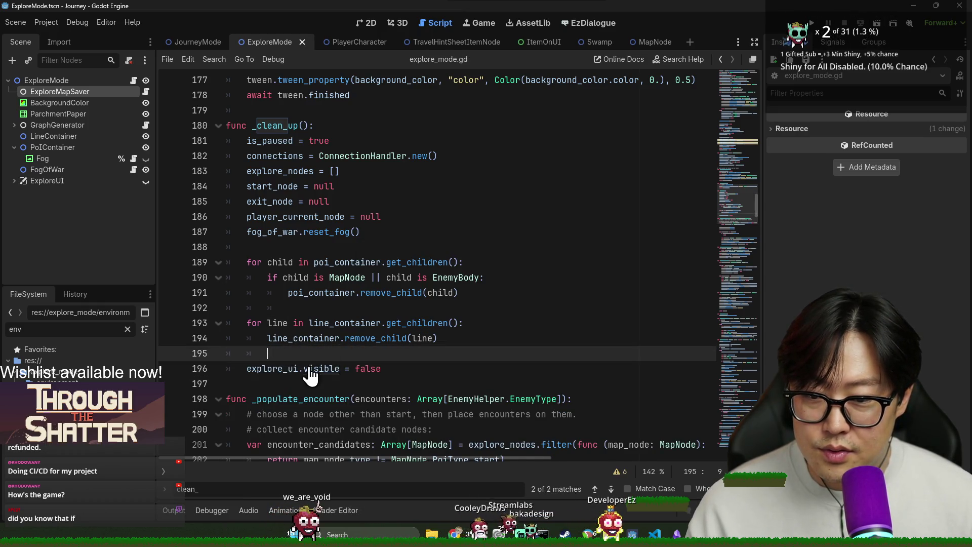
- Undo the line.queue_free() removal, review the loop, then delete it again and save
key("ctrl+z")
double_click(309, 337)
double_click(325, 354)
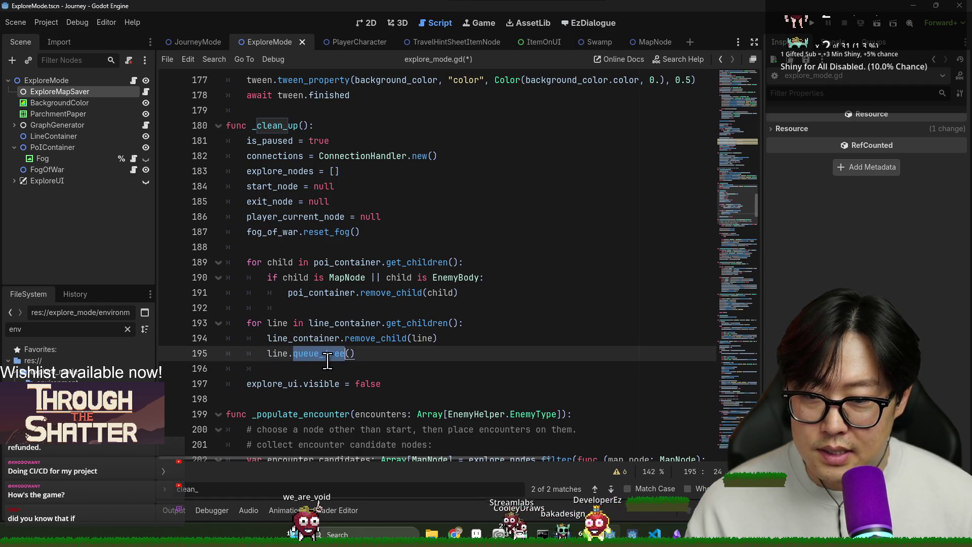
double_click(286, 319)
double_click(308, 338)
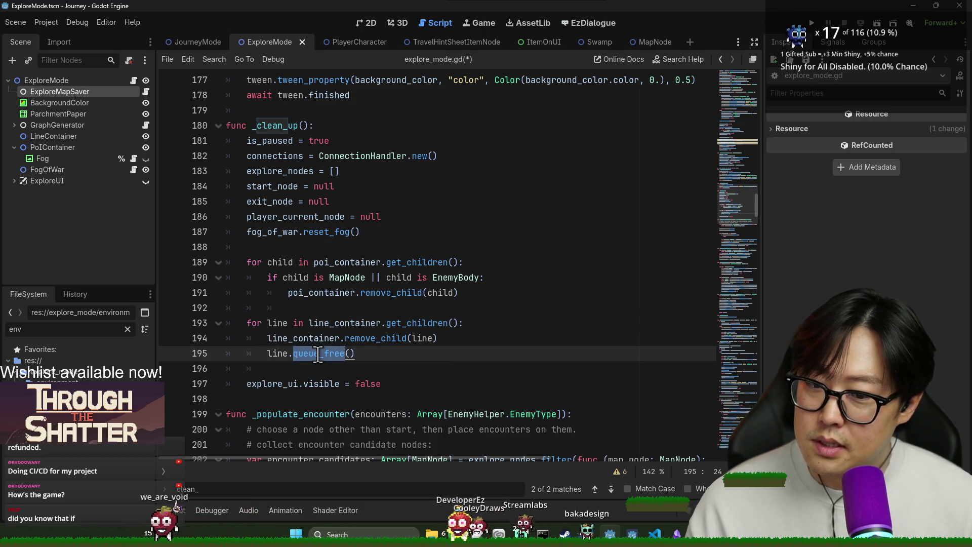
triple_click(355, 355)
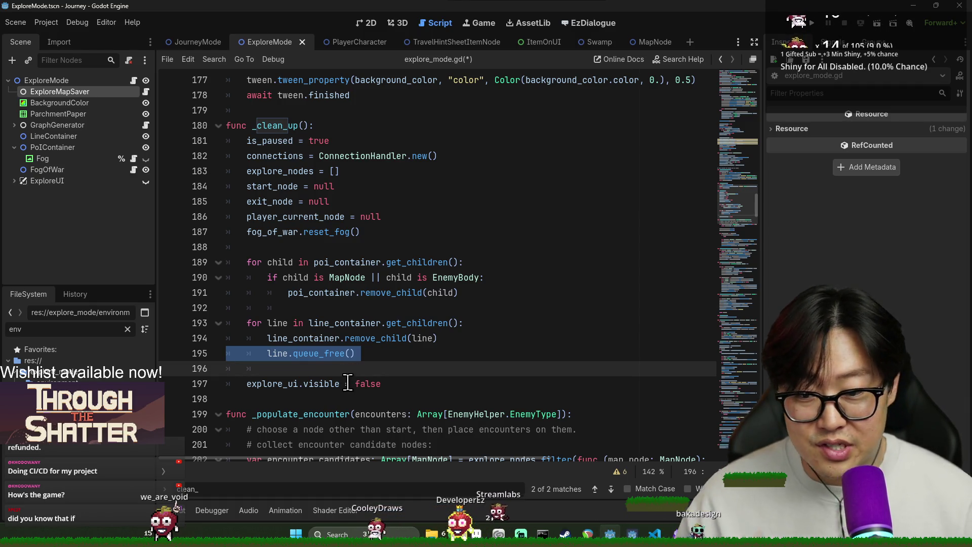
key("BackSpace")
key("ctrl+s")
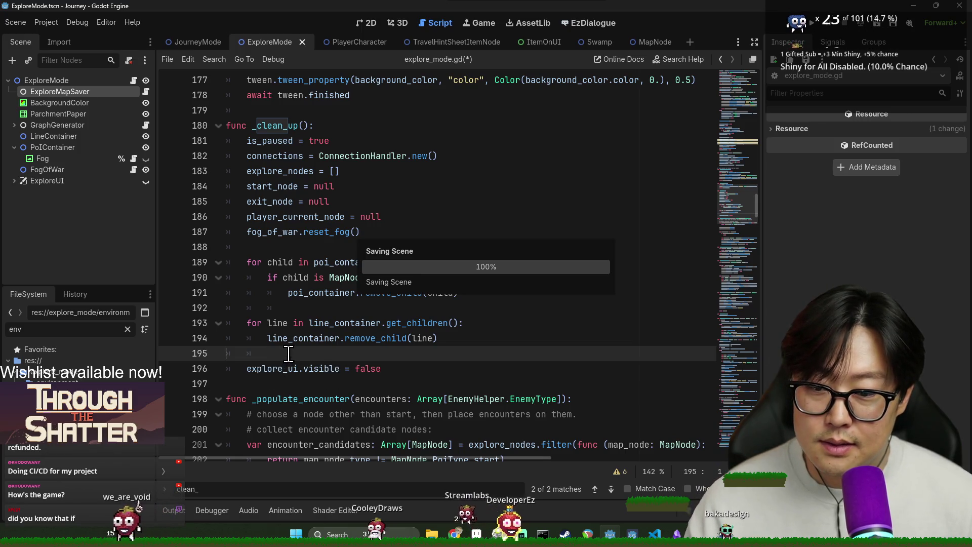
left_click(288, 354)
key("ctrl+s")
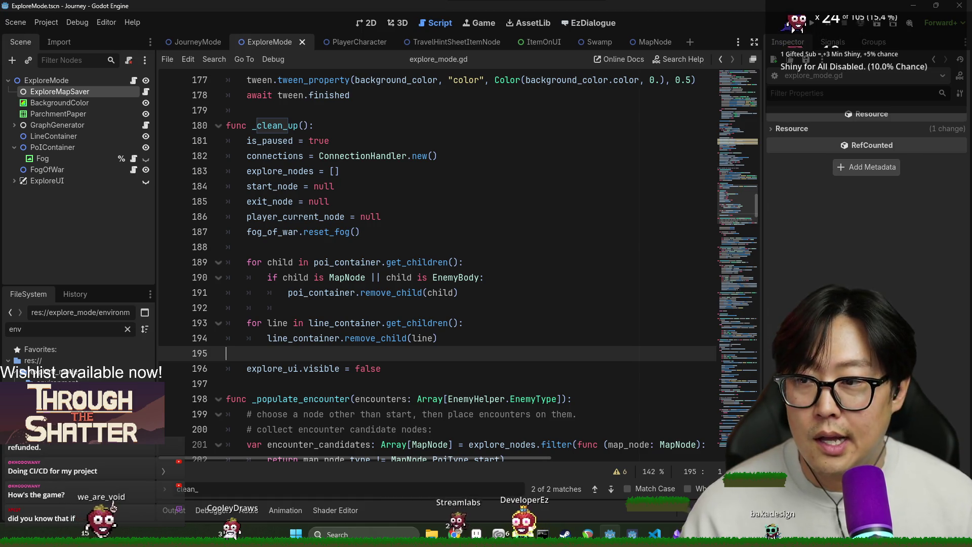
- Scroll to line 1 of explore_mode.gd and select the explore_exit signal name
scroll(532, 384, "up", 20)
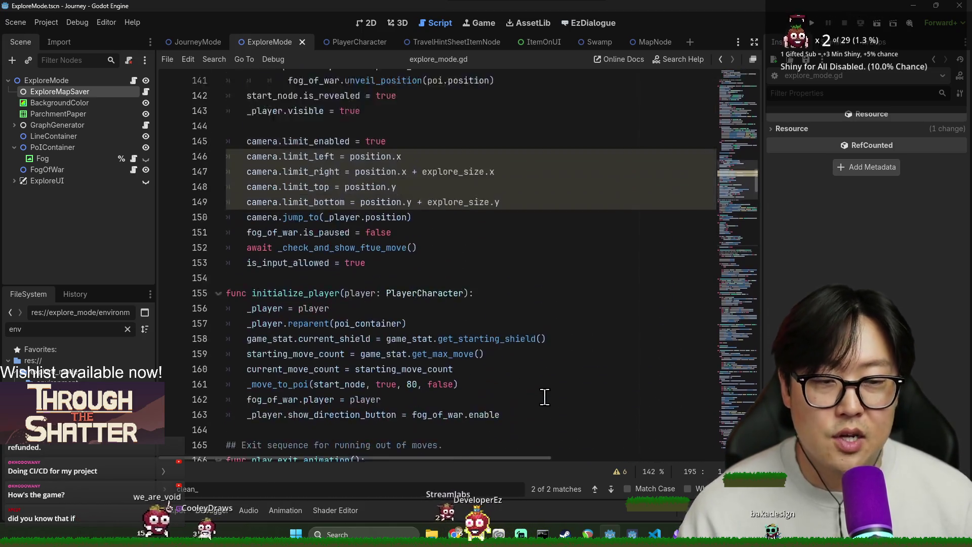
scroll(544, 396, "up", 20)
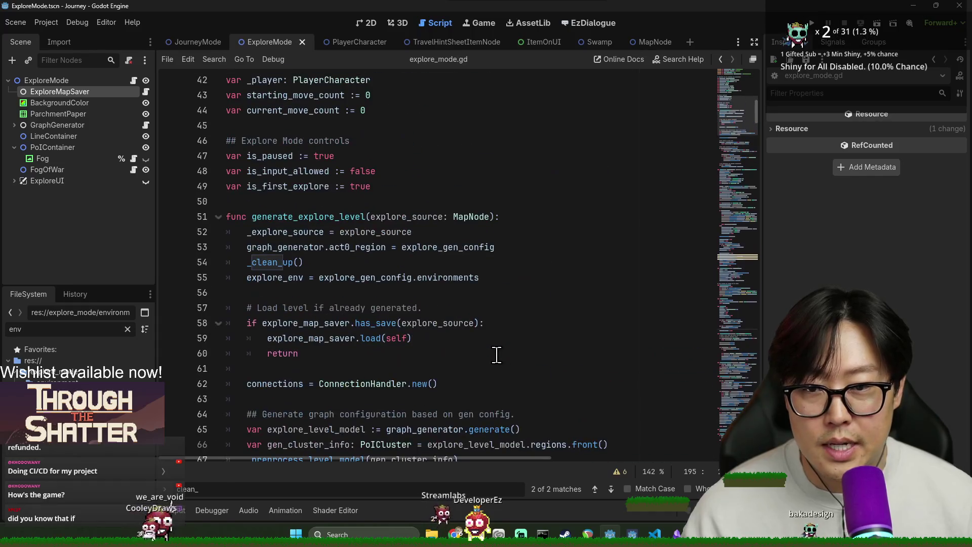
scroll(496, 355, "up", 5)
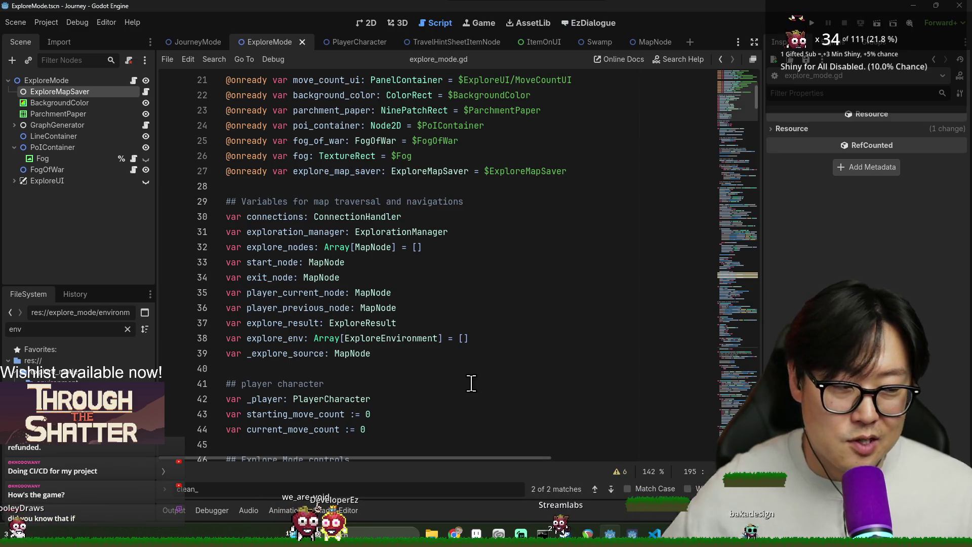
scroll(392, 341, "up", 7)
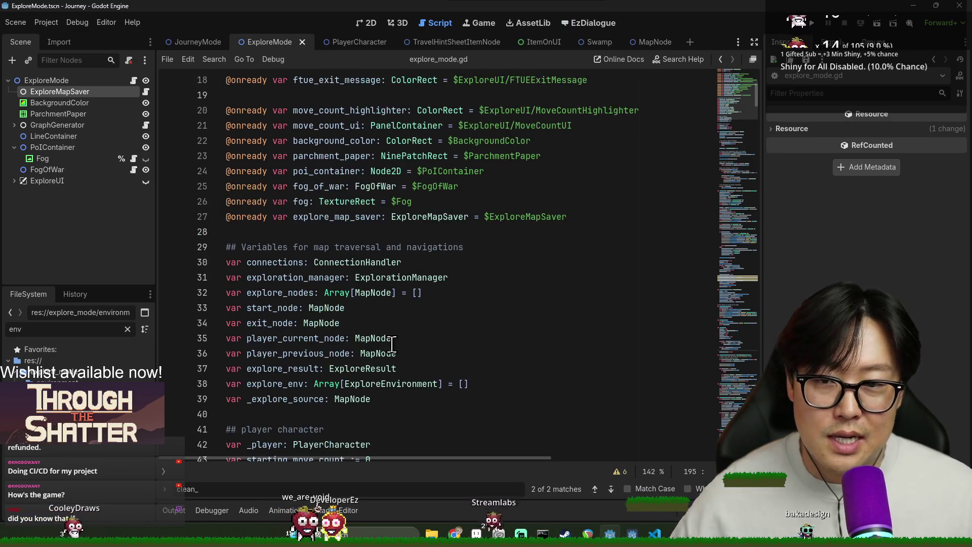
left_click(245, 110)
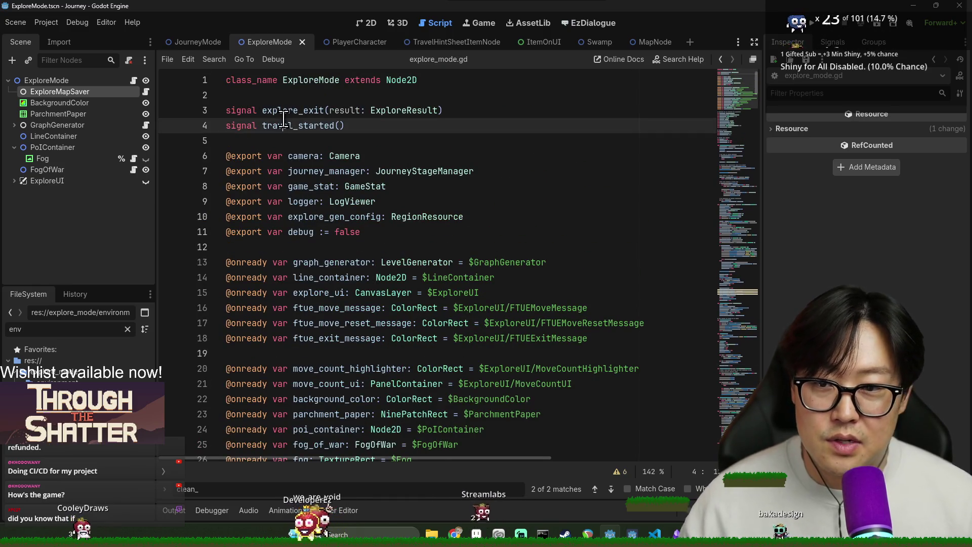
double_click(292, 110)
left_click(263, 111)
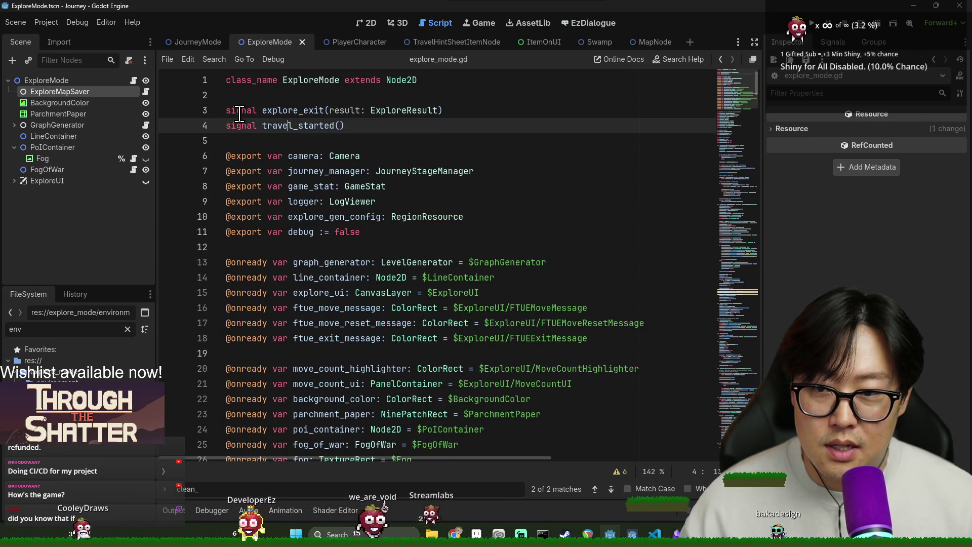
double_click(264, 112)
left_click(262, 111)
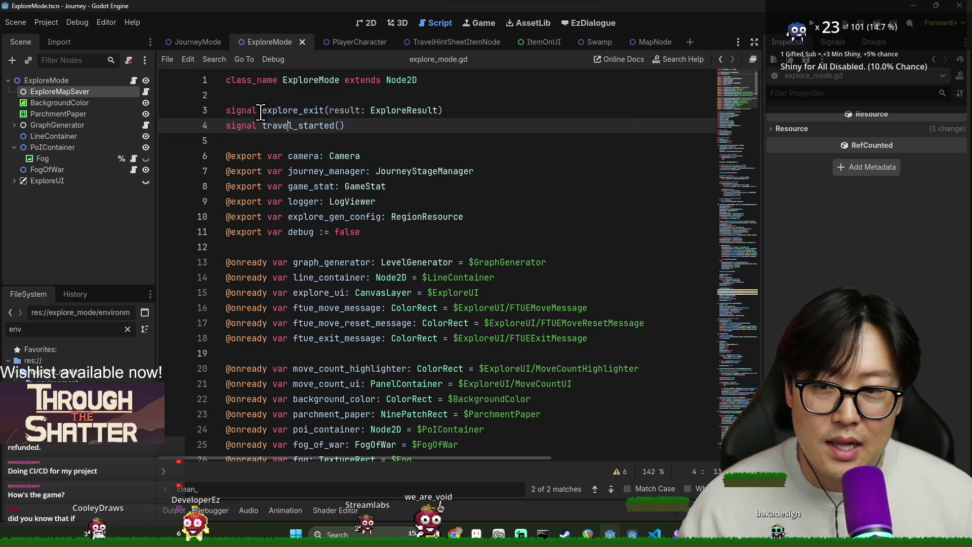
left_click_drag(262, 111, 334, 112)
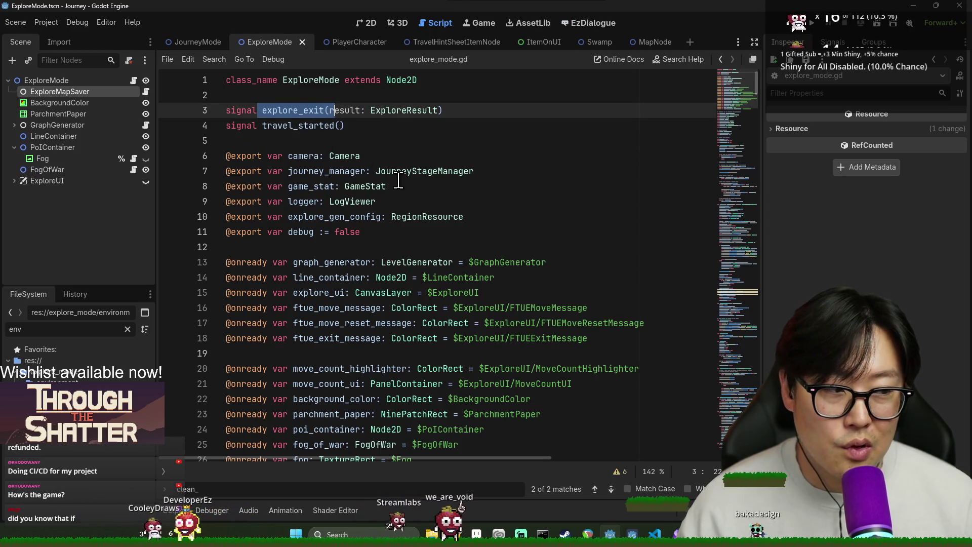
left_click(261, 112)
left_click_drag(262, 111, 335, 111)
left_click(262, 112)
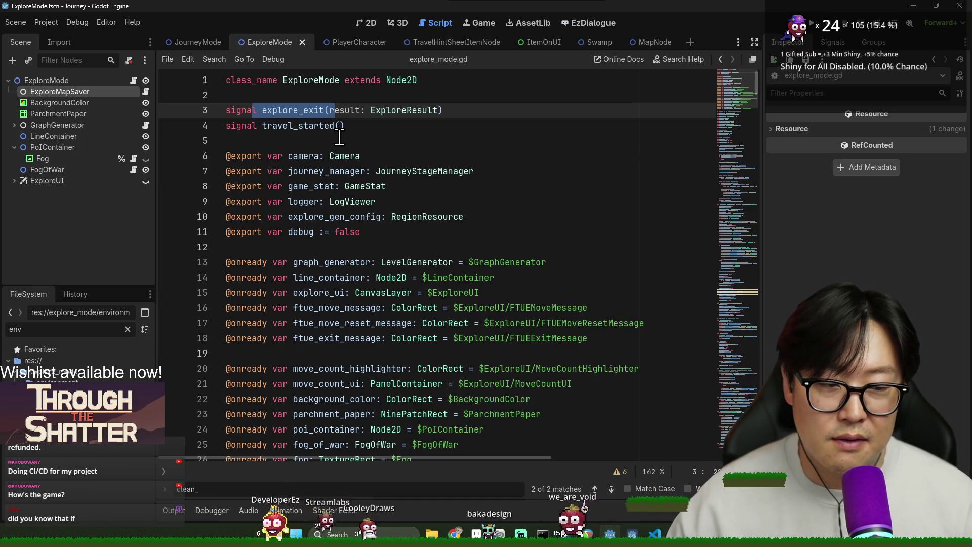
double_click(283, 111)
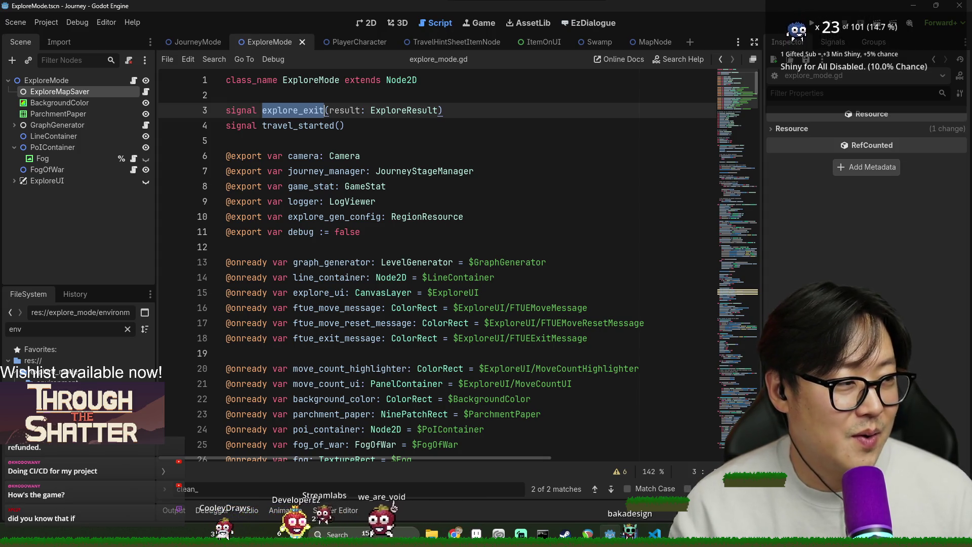
left_click(393, 216)
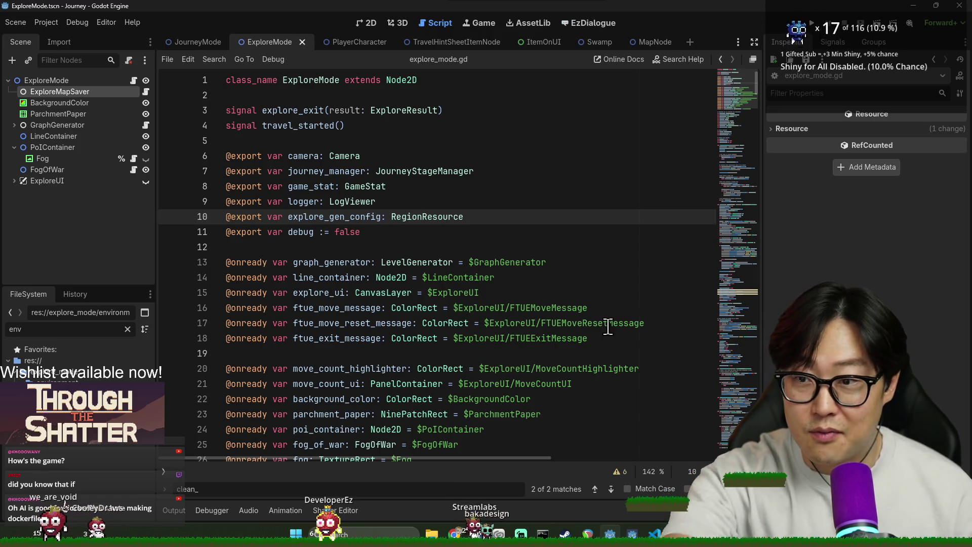
left_click(480, 310)
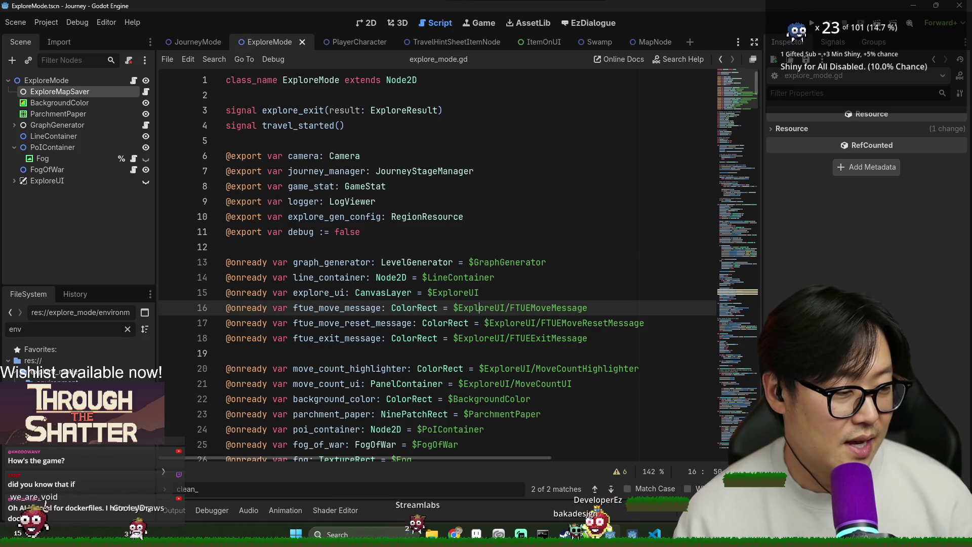
- Scroll down to the connections code around line 62
scroll(412, 369, "down", 3)
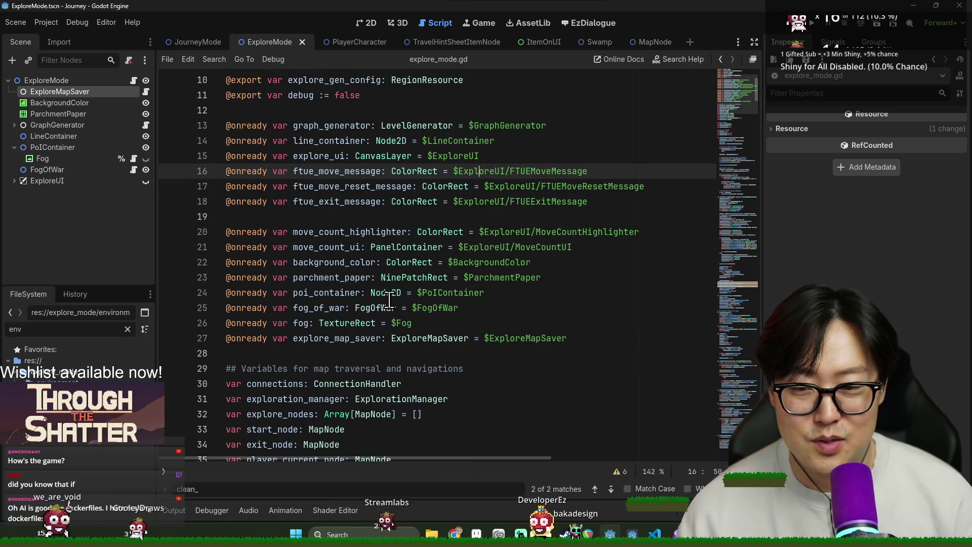
scroll(704, 322, "down", 5)
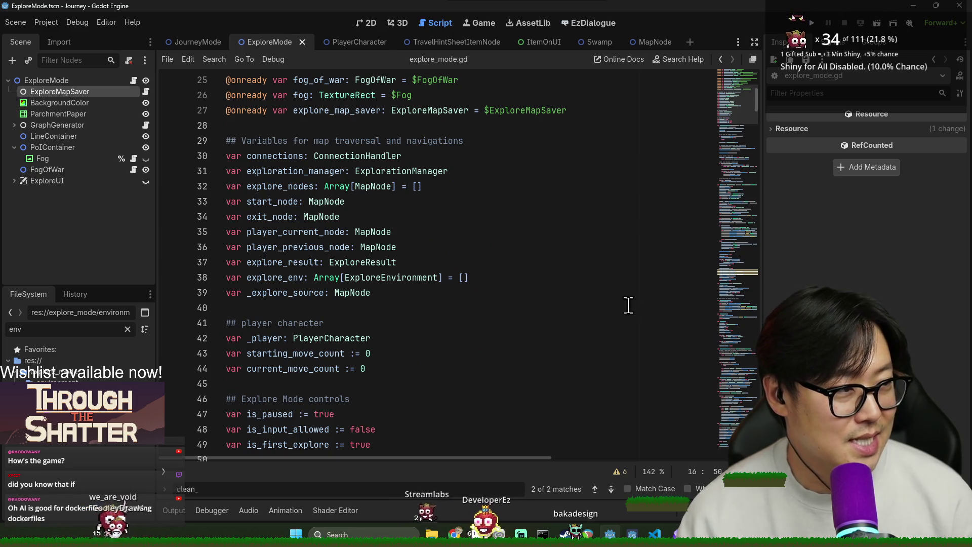
scroll(406, 302, "down", 3)
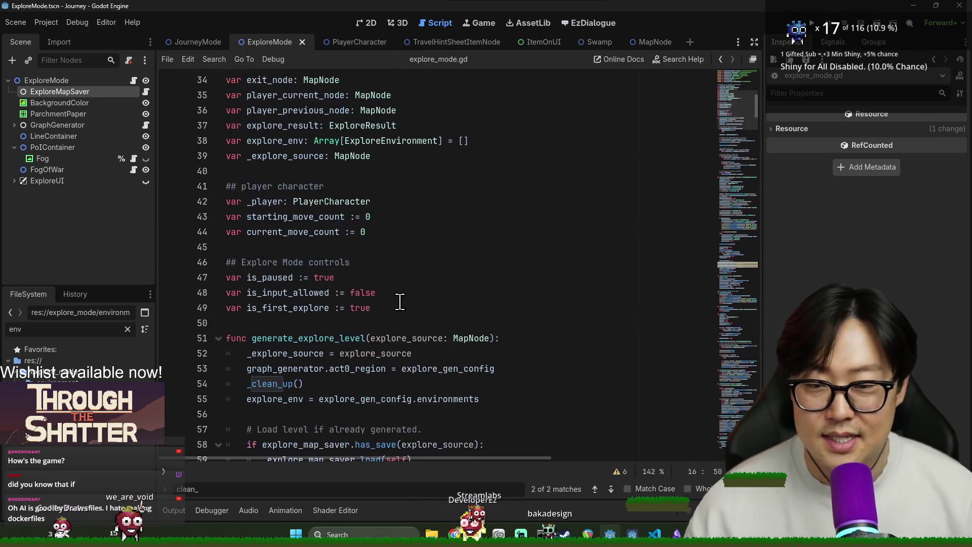
scroll(406, 302, "down", 6)
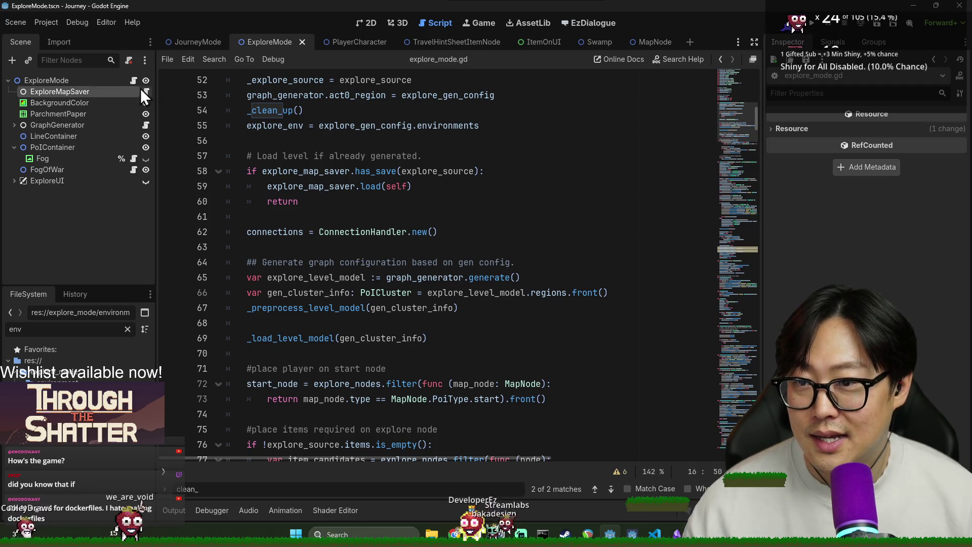
scroll(397, 343, "down", 6)
scroll(397, 342, "up", 9)
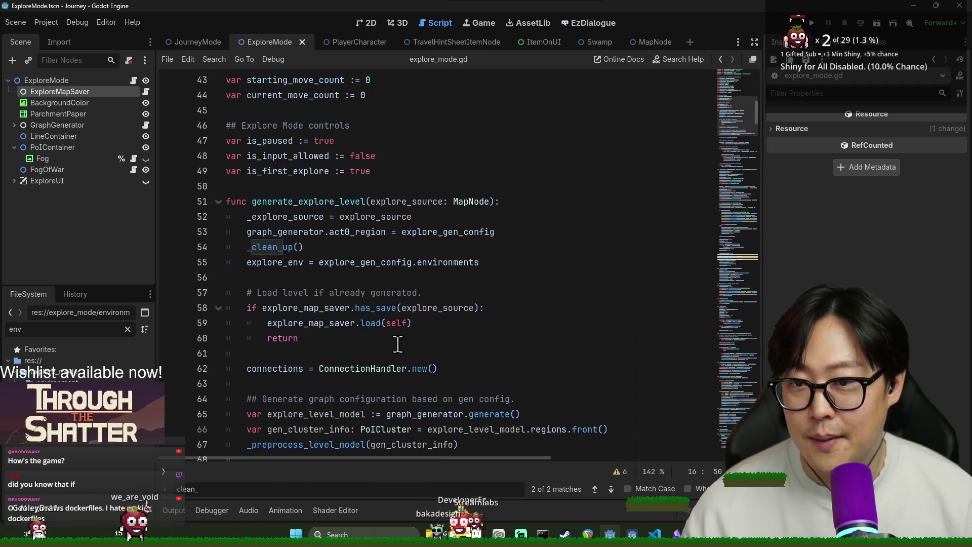
scroll(349, 278, "down", 3)
double_click(289, 232)
scroll(336, 310, "down", 1)
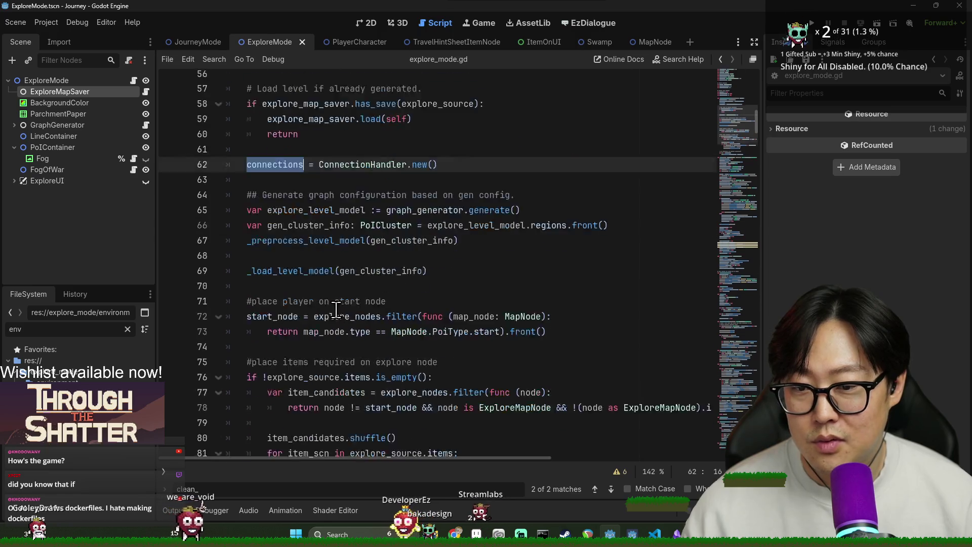
scroll(336, 310, "down", 2)
- Delete empty line 68 so _load_level_model directly follows _preprocess_level_model
key("Down")
key("Down")
key("Down")
key("BackSpace")
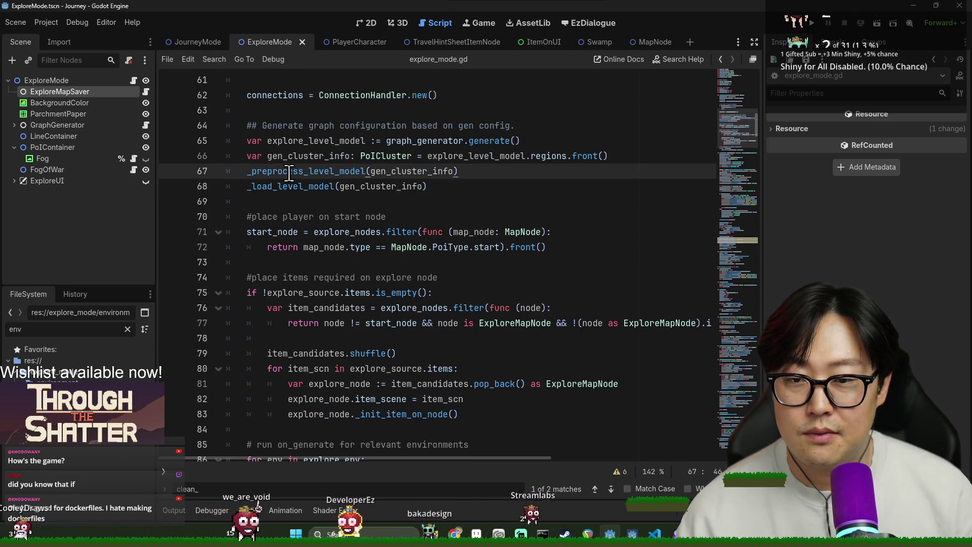
double_click(380, 186)
scroll(390, 223, "up", 5)
scroll(390, 223, "up", 1)
scroll(392, 263, "down", 4)
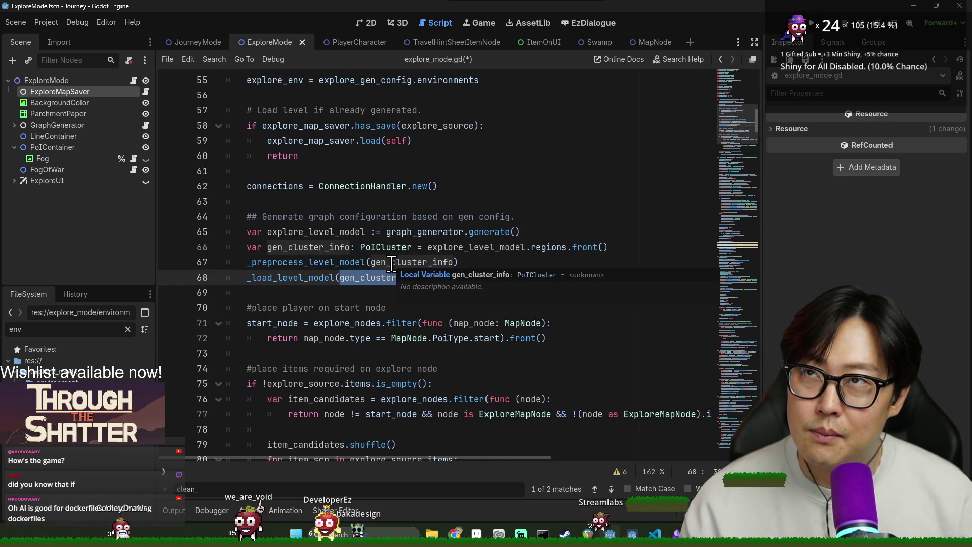
scroll(350, 302, "down", 3)
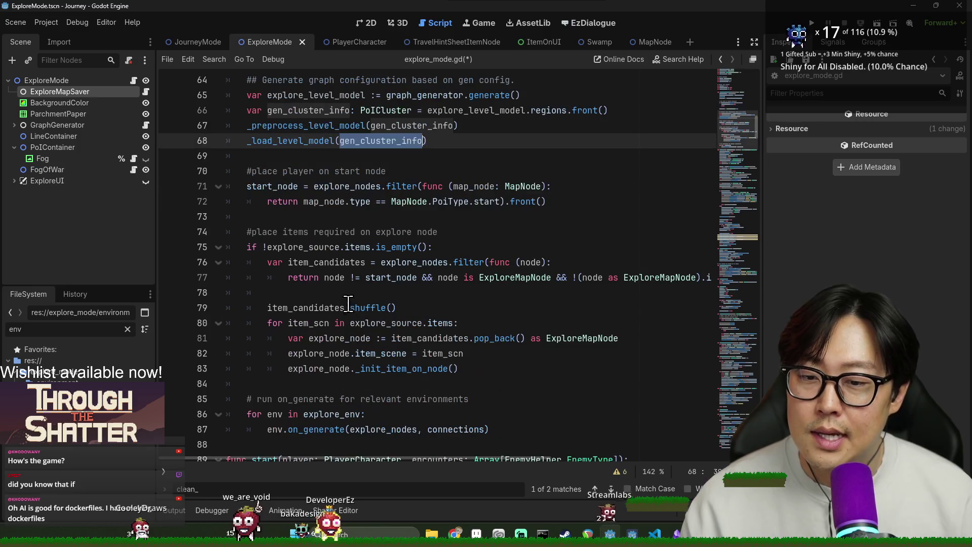
- Jump to _load_level_model and inspect the connections loop and dash_line on lines 240-242
left_click(293, 141, "ctrl")
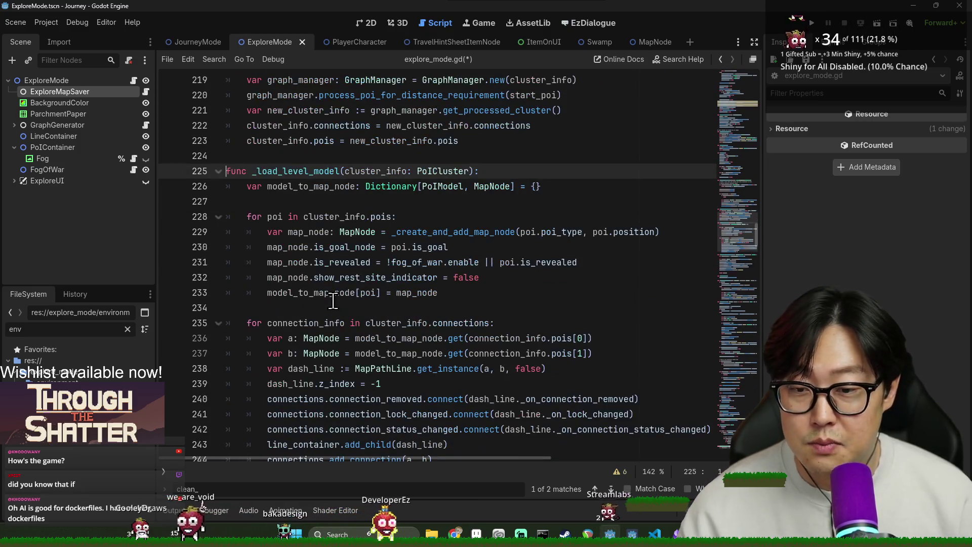
scroll(330, 385, "down", 1)
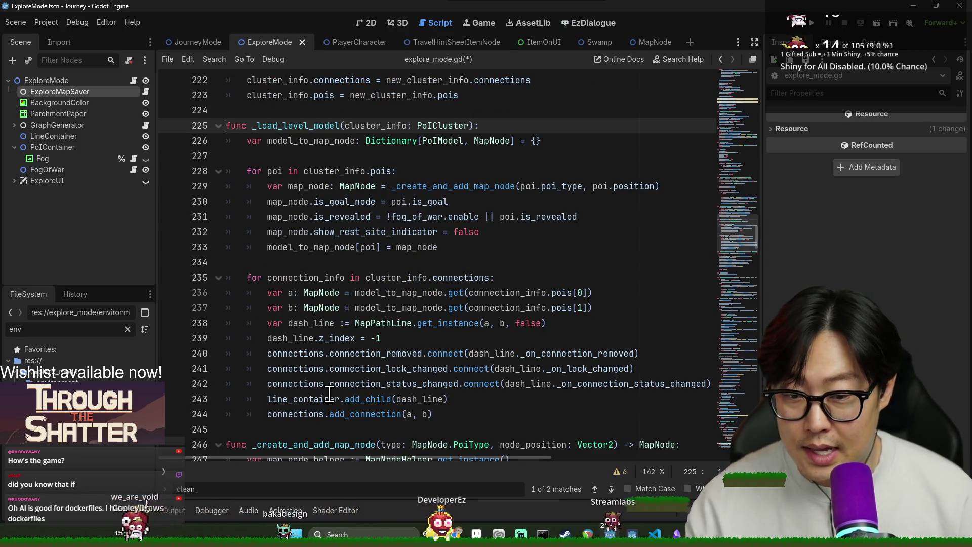
double_click(304, 353)
double_click(325, 374)
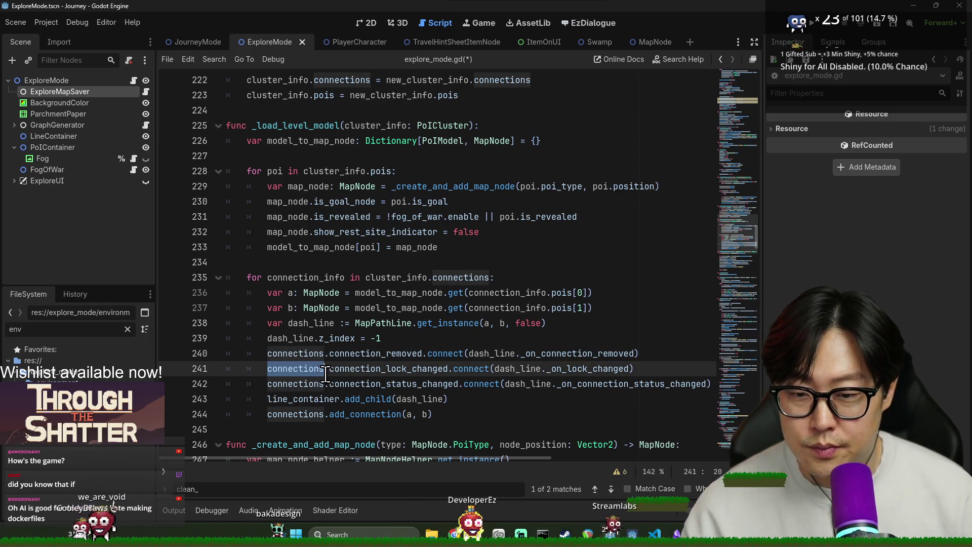
double_click(304, 383)
scroll(304, 383, "down", 1)
double_click(525, 338)
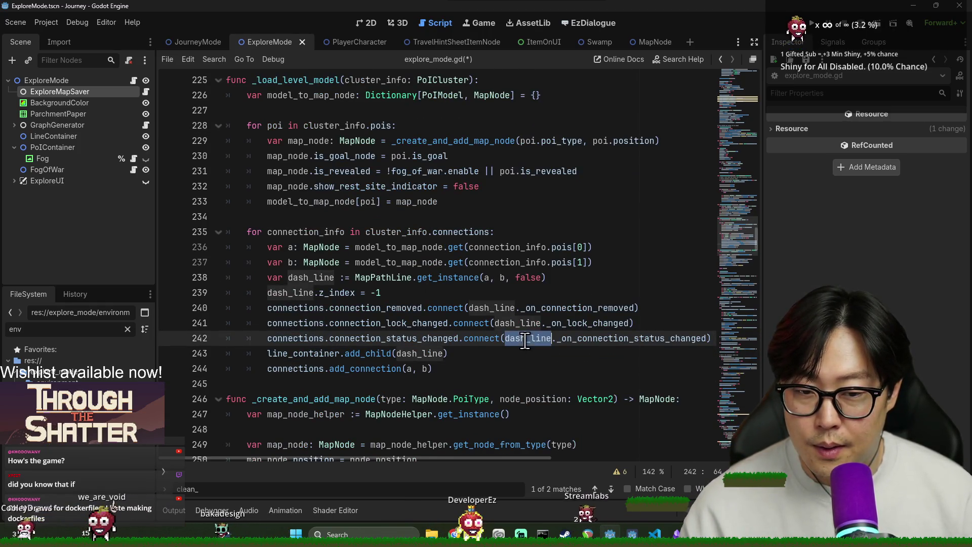
- Select the connection loop from line 235 to 244 and open the ExploreMapSaver script
left_click(246, 232)
left_click(433, 369, "shift")
scroll(398, 363, "up", 20)
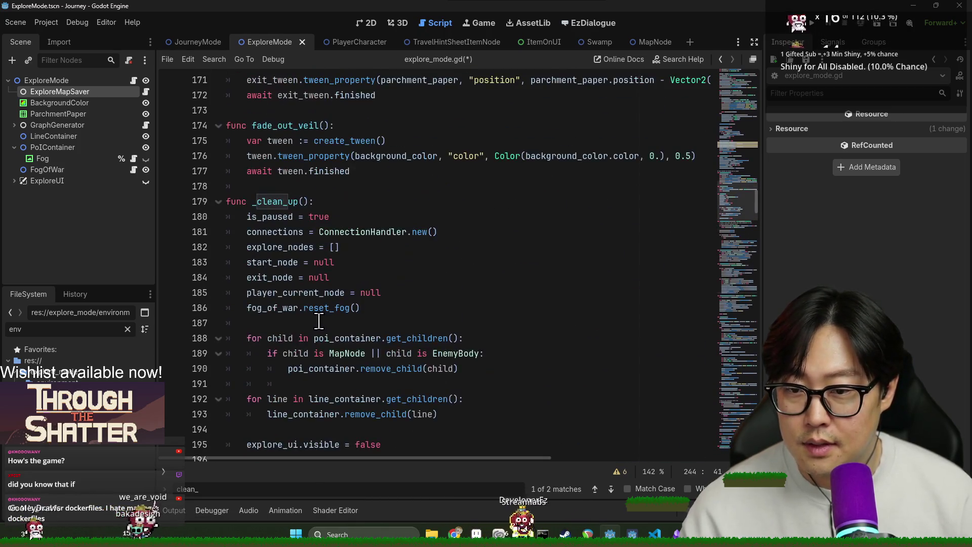
scroll(317, 313, "down", 9)
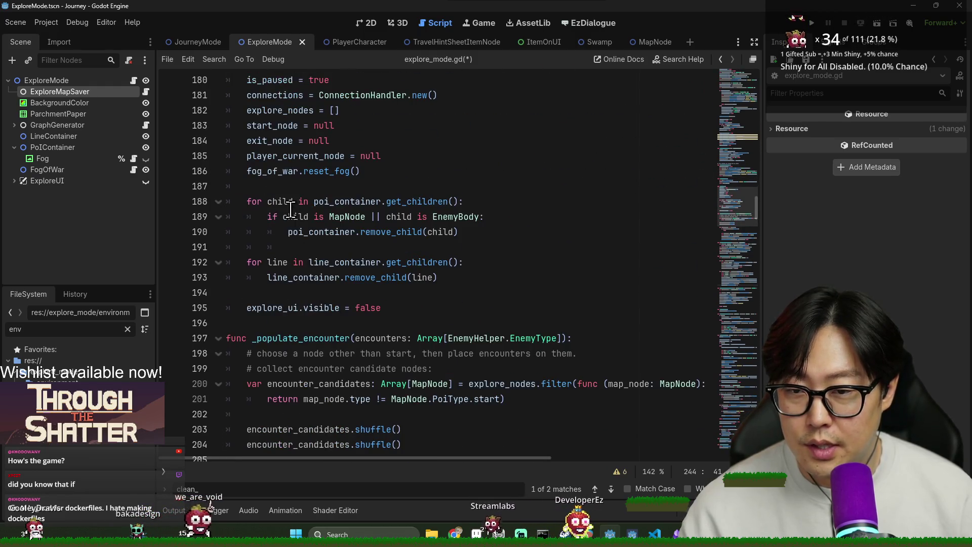
scroll(308, 244, "up", 10)
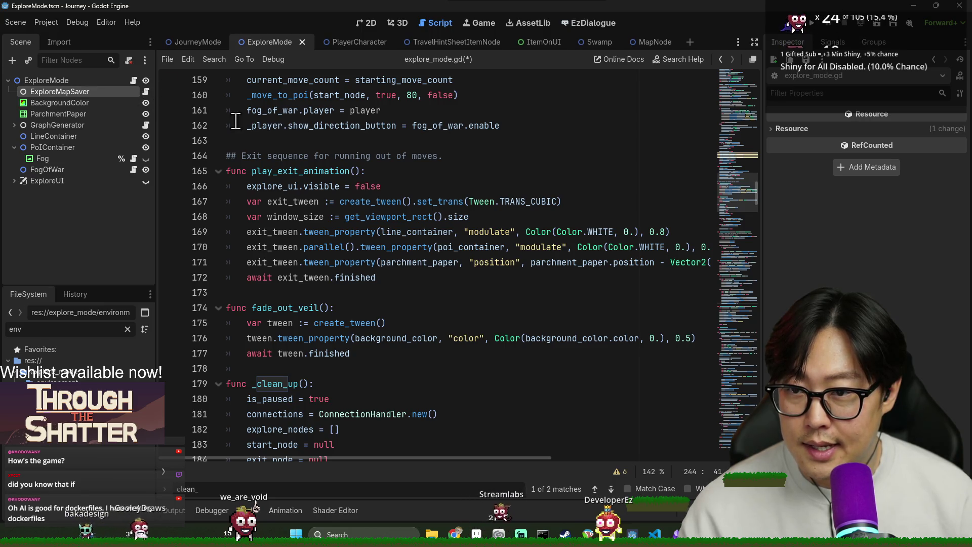
scroll(270, 232, "down", 1)
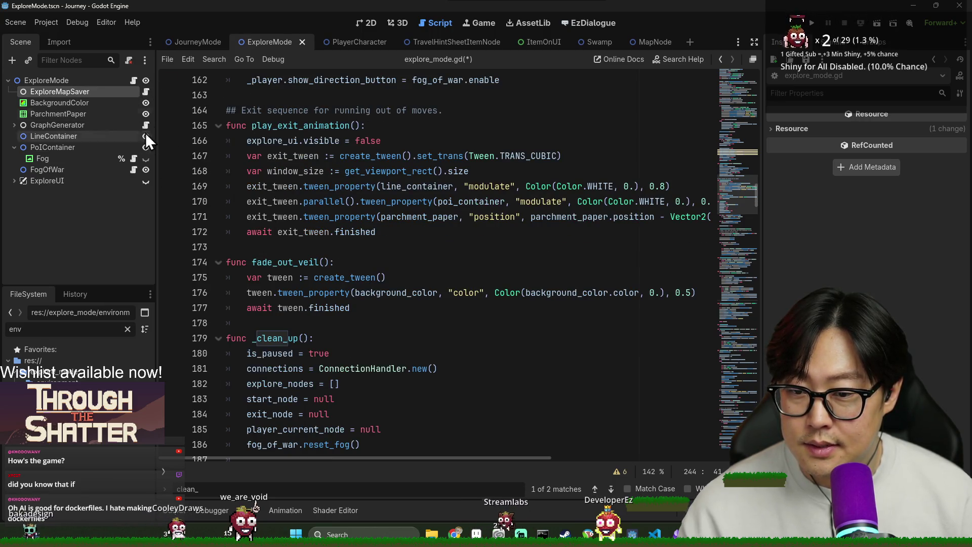
left_click(146, 92)
- Add a # TODO comment line after the on_reinit loop in load()
left_click(263, 338)
left_click(340, 368)
left_click(441, 385)
key("Return")
key("Return")
type("##")
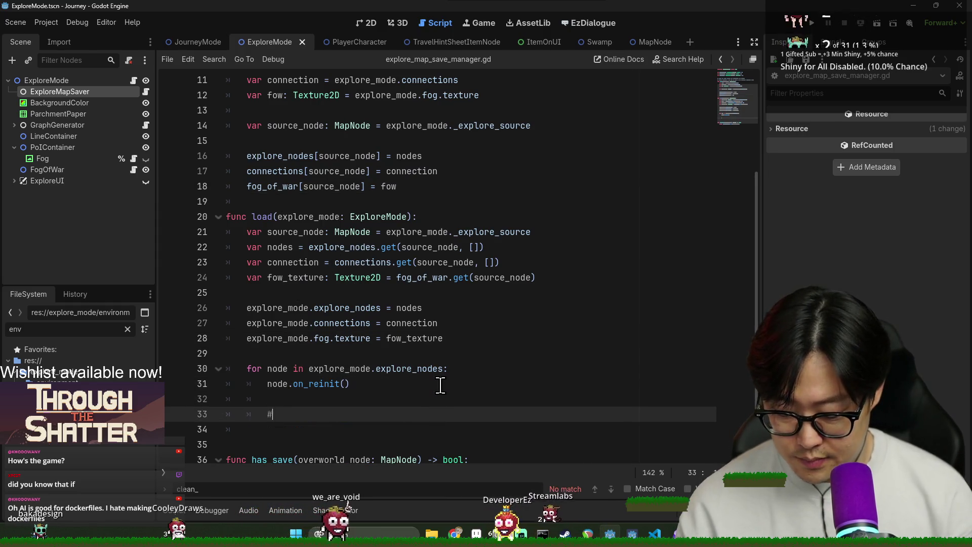
key("BackSpace")
key("BackSpace")
key("BackSpace")
type("# TODO ")
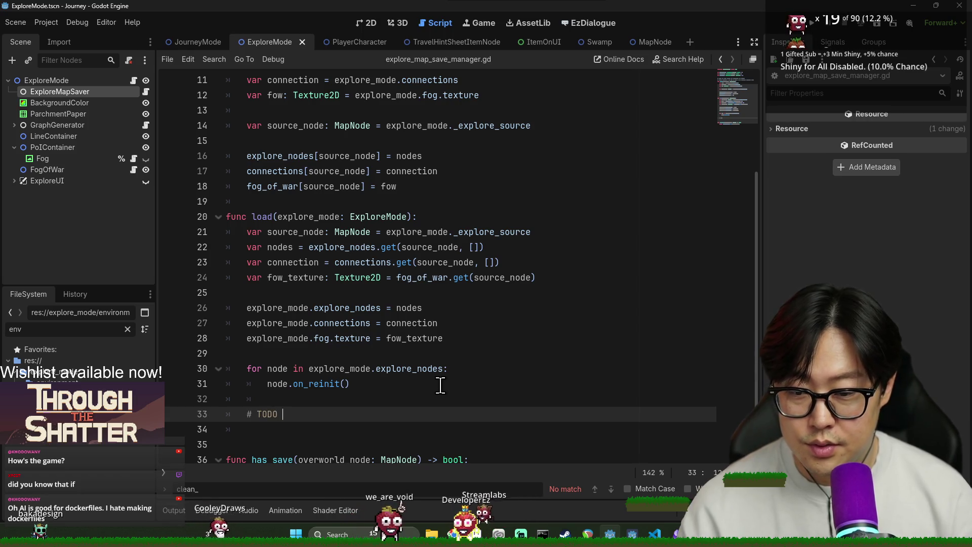
type("make line")
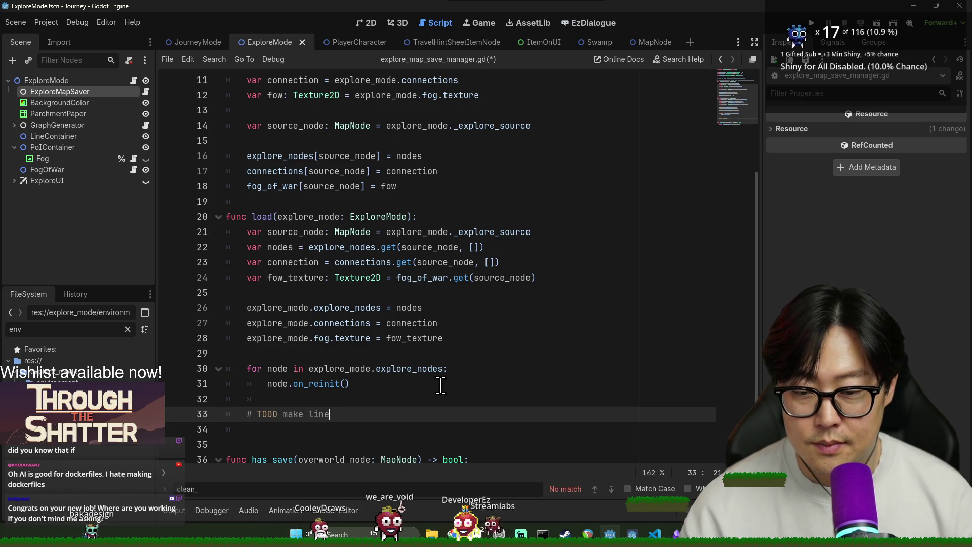
type(" instances ")
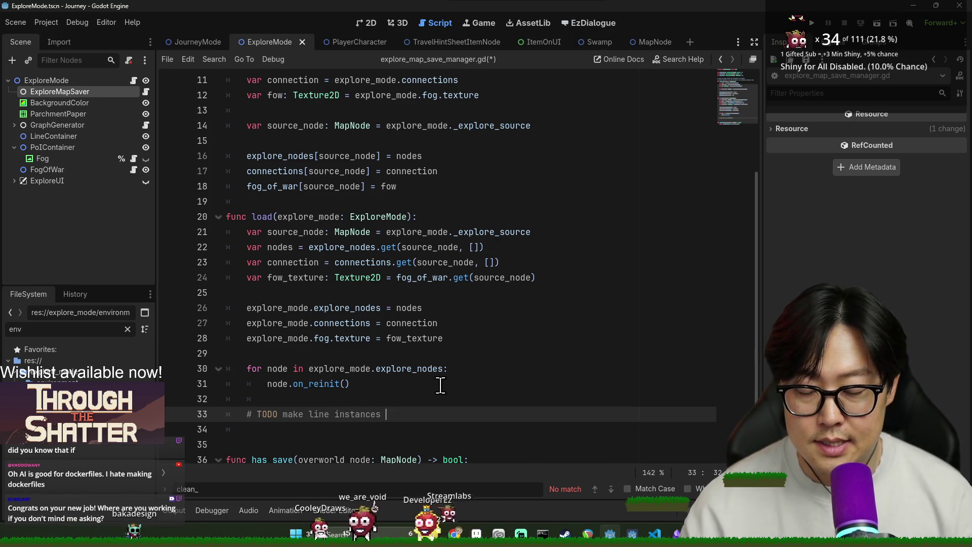
type("with connection c")
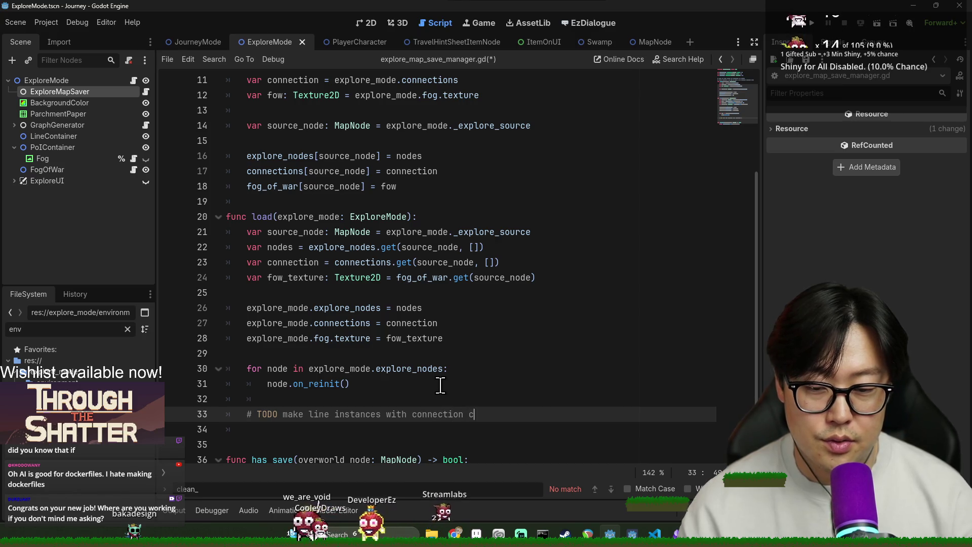
key("BackSpace")
key("BackSpace")
key("BackSpace")
key("BackSpace")
key("BackSpace")
key("BackSpace")
type("signal")
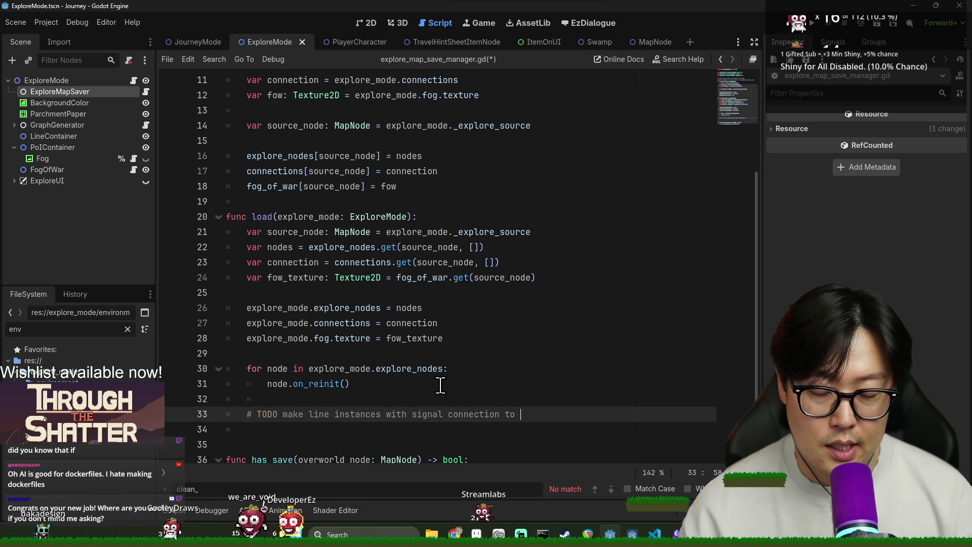
type("connections")
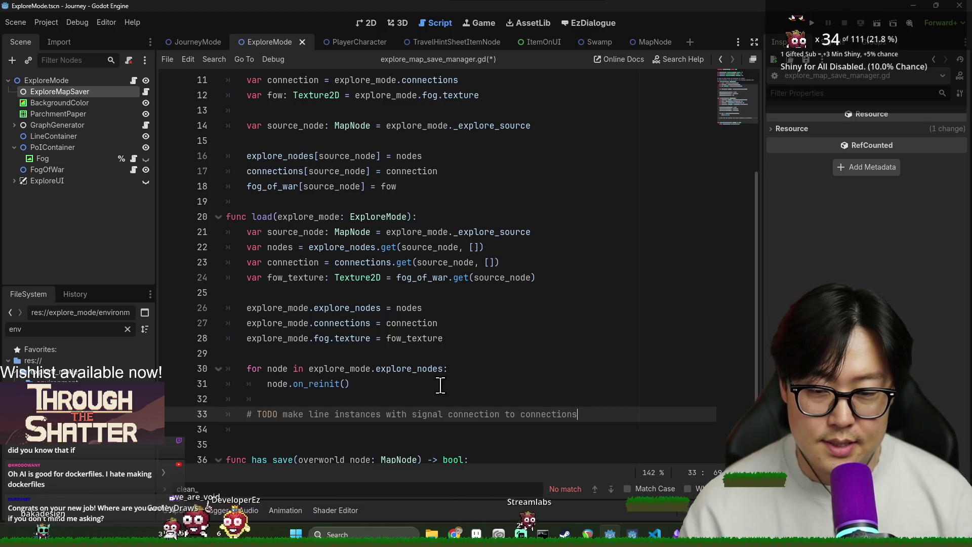
key("BackSpace")
key("BackSpace")
key("BackSpace")
type("Conn")
type("ler")
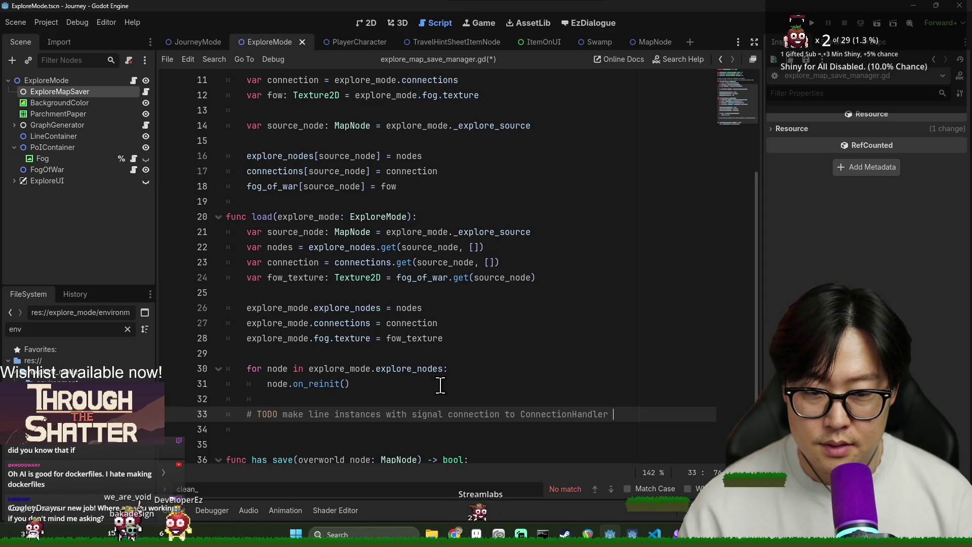
key("Return")
- Paste the connection loop below the TODO, comment it out, and save the save manager
type("for connection_info in cluster_info.connections: \t\tvar a: MapNode = model_to_map_node.get(connection_info.pois[0]) \t\tvar b: MapNode = model_to_map_node.get(connection_info.pois[1]) \t\tvar dash_line := MapPathLine.get_instance(a, b, false) \t\tdash_line.z_index = -1 \t\tconnections.connection_removed.connect(dash_line._on_connection_removed) \t\tconnections.connection_lock_changed.connect(dash_line._on_lock_changed) \t\tconnections.connection_status_changed.connect(dash_line._on_connection_status_changed) \t\tline_container.add_child(dash_line) \t\tconnections.add_connection(a, b)")
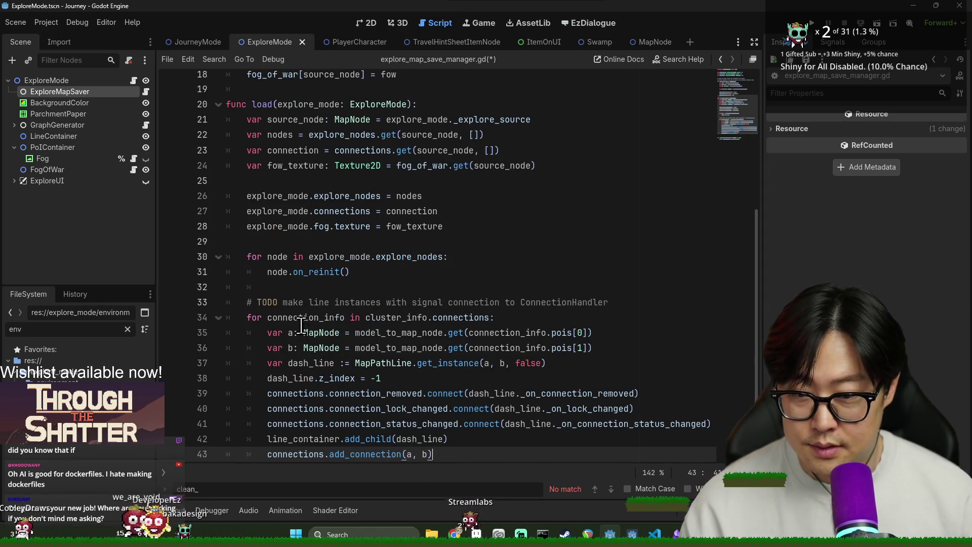
left_click_drag(433, 454, 304, 317)
key("ctrl+k")
left_click(365, 338)
key("ctrl+s")
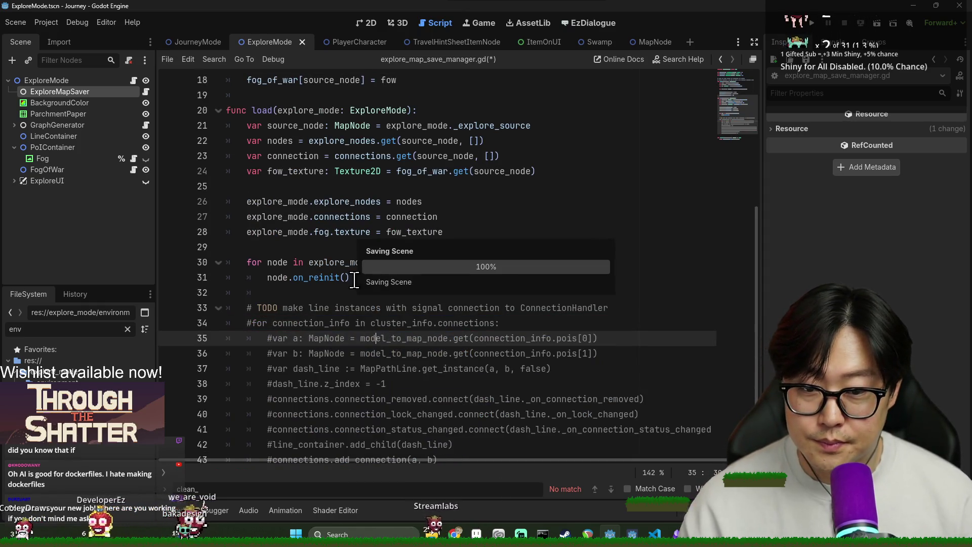
- Return to explore_mode.gd and save it
left_click(228, 247)
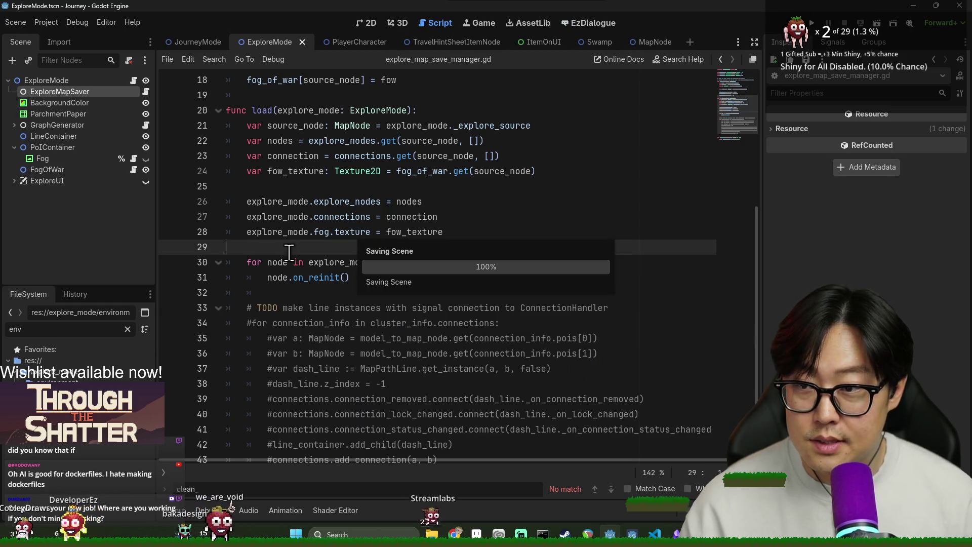
left_click(133, 81)
key("ctrl+s")
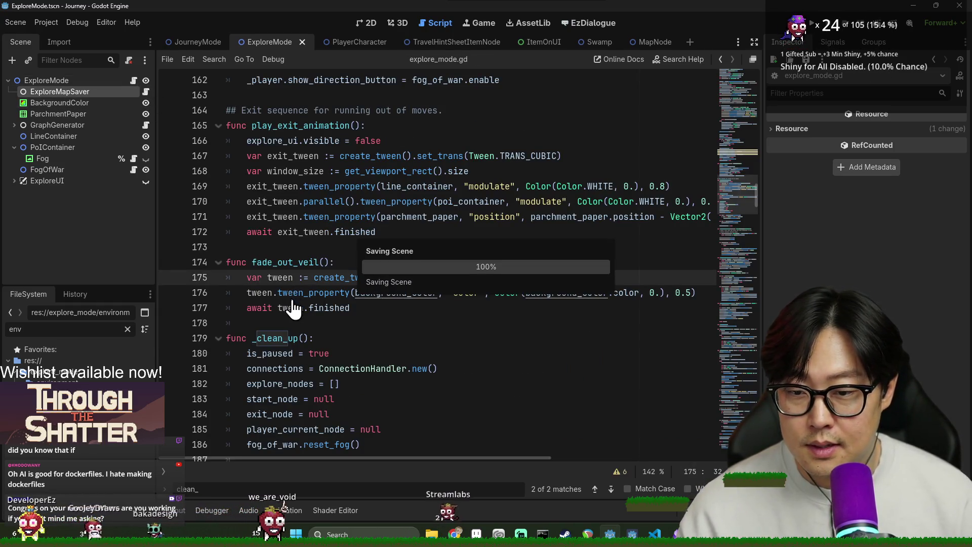
- Scroll to _clean_up in explore_mode.gd and inspect lines 185–186
scroll(307, 317, "down", 4)
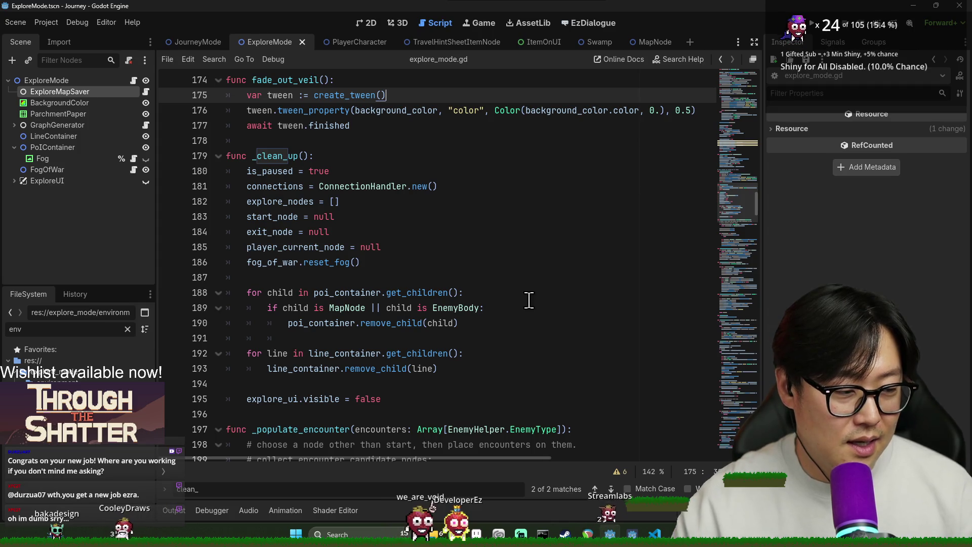
left_click(383, 229)
scroll(383, 229, "down", 1)
left_click(310, 207)
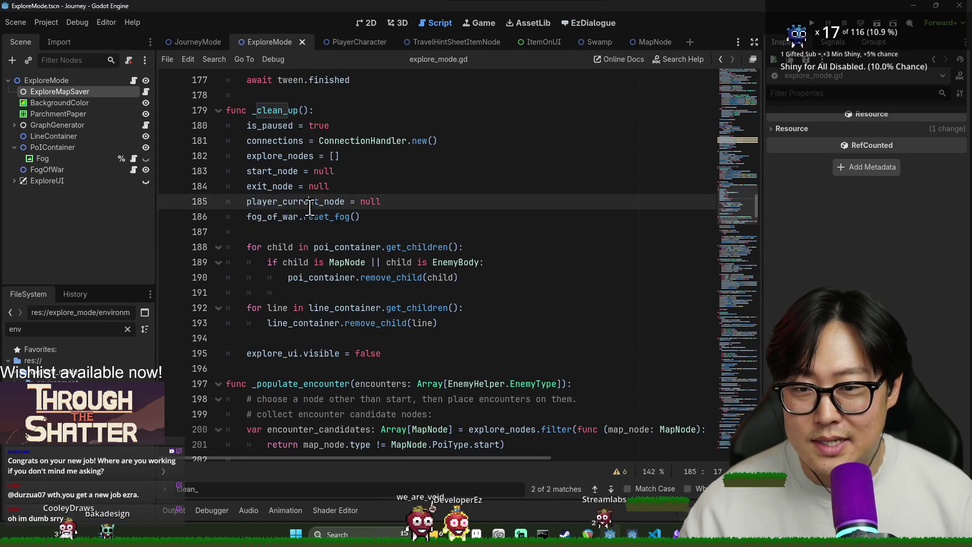
left_click(370, 223)
scroll(385, 278, "down", 3)
scroll(404, 334, "up", 3)
scroll(404, 335, "up", 3)
scroll(395, 324, "down", 2)
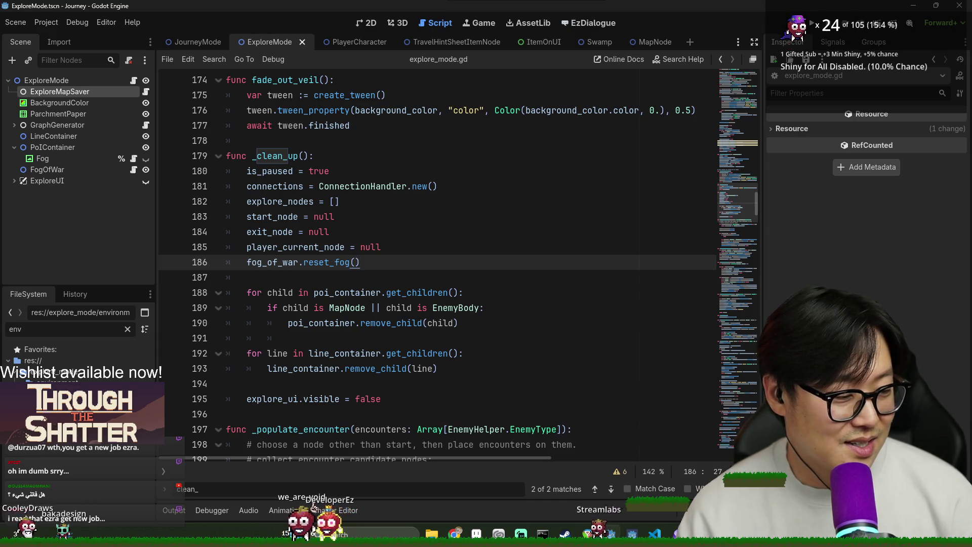
- Clear the stray indentation on the blank line after the child-removal loop and save
left_click(398, 309)
key("ctrl+s")
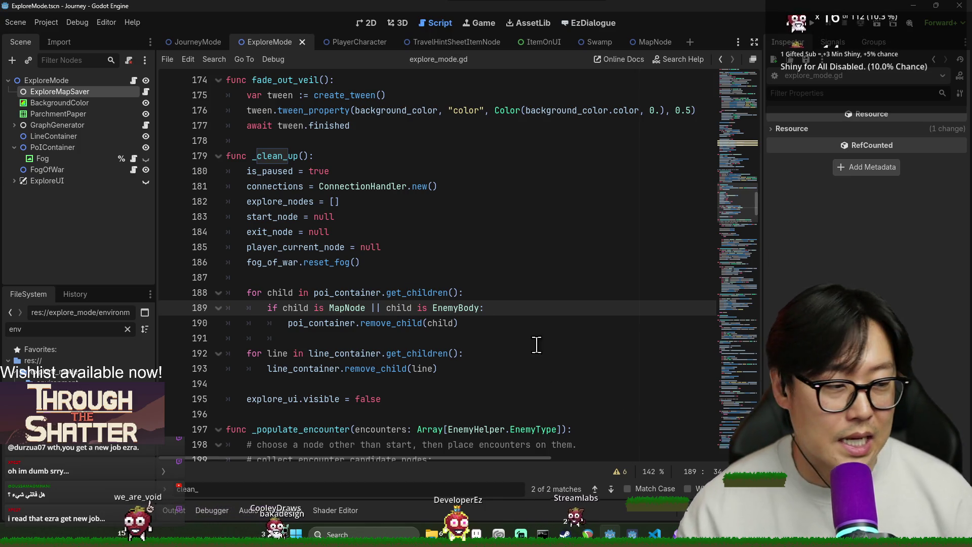
left_click(573, 385)
key("ctrl+s")
left_click(466, 323)
left_click(466, 312)
key("Left")
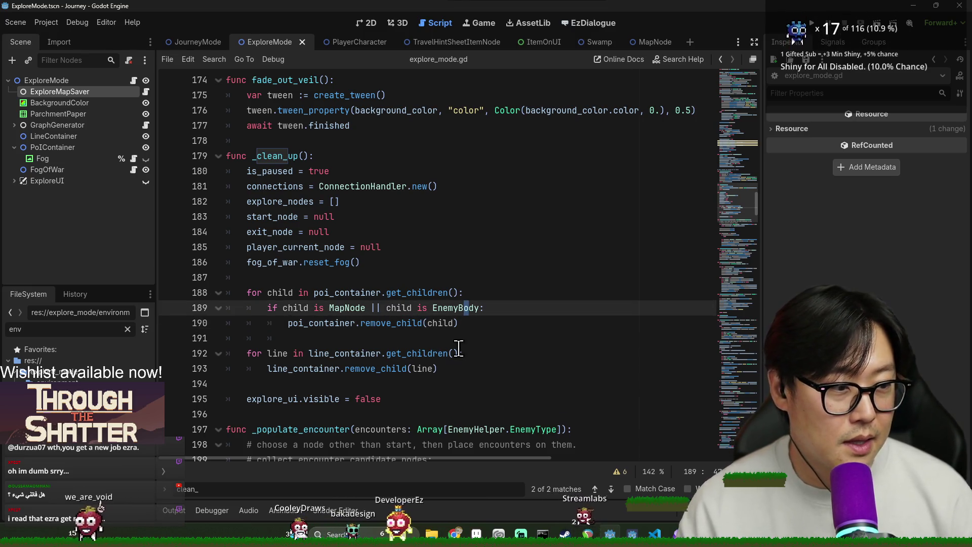
left_click(284, 337)
key("ctrl+s")
scroll(311, 263, "down", 2)
key("ctrl+s")
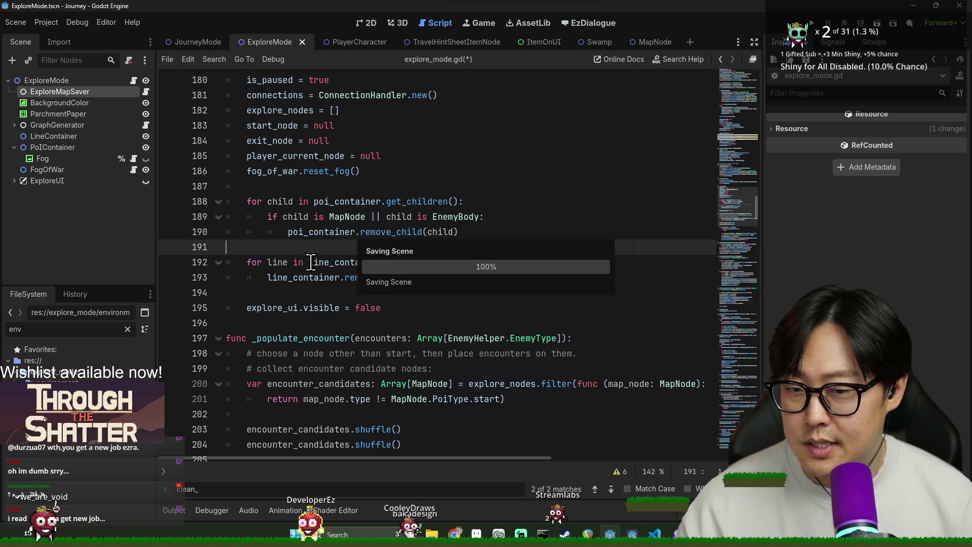
- Tidy blank line 187 in _clean_up and save the script
left_click(446, 318)
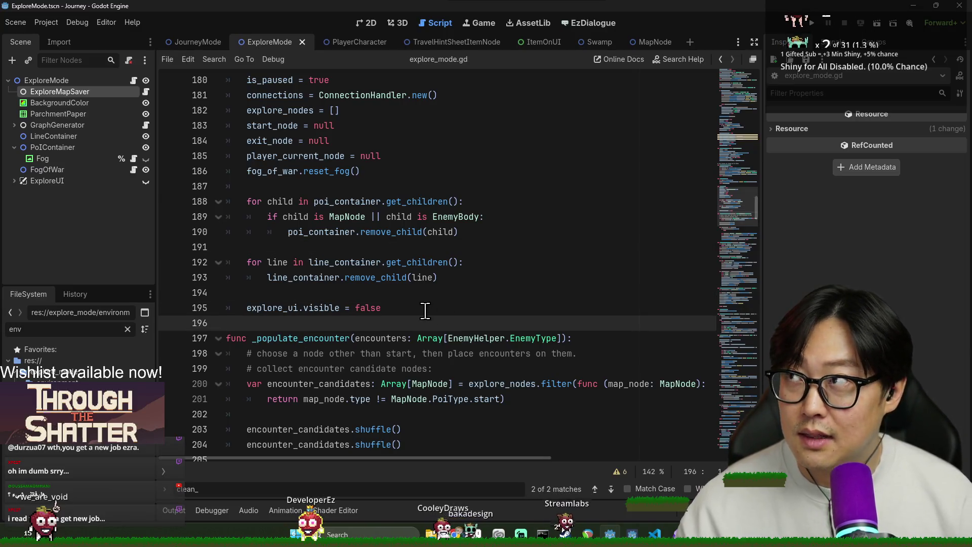
scroll(425, 261, "up", 3)
scroll(315, 245, "down", 2)
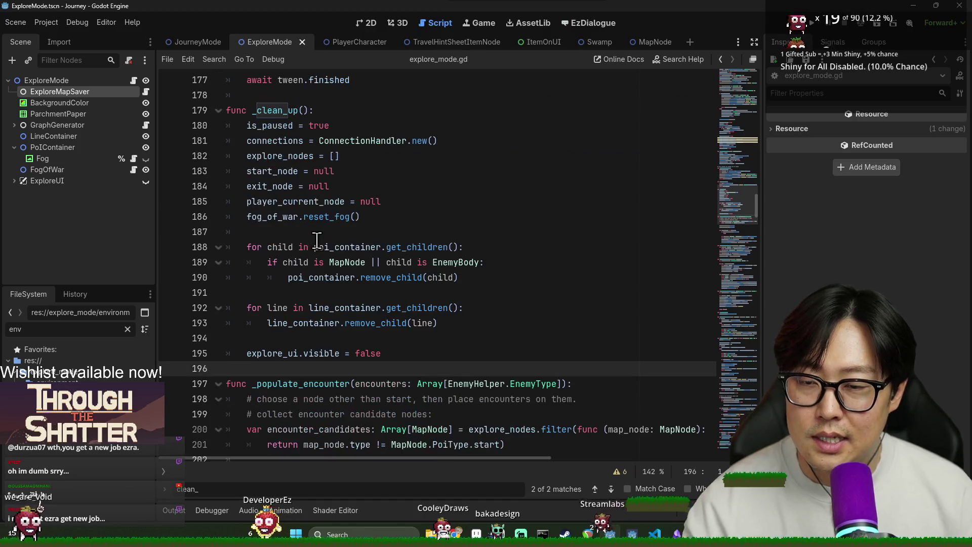
left_click(283, 235)
key("ctrl+s")
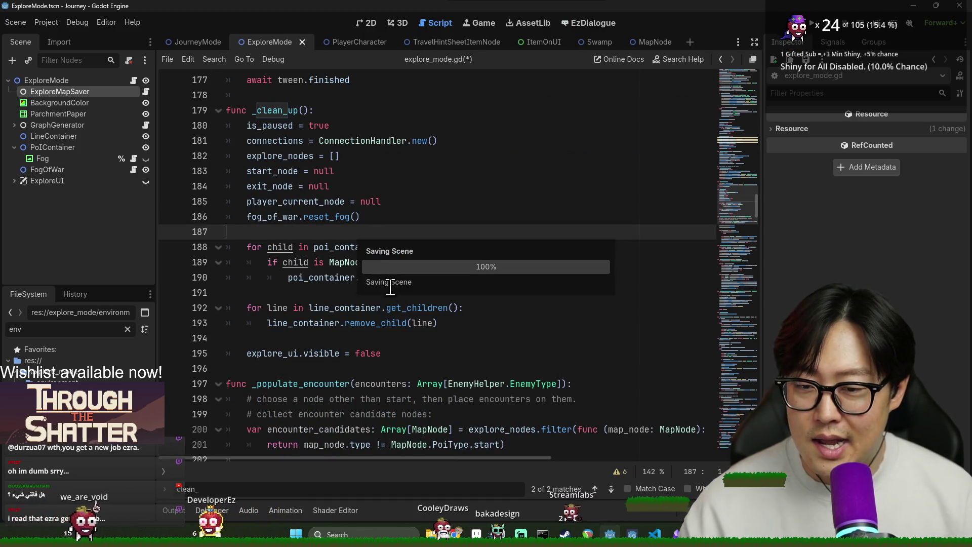
- Tidy the blank lines around fade_out_veil, ending on line 173, and save
scroll(418, 351, "up", 2)
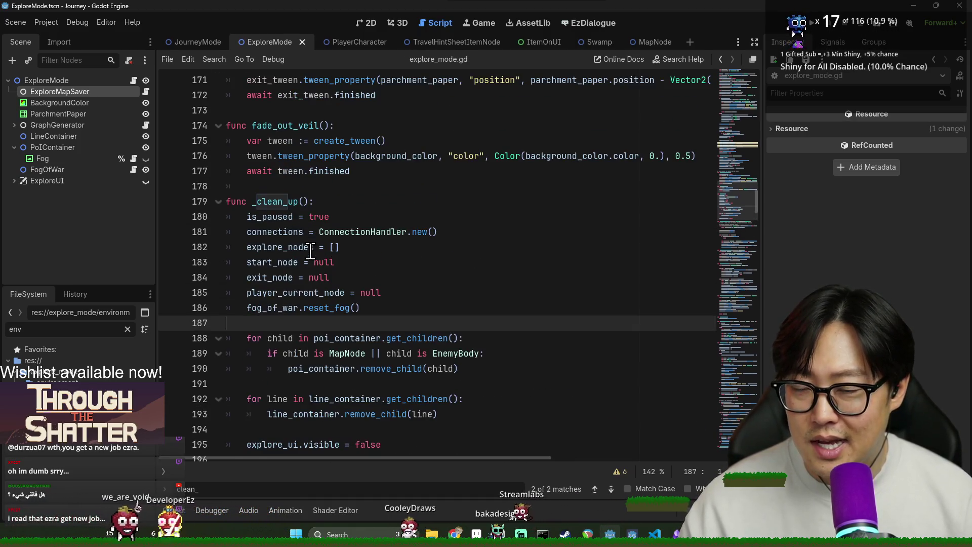
left_click(284, 187)
left_click(284, 127)
scroll(283, 128, "up", 2)
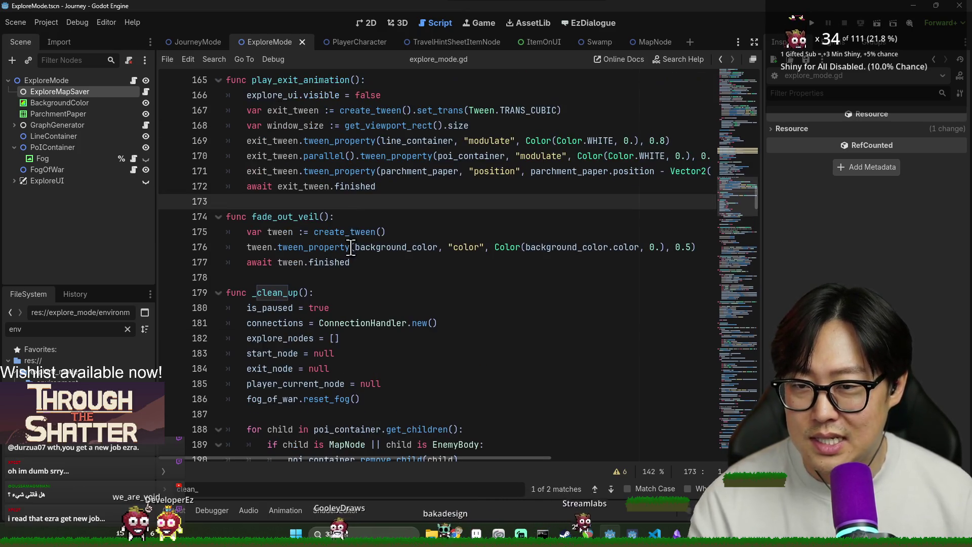
left_click(349, 232)
key("ctrl+s")
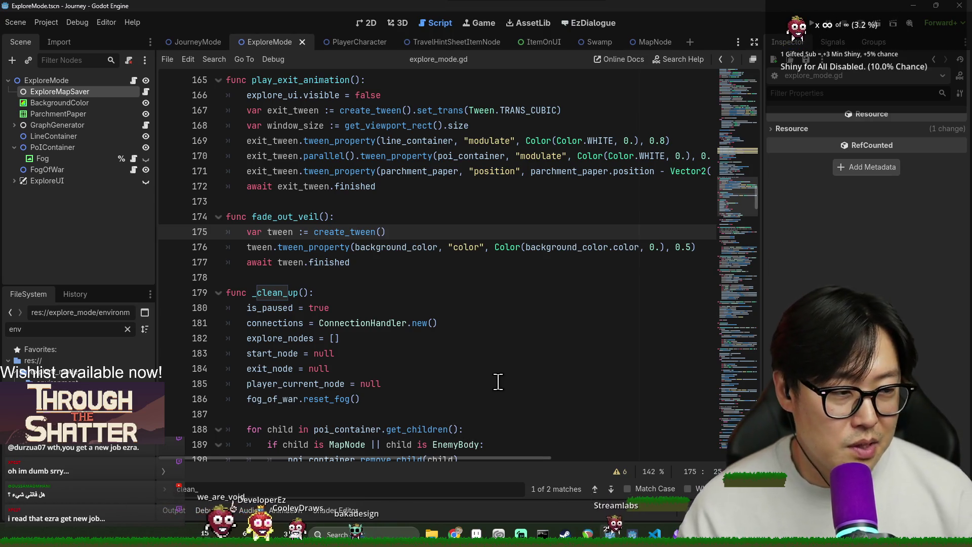
scroll(325, 304, "down", 2)
scroll(325, 319, "down", 5)
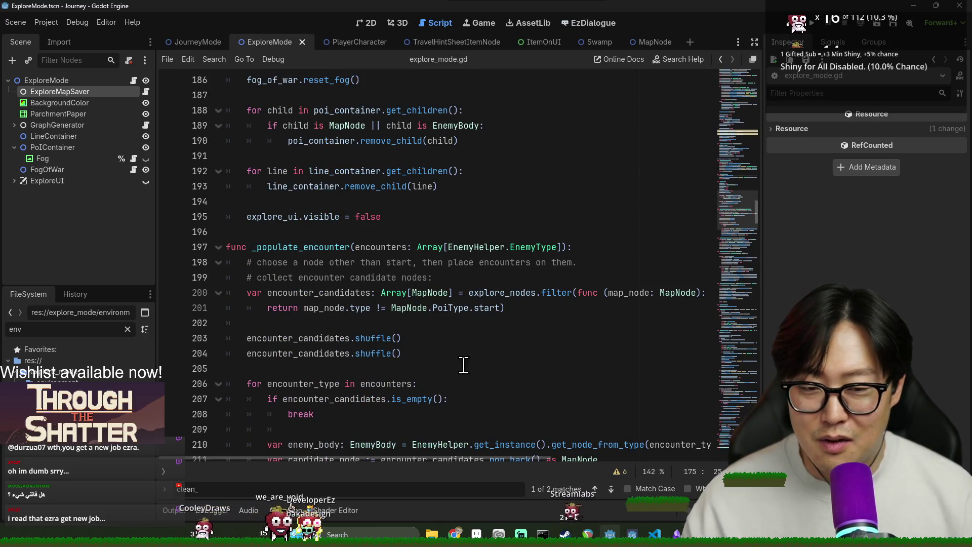
- Remove the indentation on blank line 209 in _populate_encounter and save
scroll(440, 365, "down", 4)
left_click(303, 247)
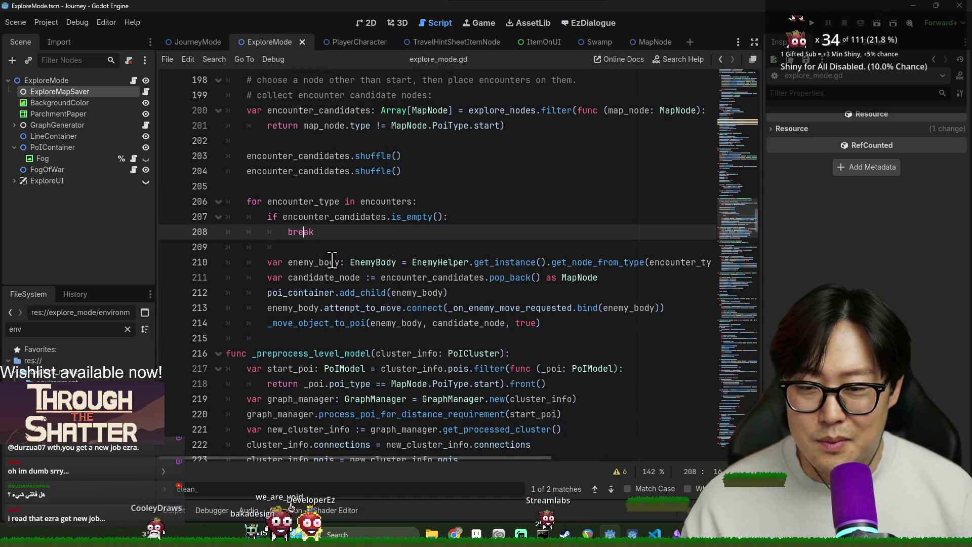
key("BackSpace")
key("BackSpace")
key("ctrl+s")
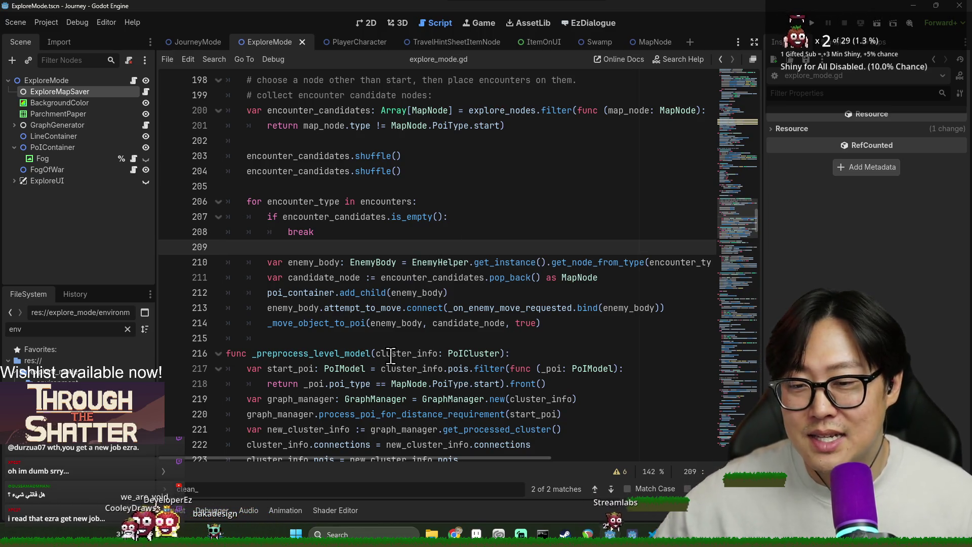
left_click(458, 334)
left_click(329, 248)
key("ctrl+s")
- Tidy blank lines 215, 234, 245 and 257 through _create_and_add_map_node, then save
left_click(436, 337)
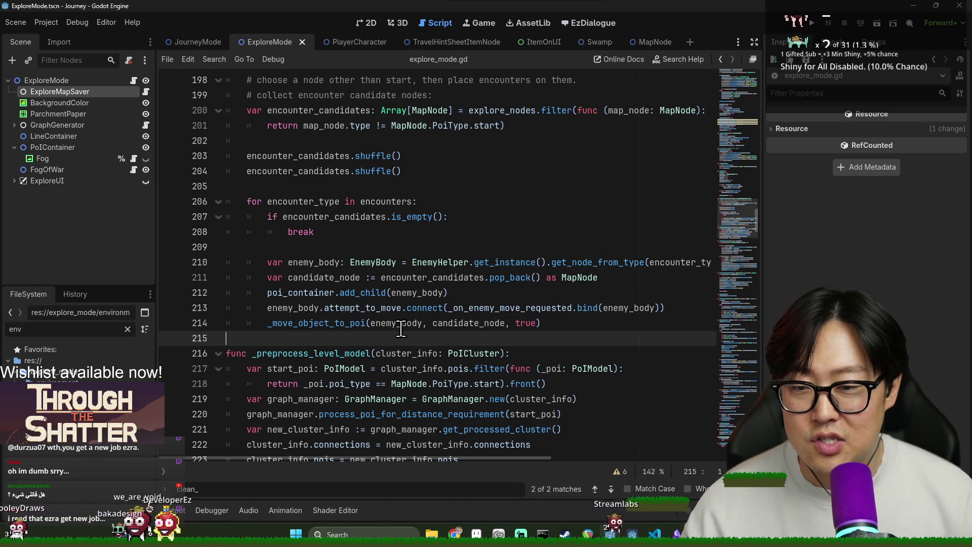
scroll(433, 324, "down", 8)
left_click(327, 262)
scroll(329, 333, "down", 2)
left_click(272, 338)
scroll(272, 348, "down", 2)
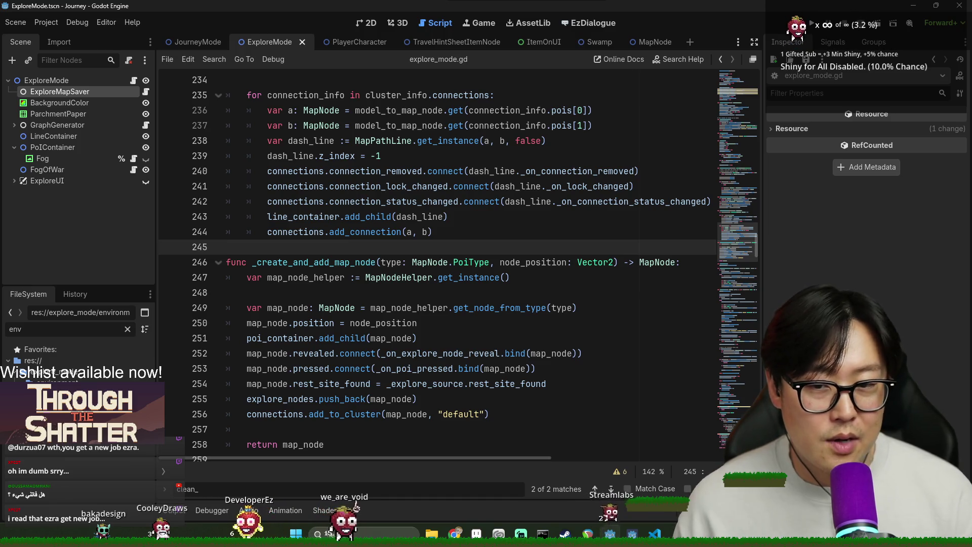
scroll(494, 325, "down", 3)
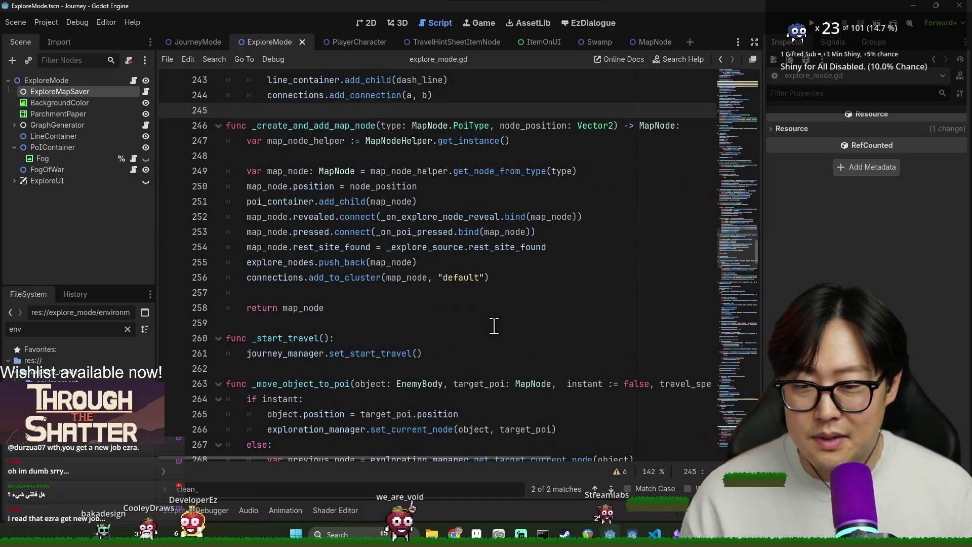
left_click(391, 282)
left_click(502, 297)
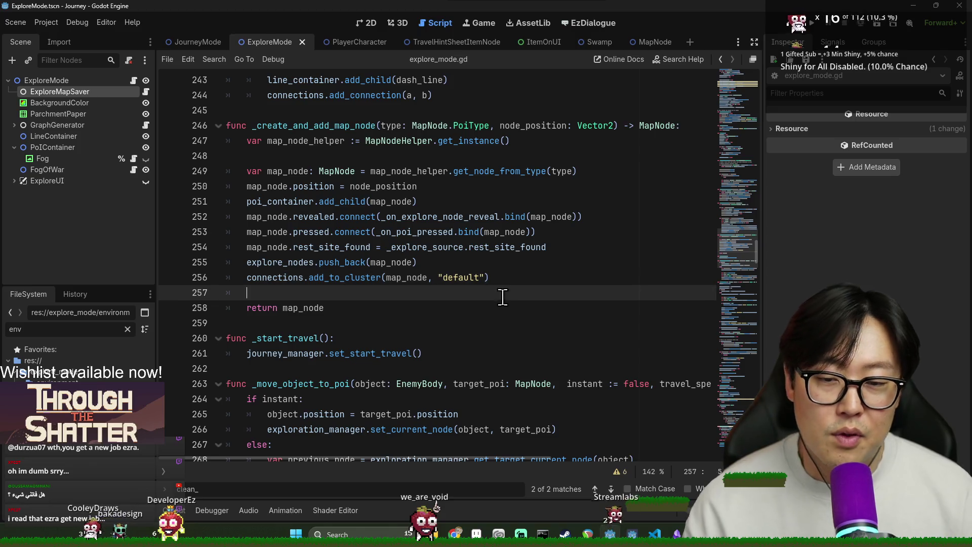
key("ctrl+s")
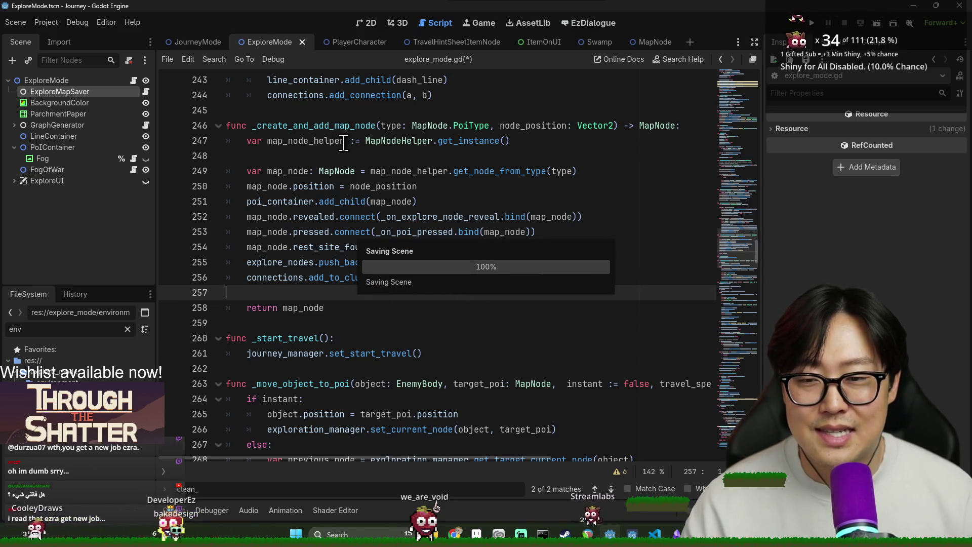
- Clean blank lines 248, 262, 270 and 276 before _move_object_to_poi and _move_to_poi, saving
left_click(321, 157)
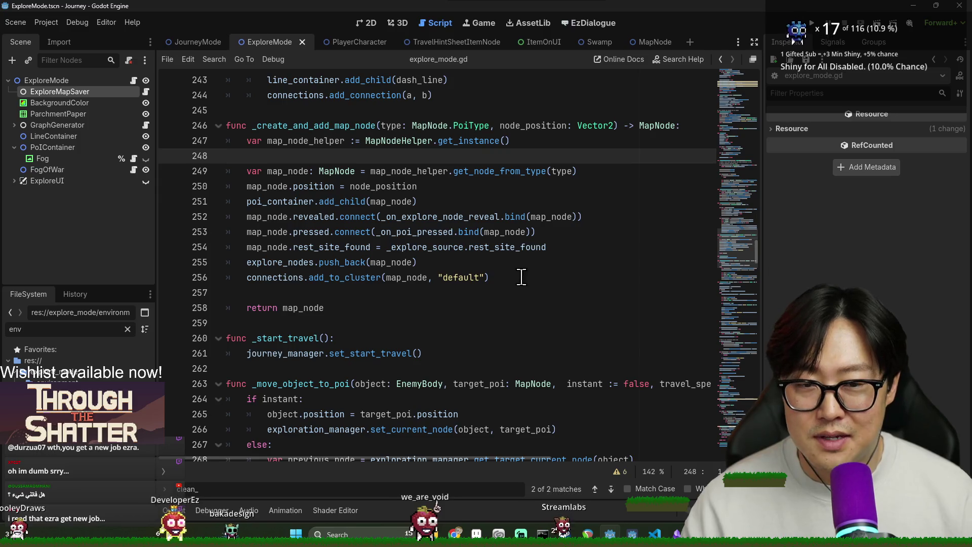
scroll(354, 343, "down", 1)
left_click(354, 323)
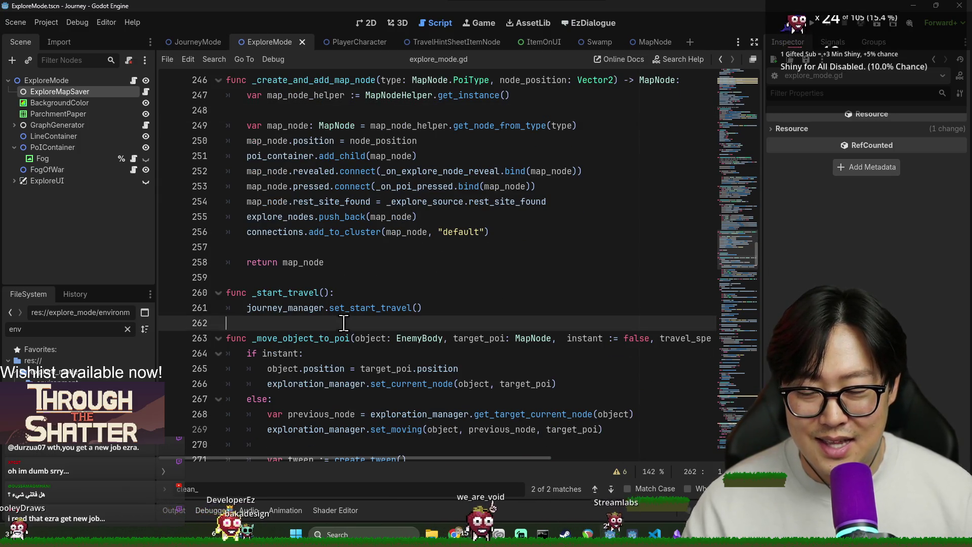
scroll(354, 324, "down", 7)
left_click(269, 213)
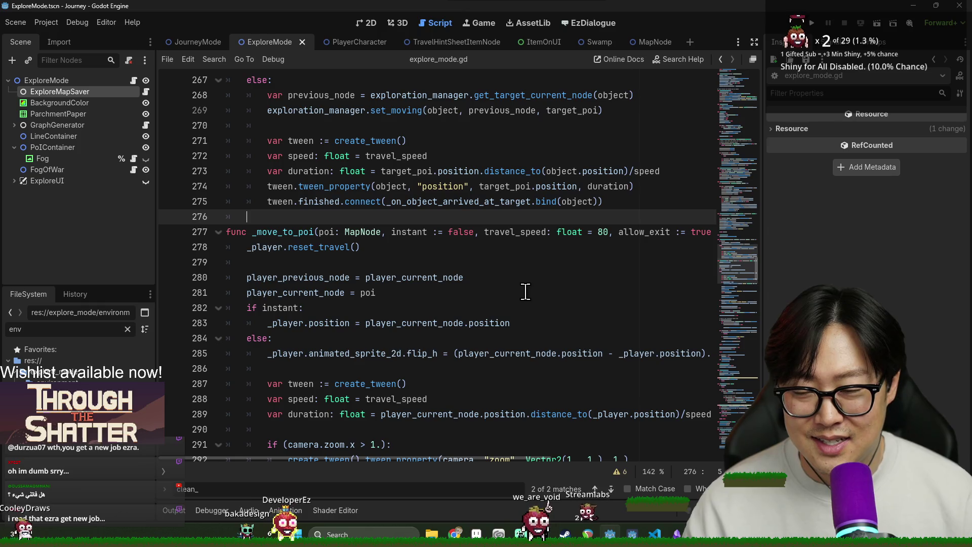
key("ctrl+s")
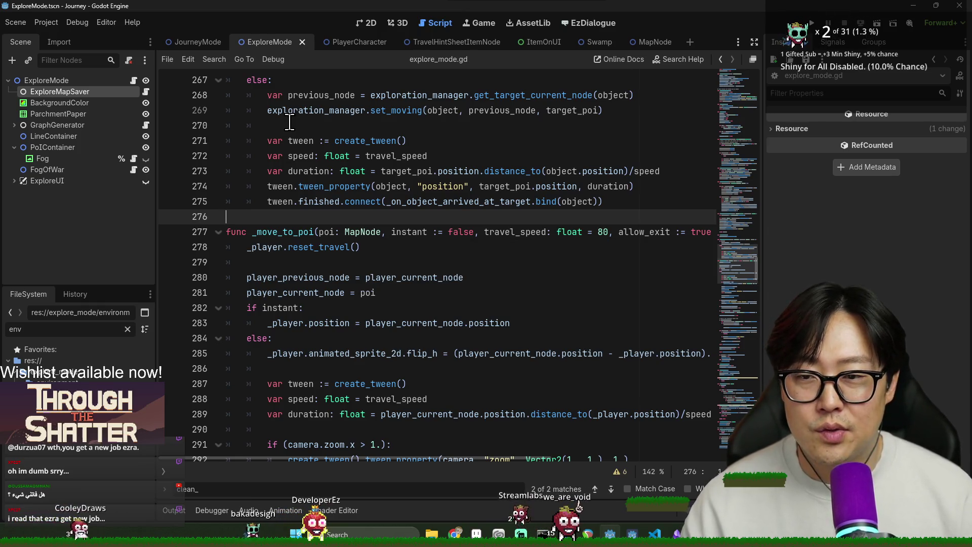
left_click(289, 124)
key("ctrl+s")
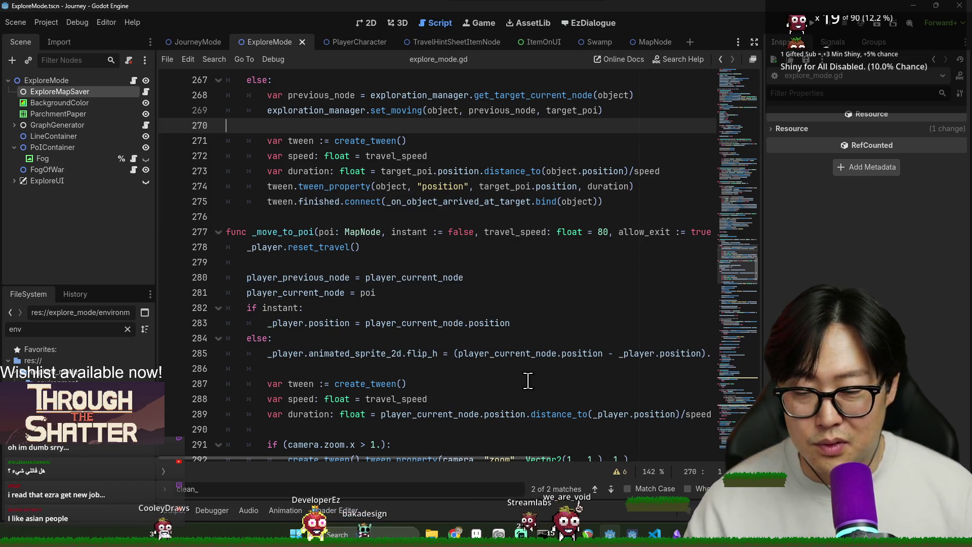
- Remove the stray indentation on blank lines 286 and 279 in _move_to_poi and save
left_click(378, 429)
left_click(319, 369)
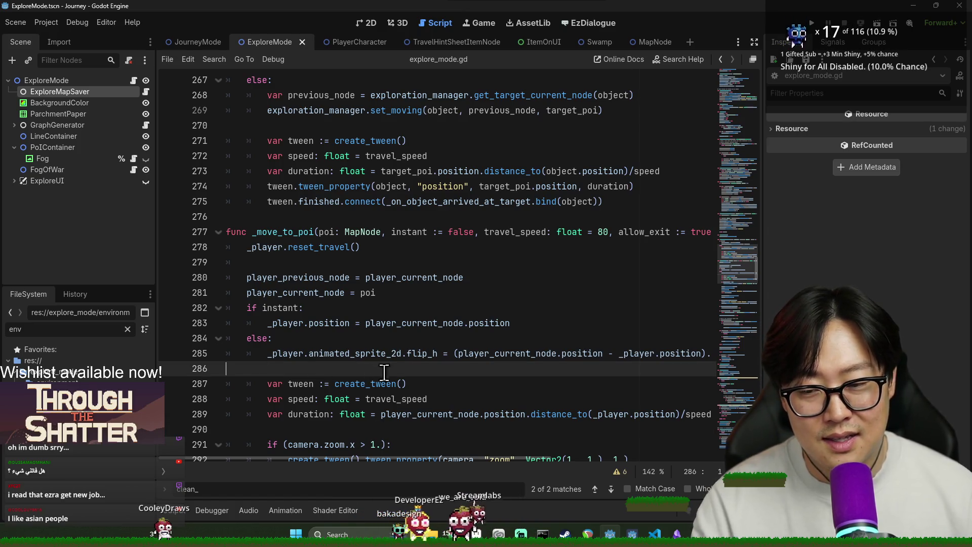
key("ctrl+s")
left_click(313, 293)
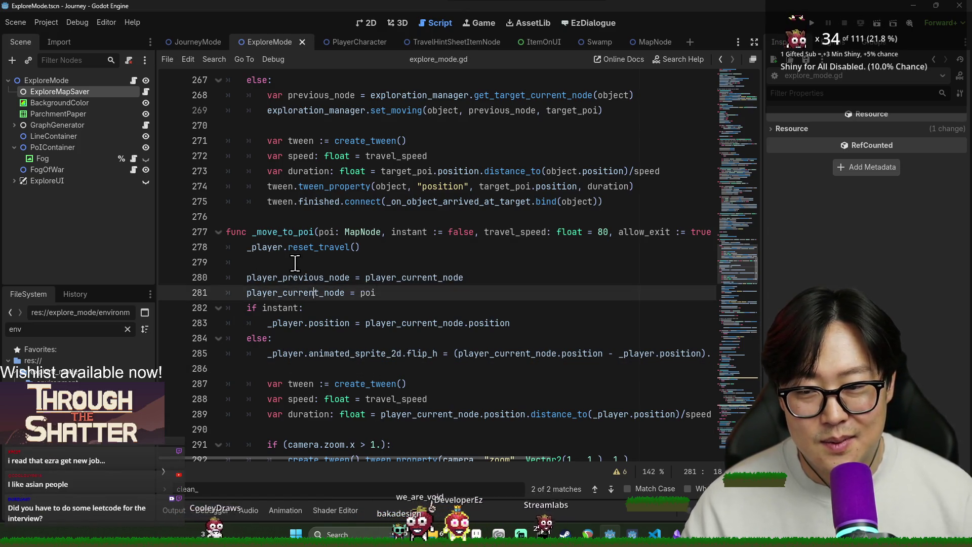
left_click(296, 263)
key("BackSpace")
key("ctrl+s")
- Clean blank lines 299 and 306 and save, ending at line 313
scroll(345, 275, "down", 5)
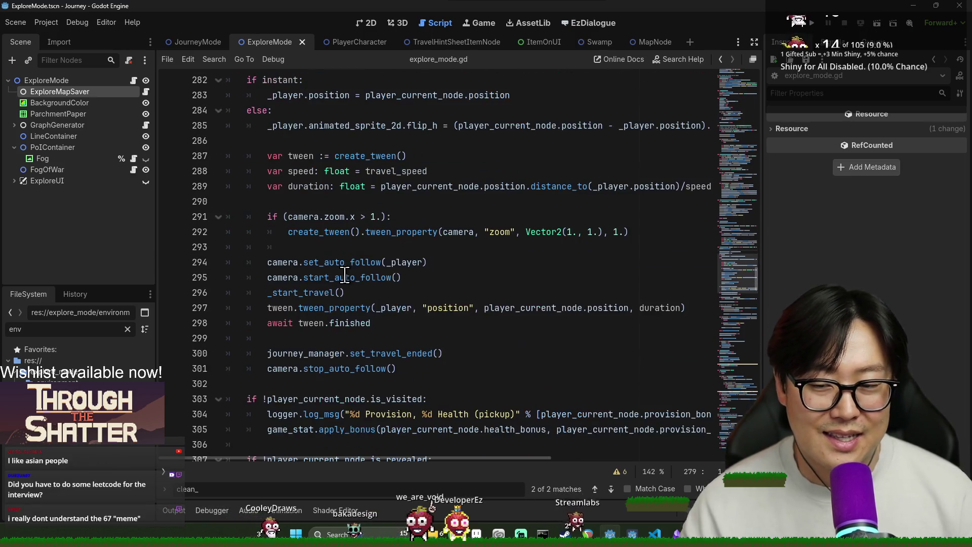
left_click(329, 338)
key("ctrl+s")
scroll(312, 368, "down", 3)
left_click(345, 311)
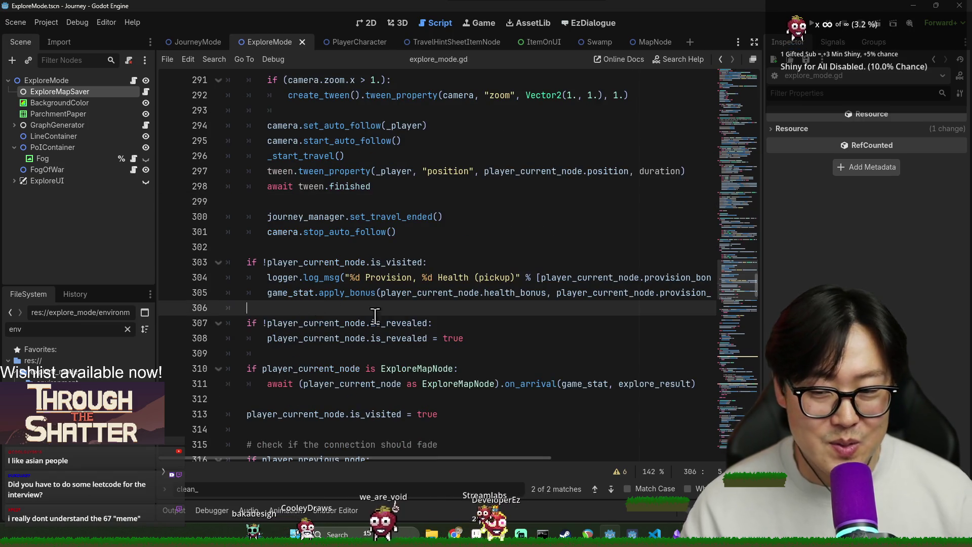
key("ctrl+s")
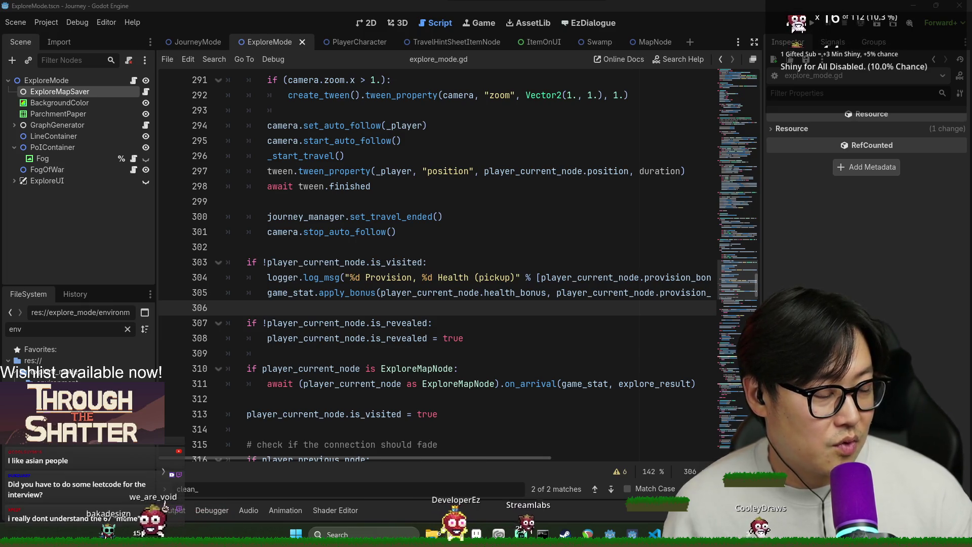
left_click(451, 414)
- Save explore_mode.gd and return to blank line 28 after the onready variables
key("ctrl+s")
scroll(521, 428, "up", 20)
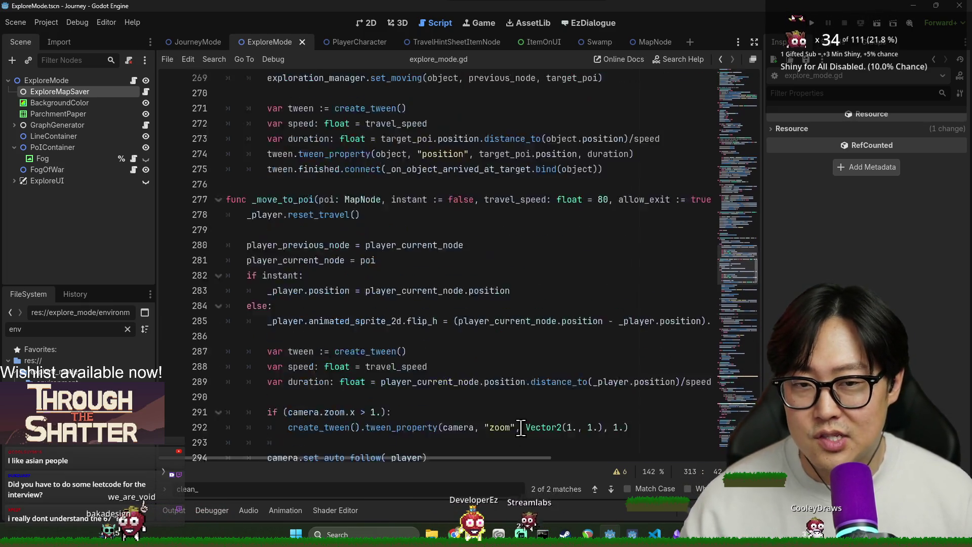
scroll(596, 436, "up", 20)
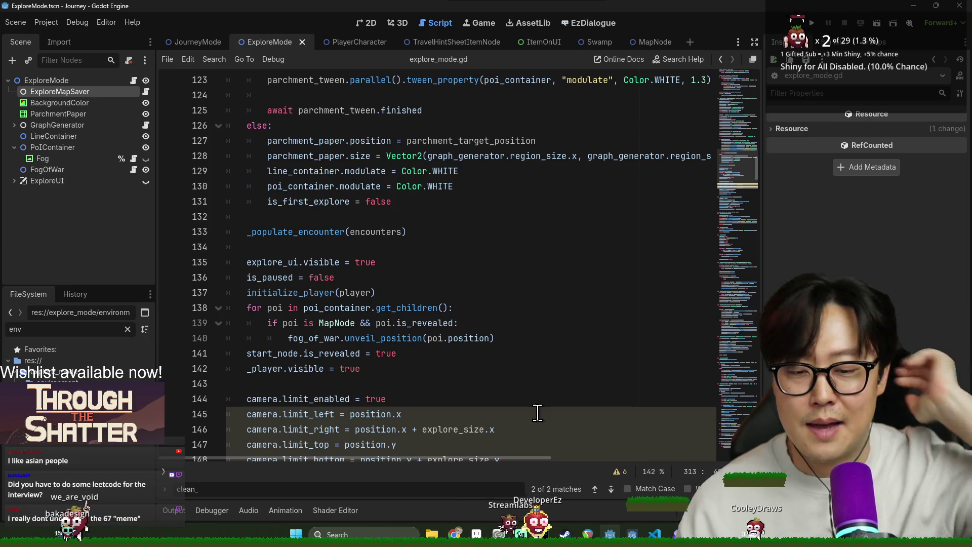
scroll(536, 410, "up", 12)
scroll(491, 332, "up", 20)
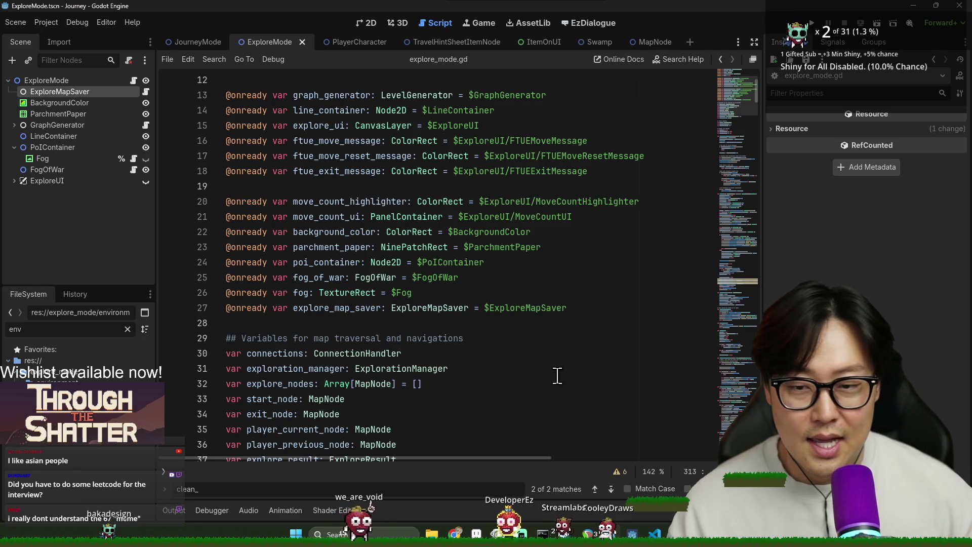
left_click(509, 324)
- Close the search bar and save explore_mode.gd with the caret in start()
scroll(508, 337, "down", 12)
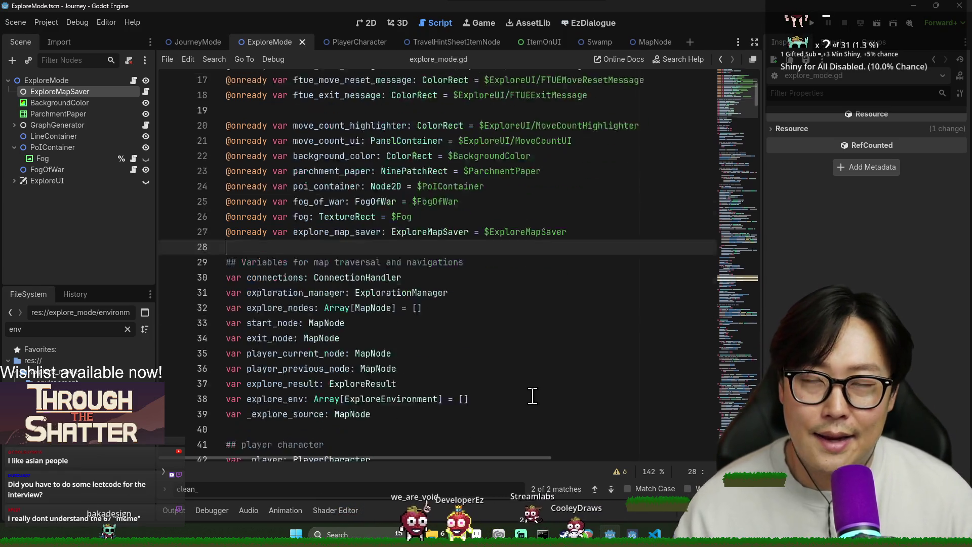
scroll(501, 409, "down", 11)
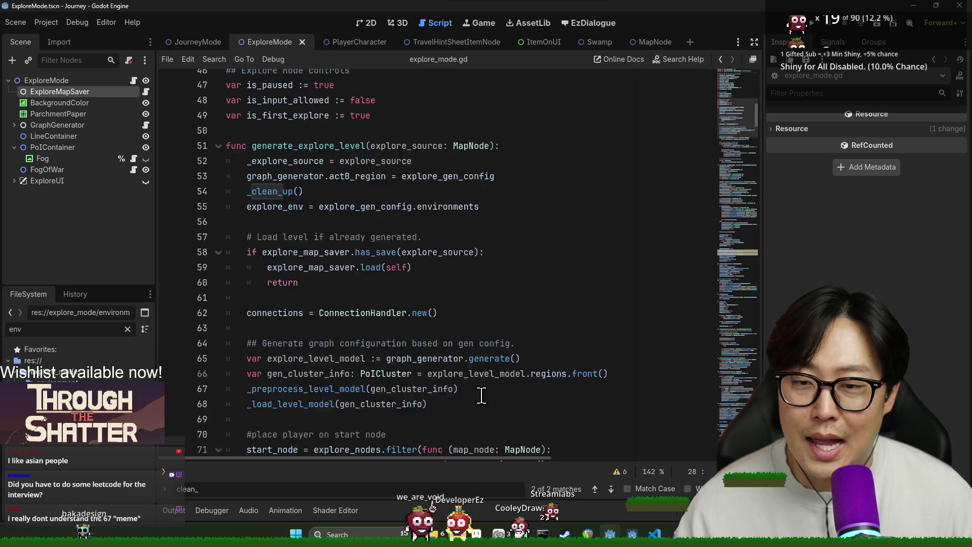
scroll(496, 379, "down", 3)
scroll(461, 457, "right", 4)
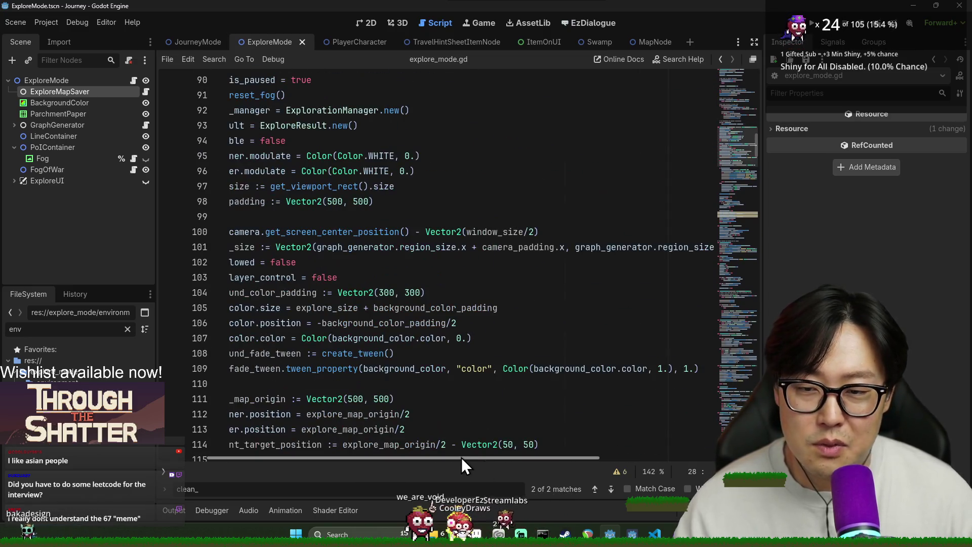
scroll(343, 457, "left", 3)
scroll(344, 458, "left", 1)
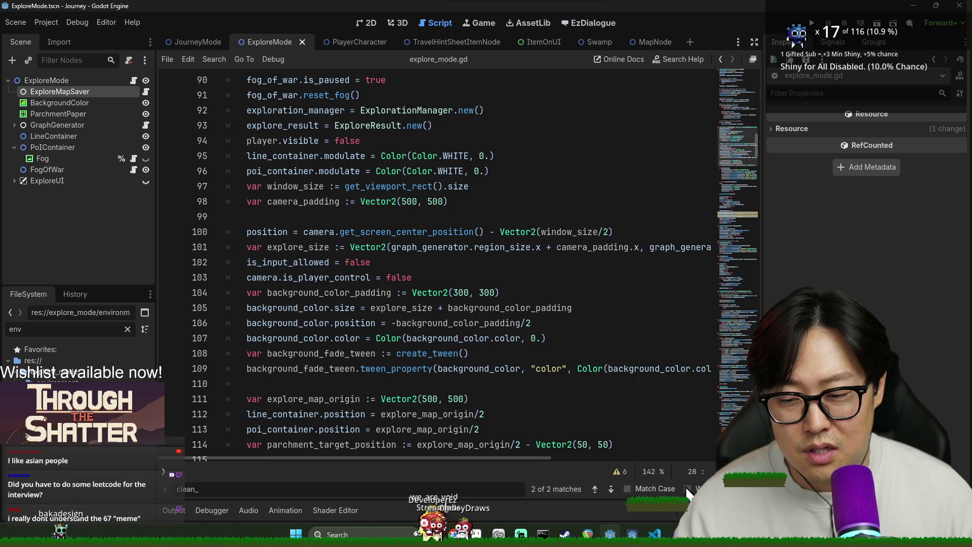
key("Escape")
left_click(380, 414)
key("ctrl+s")
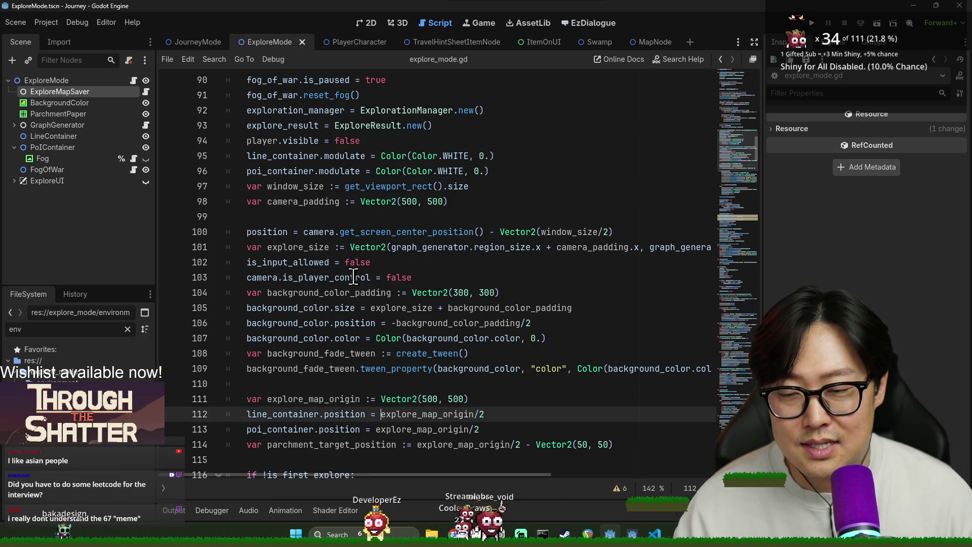
- Strip the stray indent from blank line 61 after checking lines 73, 69 and 63, then save
left_click(486, 217)
scroll(489, 330, "up", 7)
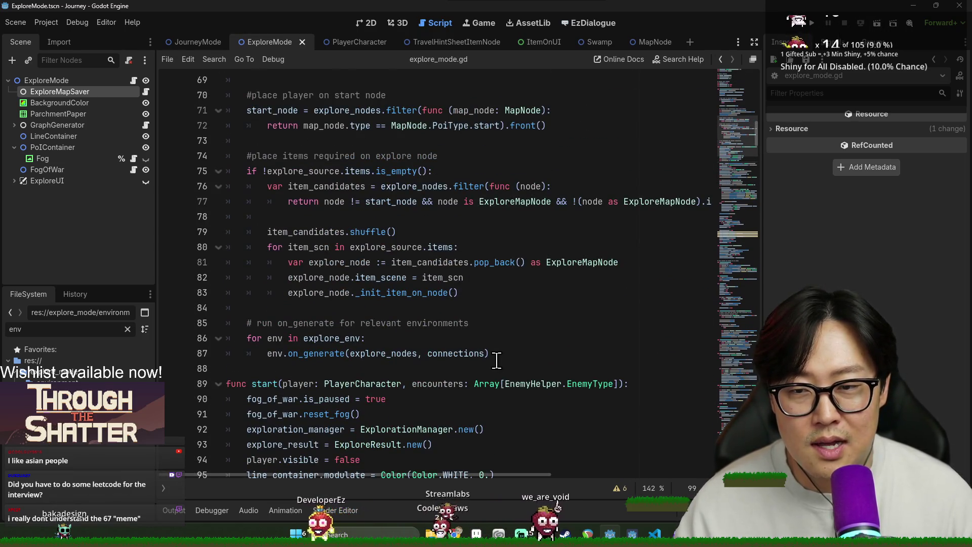
left_click(301, 141)
key("ctrl+s")
scroll(467, 202, "up", 3)
left_click(358, 217)
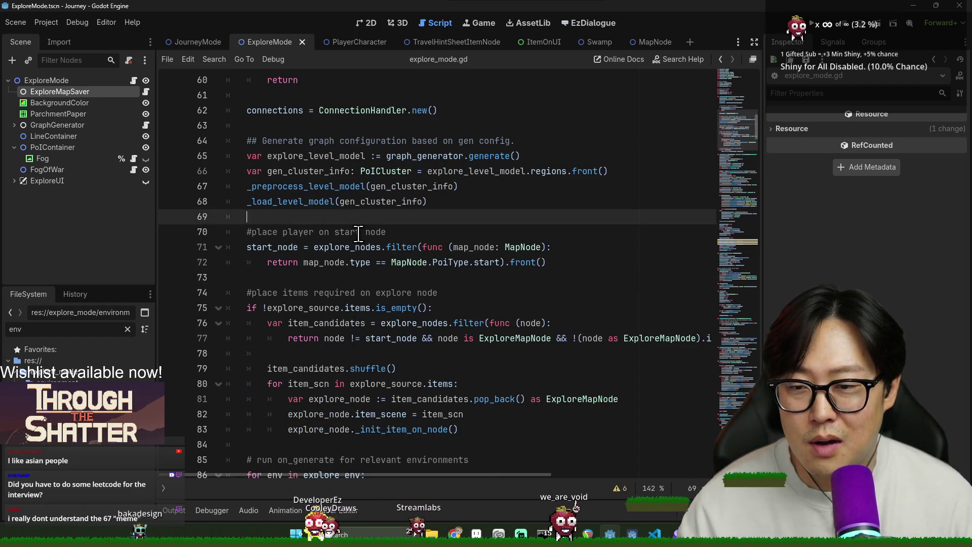
left_click(322, 131)
left_click(304, 95)
key("BackSpace")
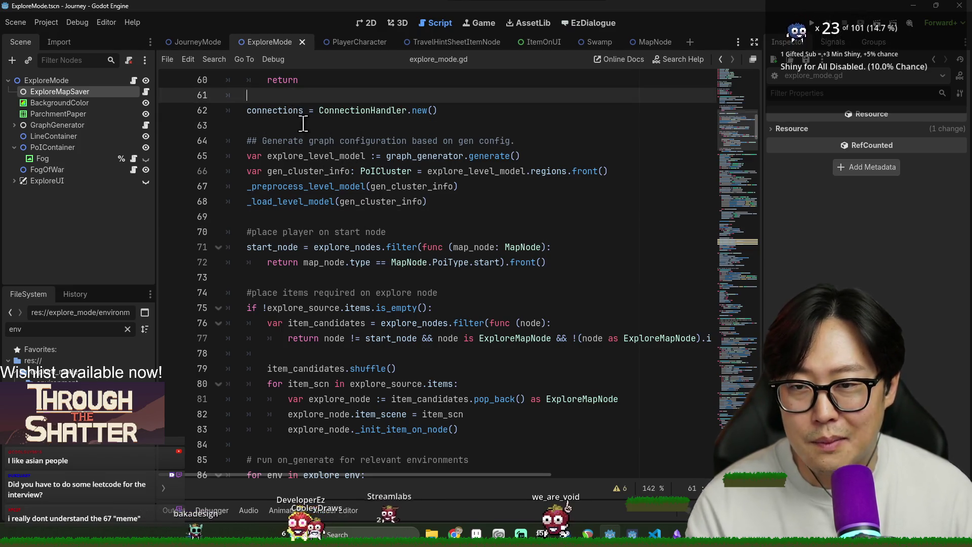
scroll(283, 152, "up", 3)
key("ctrl+s")
- Save the script again and move to blank line 88
scroll(468, 289, "up", 7)
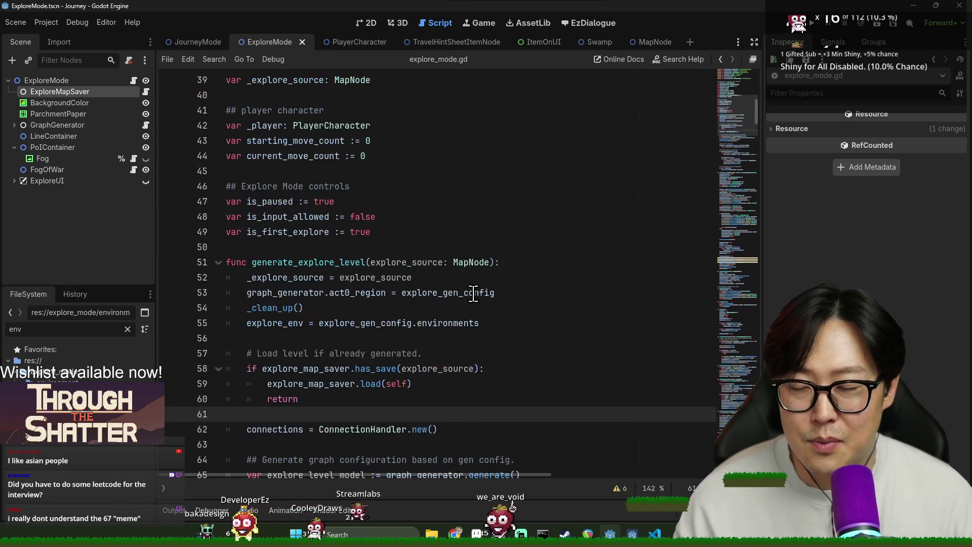
scroll(473, 298, "down", 13)
scroll(483, 310, "down", 4)
key("ctrl+s")
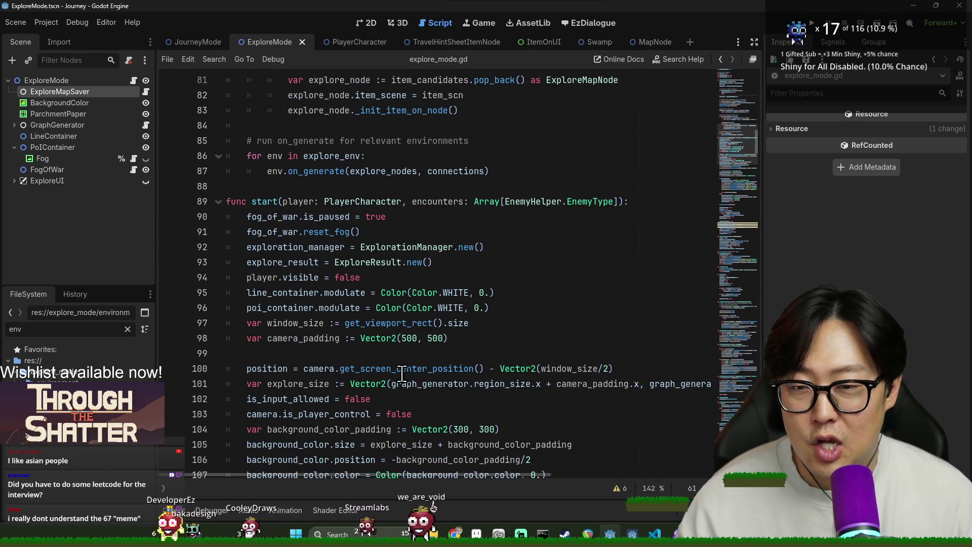
mouse_move(402, 374)
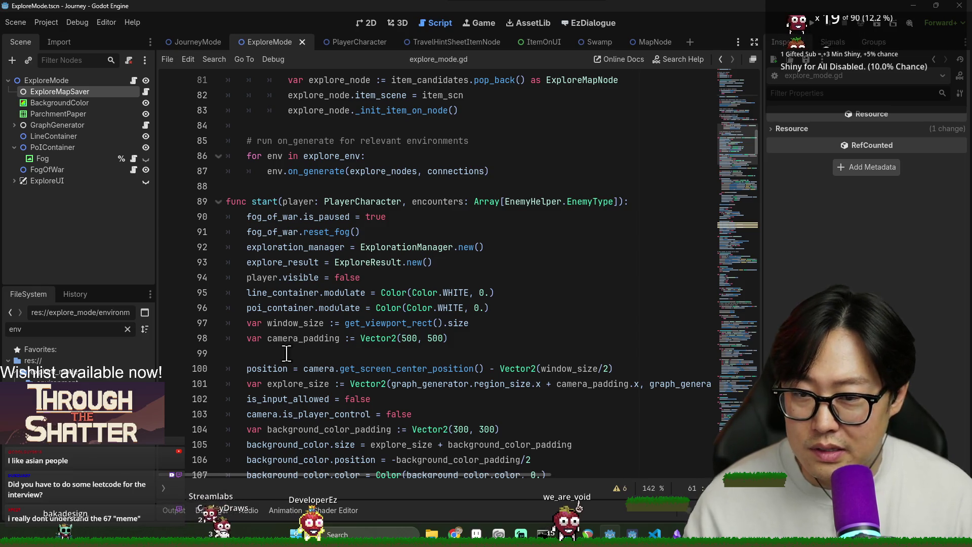
left_click(238, 182)
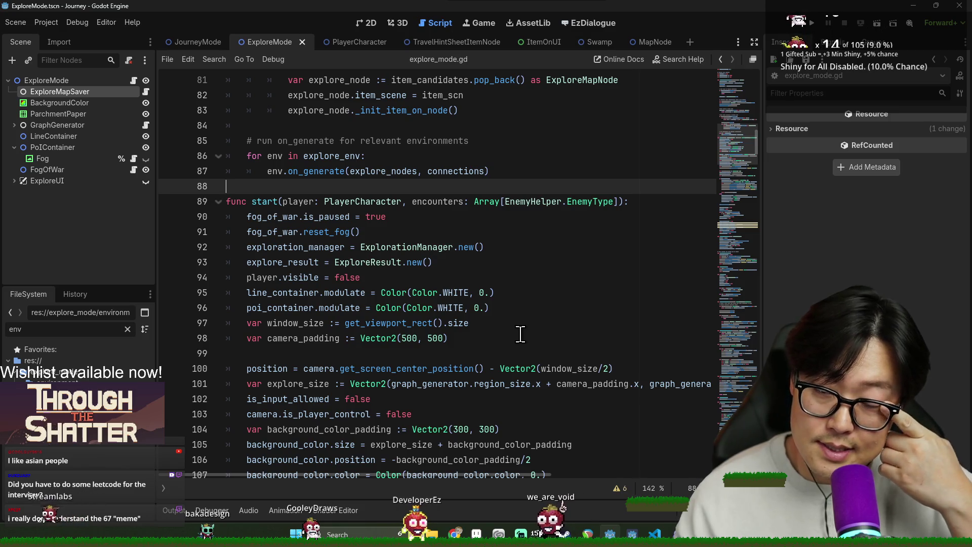
- Check blank lines 84 and 88 around line 83, saving the script
left_click(354, 125)
key("ctrl+s")
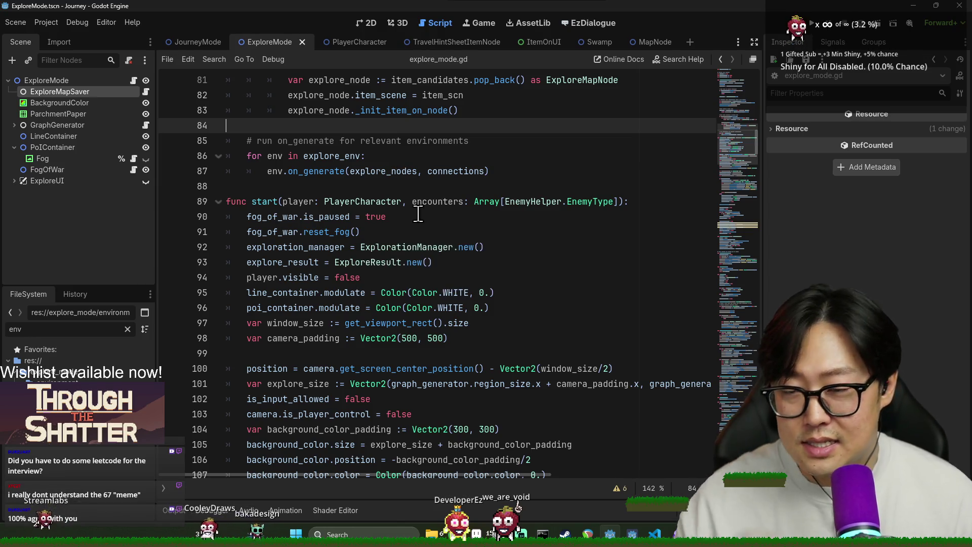
left_click(607, 113)
key("ctrl+s")
left_click(412, 126)
key("ctrl+s")
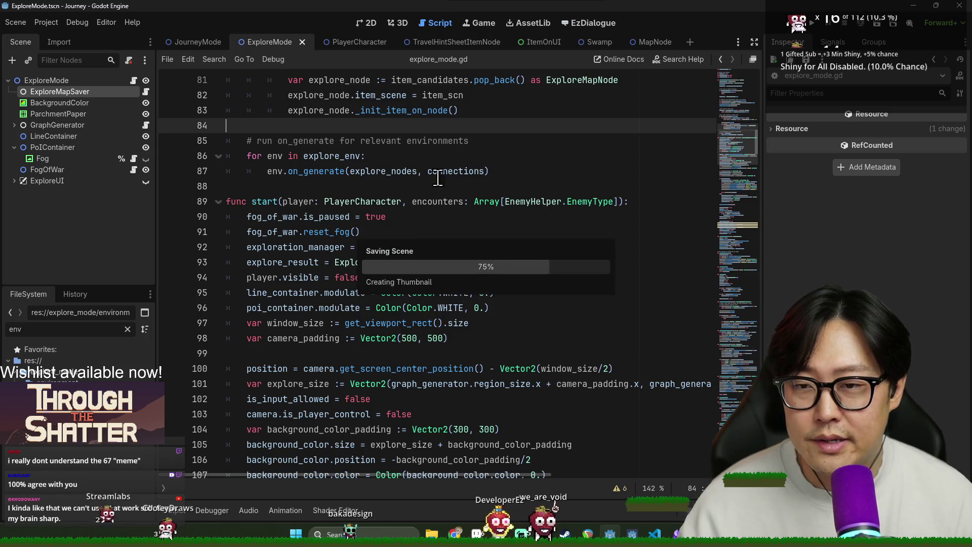
left_click(344, 188)
left_click(427, 128)
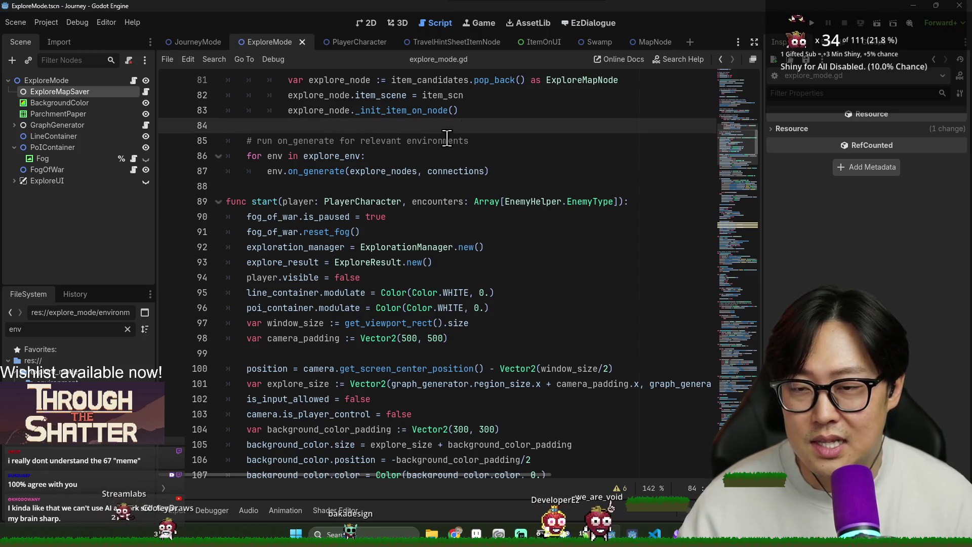
left_click(436, 185)
- Clear the stray indent on blank line 78 in the item-placement block and save
scroll(391, 207, "up", 2)
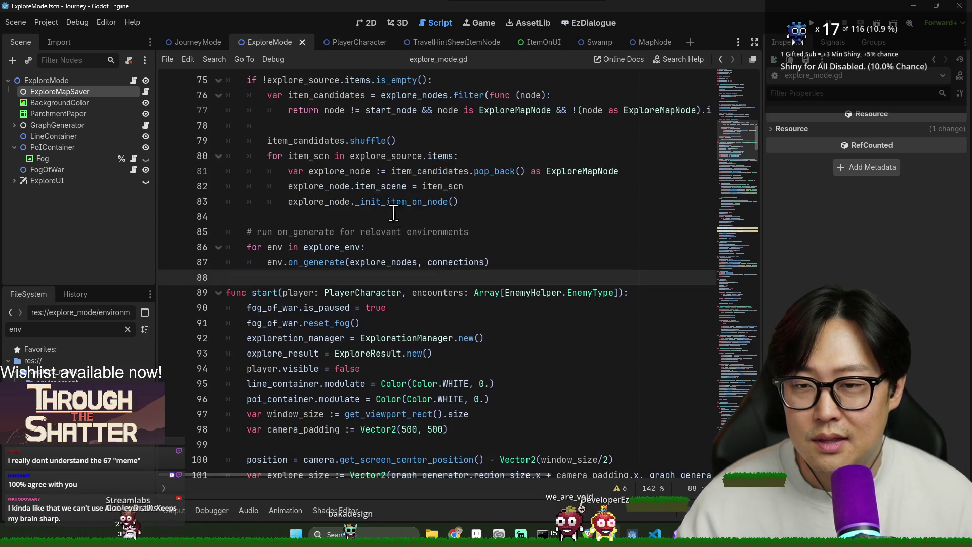
scroll(390, 207, "up", 2)
left_click(390, 217)
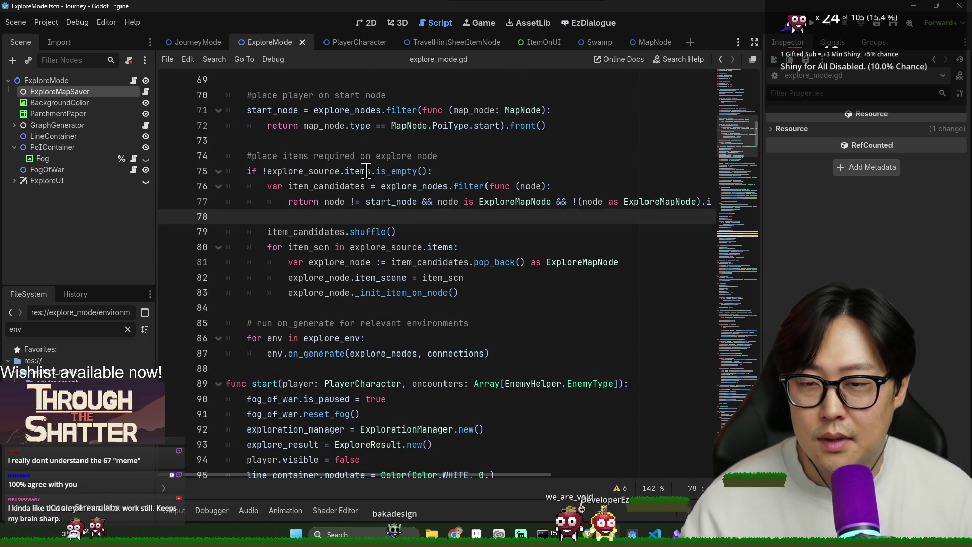
key("ctrl+s")
key("Up")
key("Up")
key("Up")
- Recheck blank line 61 near line 65 and save explore_mode.gd again
scroll(324, 177, "up", 4)
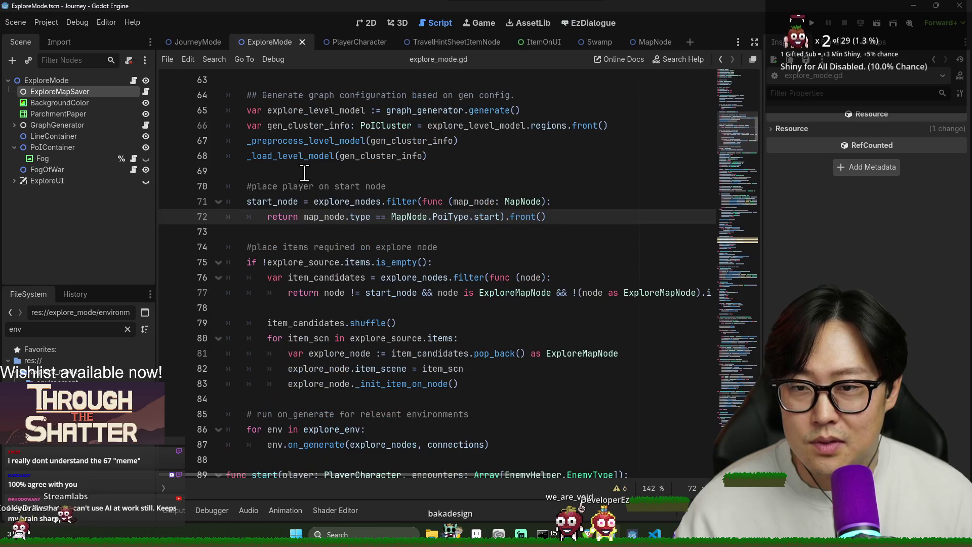
key("Up")
key("Up")
key("Up")
scroll(350, 175, "up", 2)
mouse_move(371, 201)
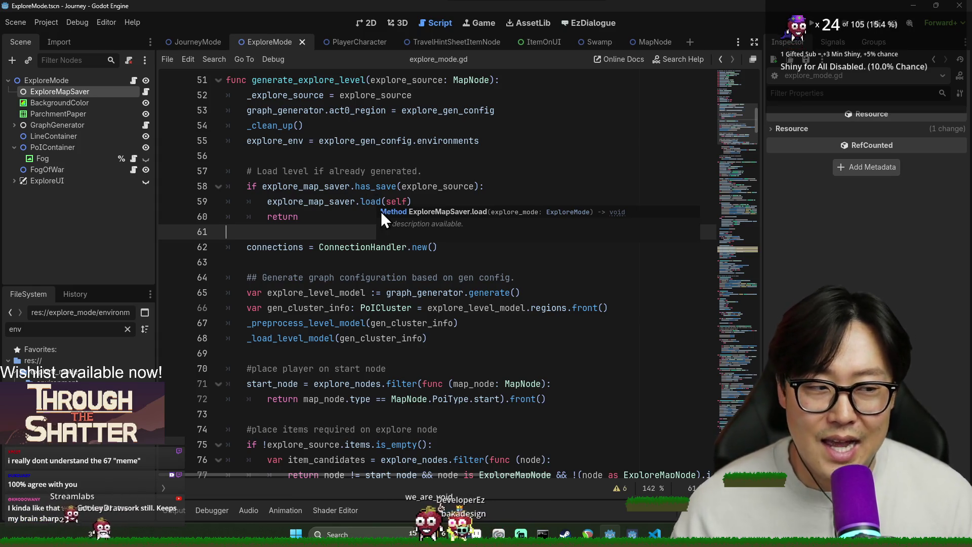
left_click(386, 293)
key("ctrl+s")
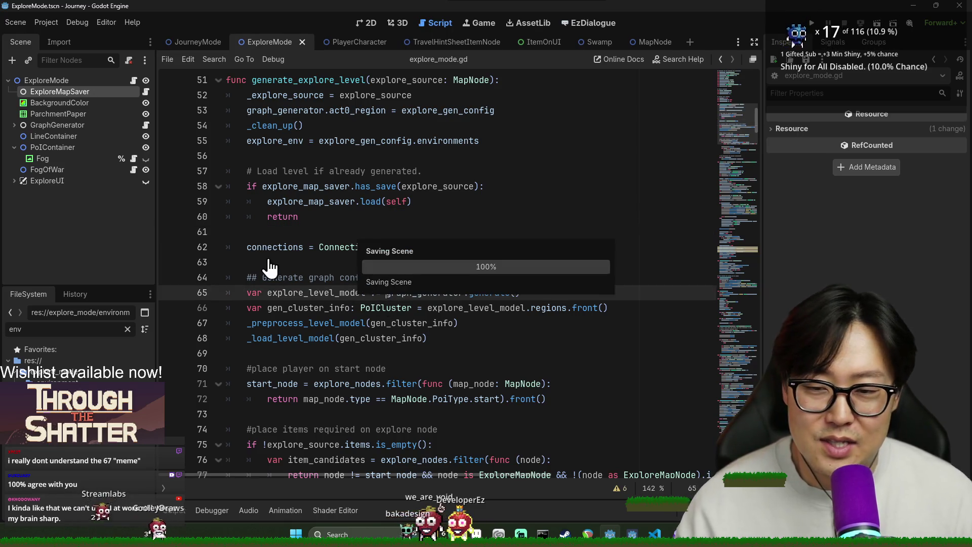
left_click(304, 229)
key("ctrl+s")
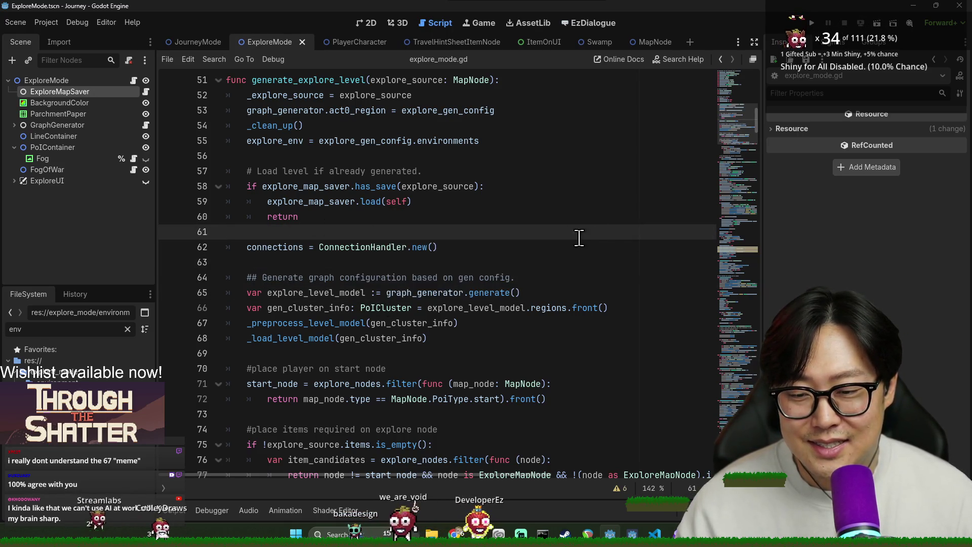
scroll(531, 284, "down", 4)
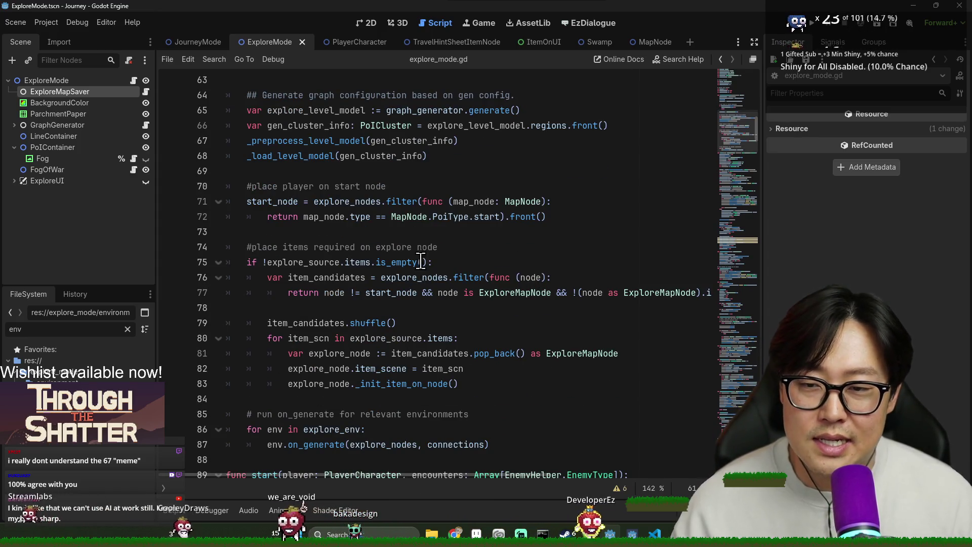
left_click(334, 400)
scroll(304, 284, "down", 3)
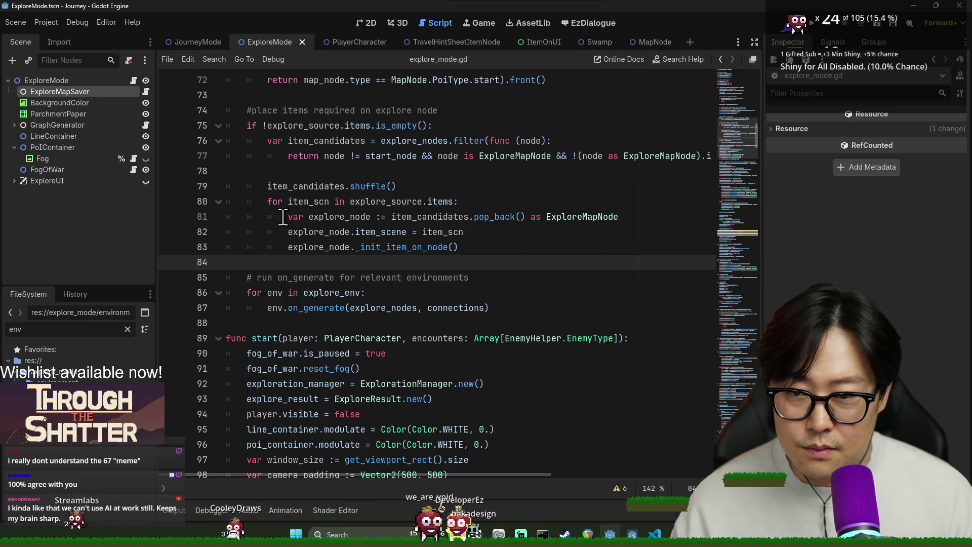
left_click(262, 204)
left_click(228, 186)
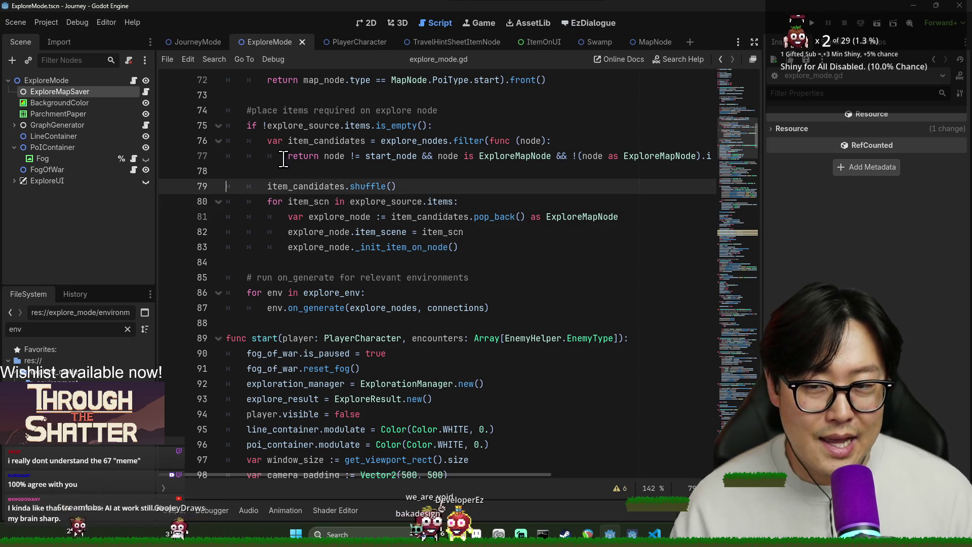
left_click(299, 171)
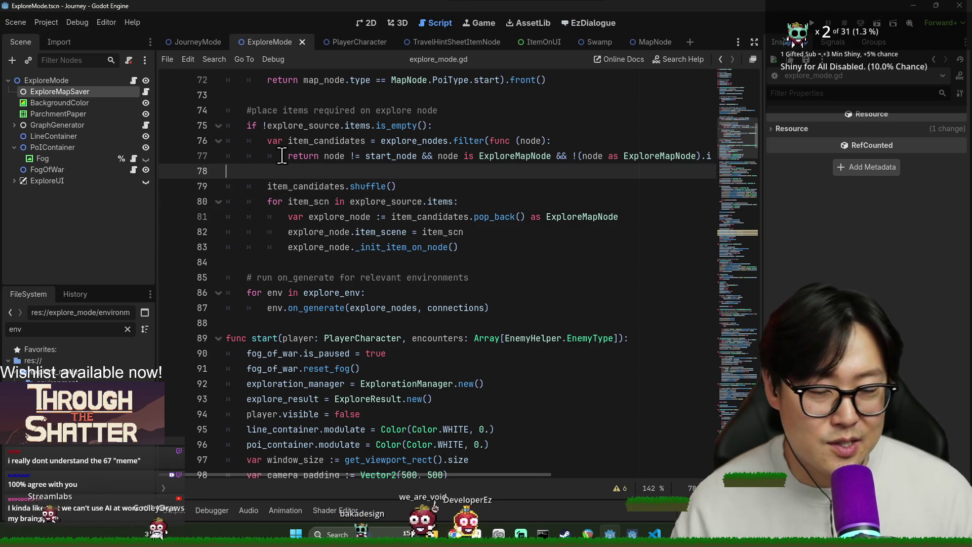
left_click(287, 156)
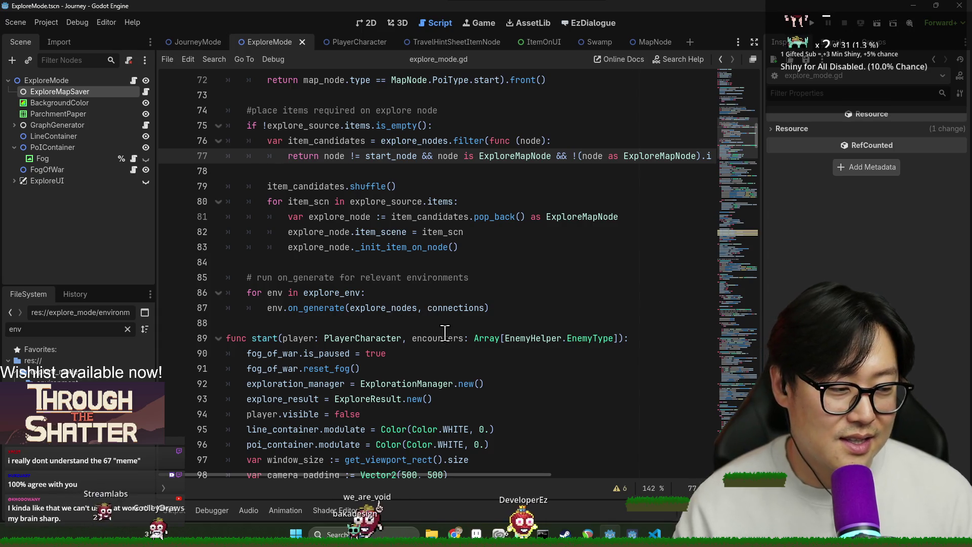
left_click(432, 324)
key("ctrl+s")
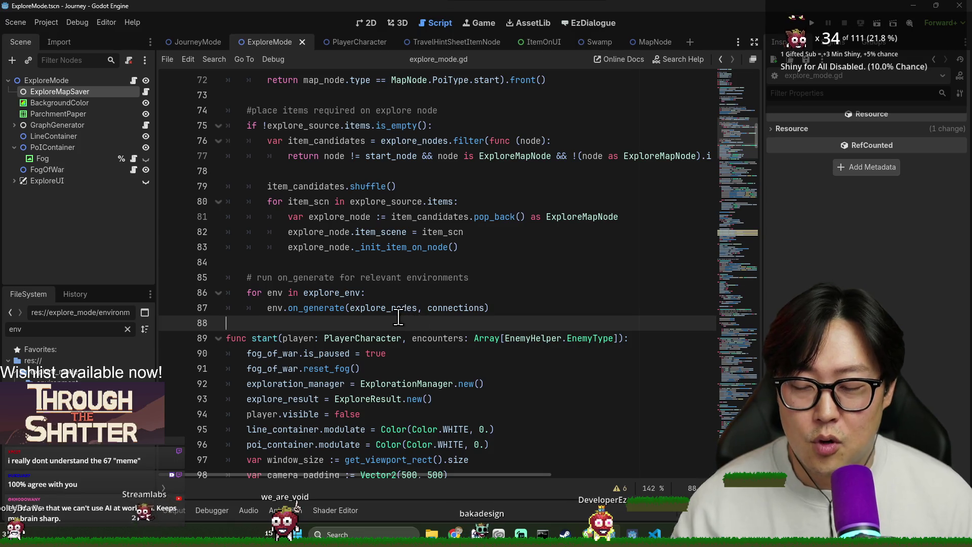
left_click(256, 262)
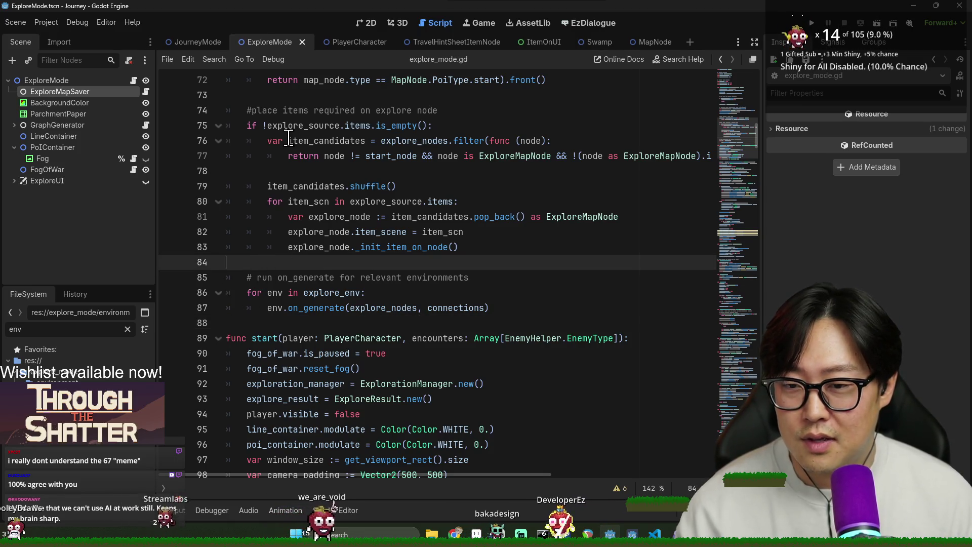
left_click(294, 170)
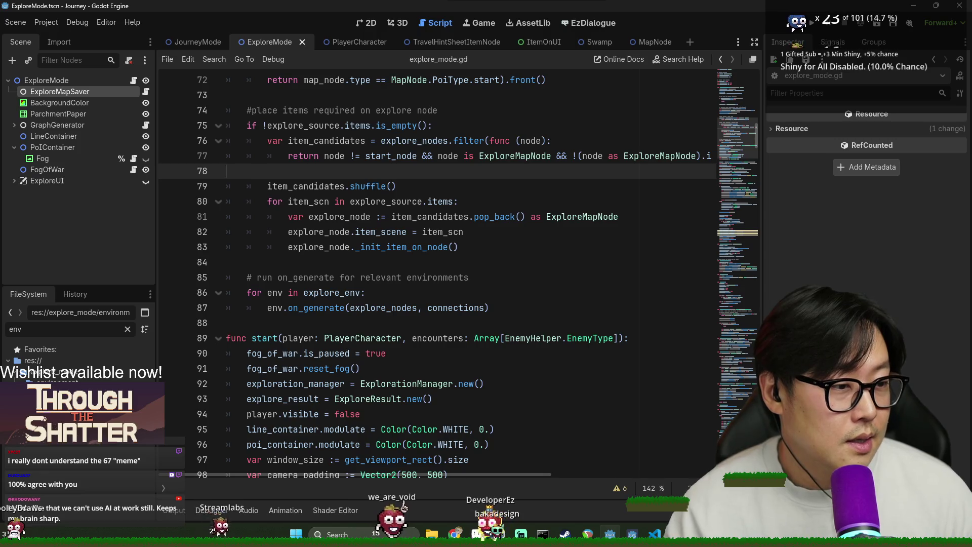
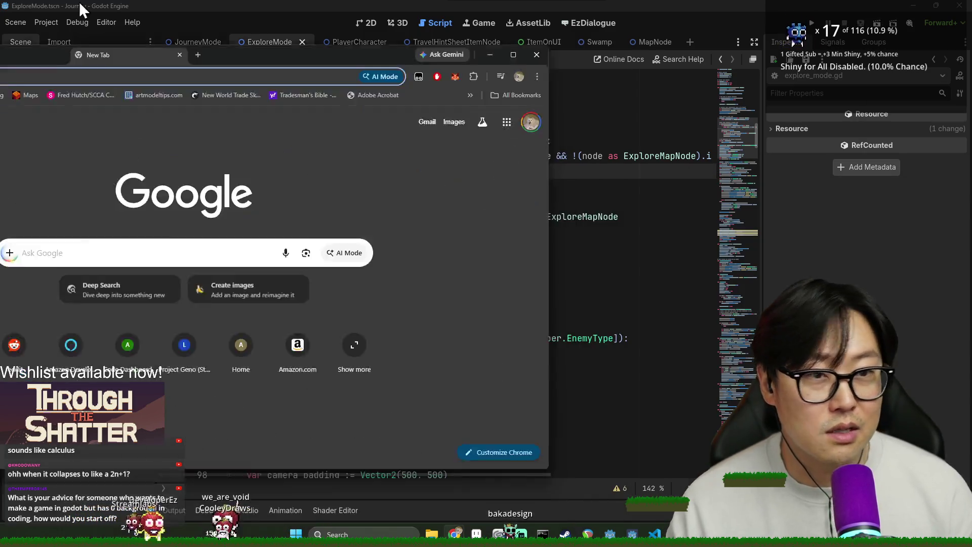
- Maximize the browser window over the editor, then hide it again
left_click_drag(79, 1, 299, 59)
left_click_drag(276, 17, 388, 147)
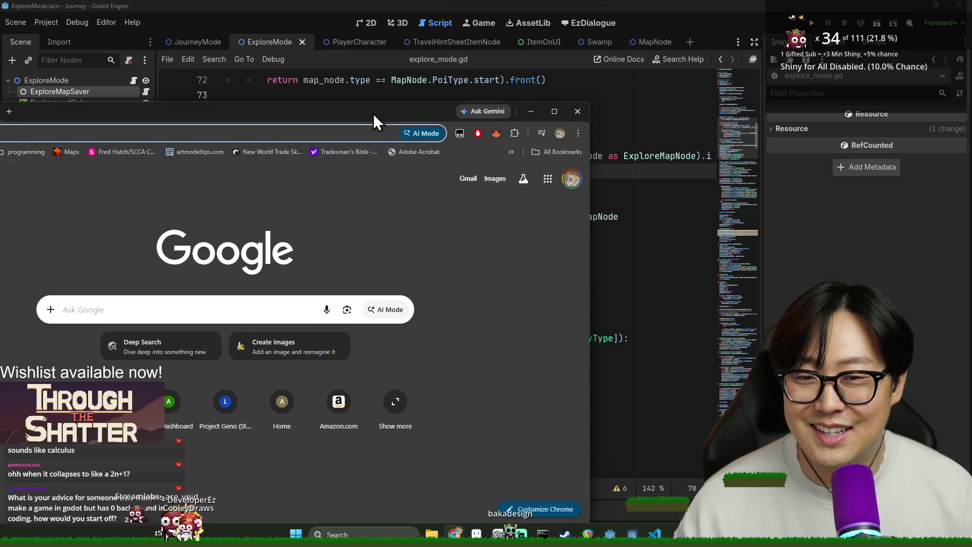
left_click_drag(372, 114, 518, 2)
type("G")
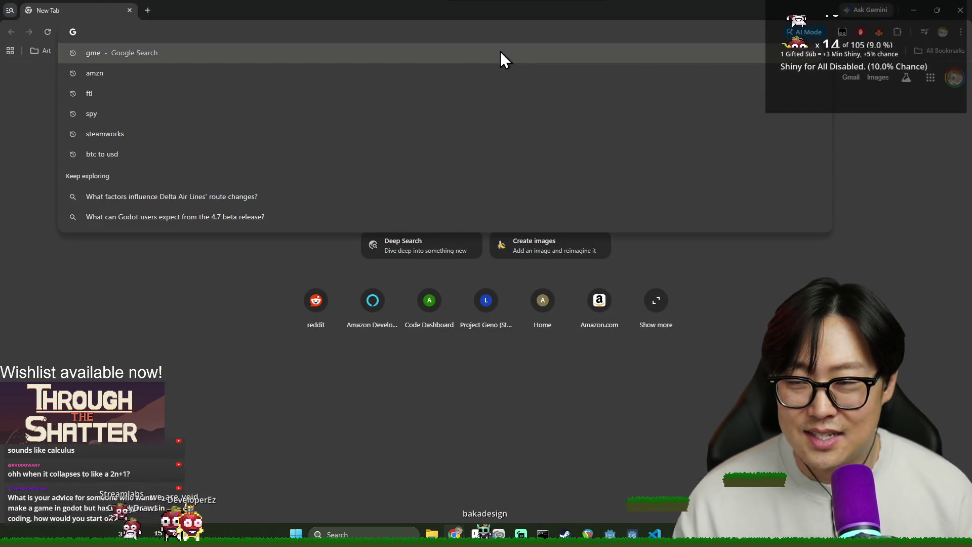
key("Escape")
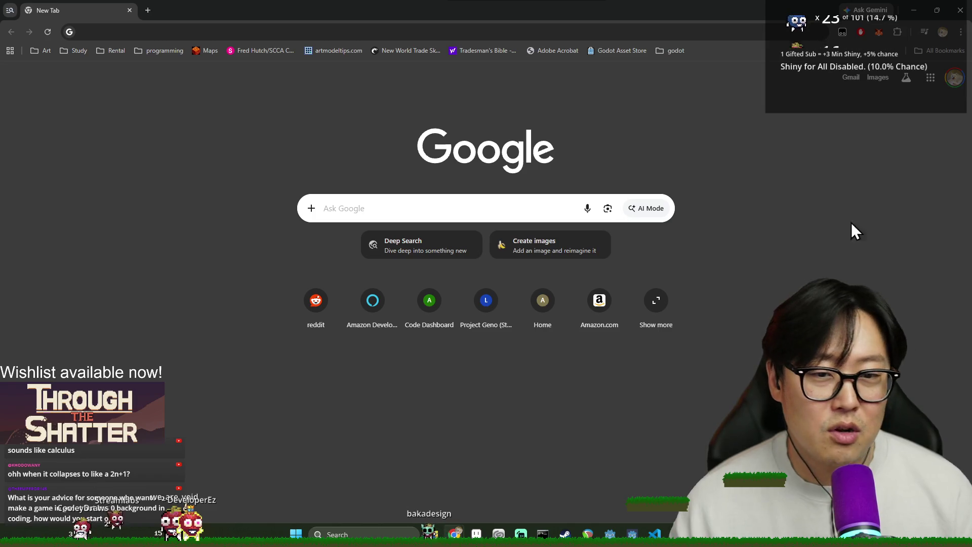
left_click(918, 8)
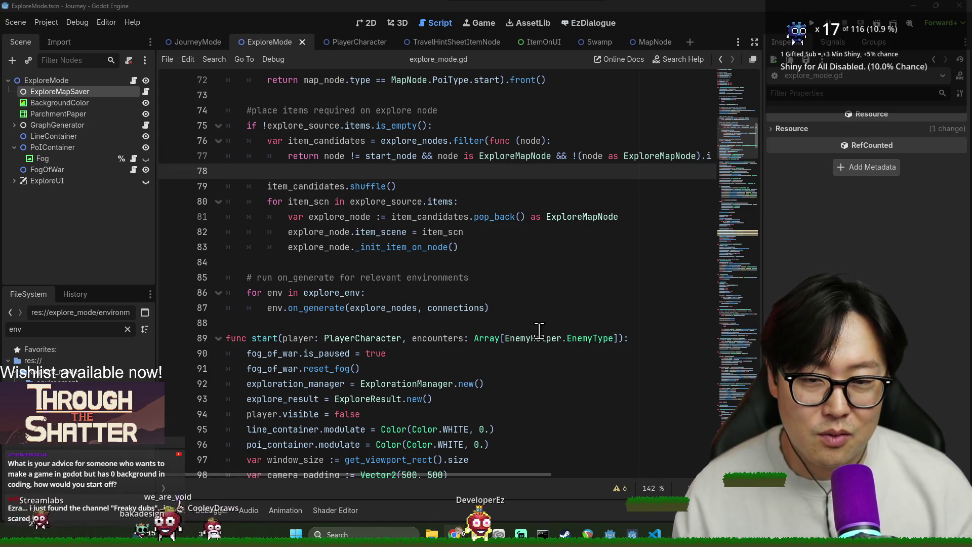
- Search the web for 'godot engine do' and open the official Godot Docs
key("alt+Tab")
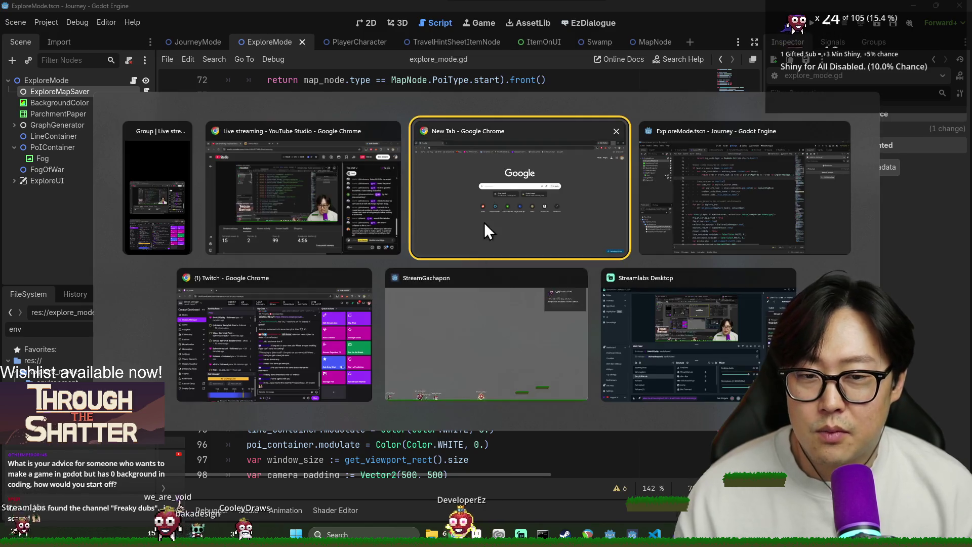
left_click(480, 238)
left_click(306, 31)
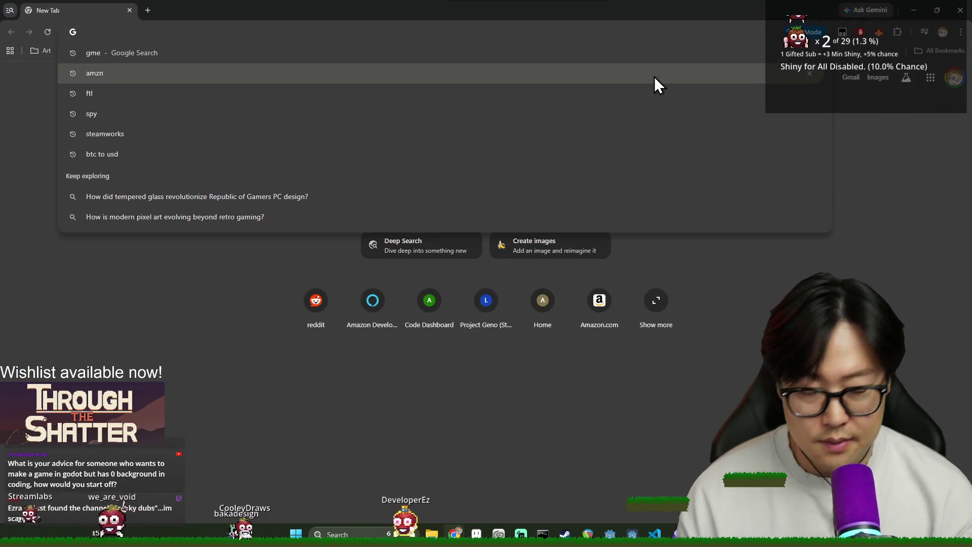
key("Escape")
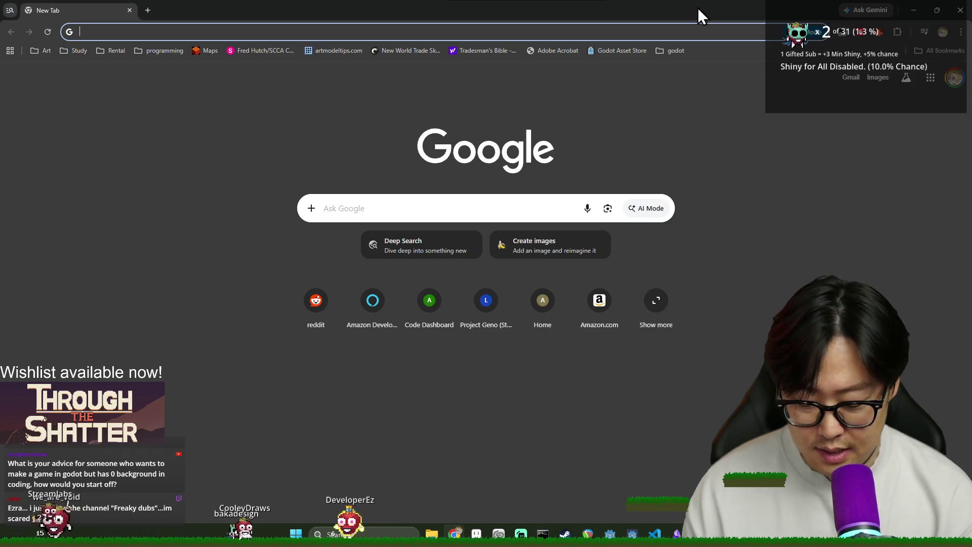
type("godot engine do")
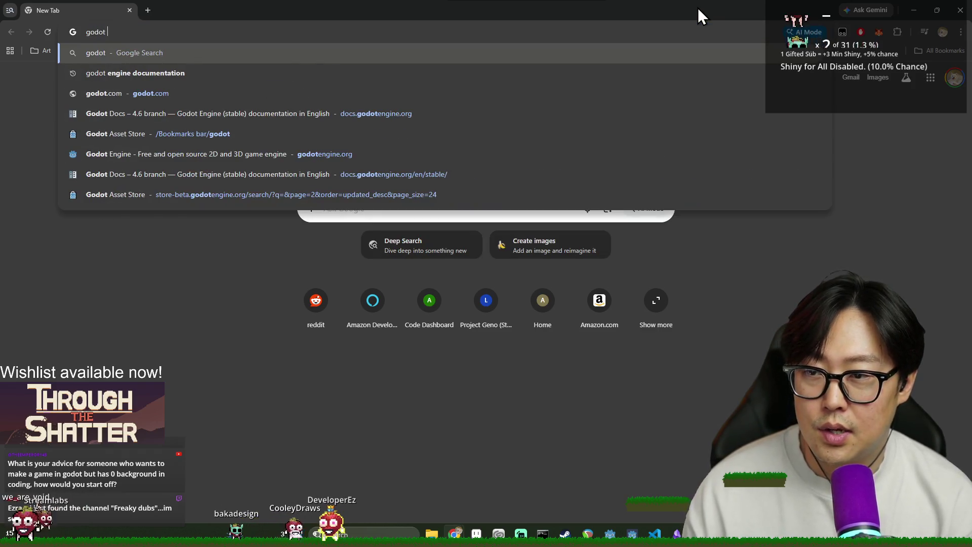
key("Return")
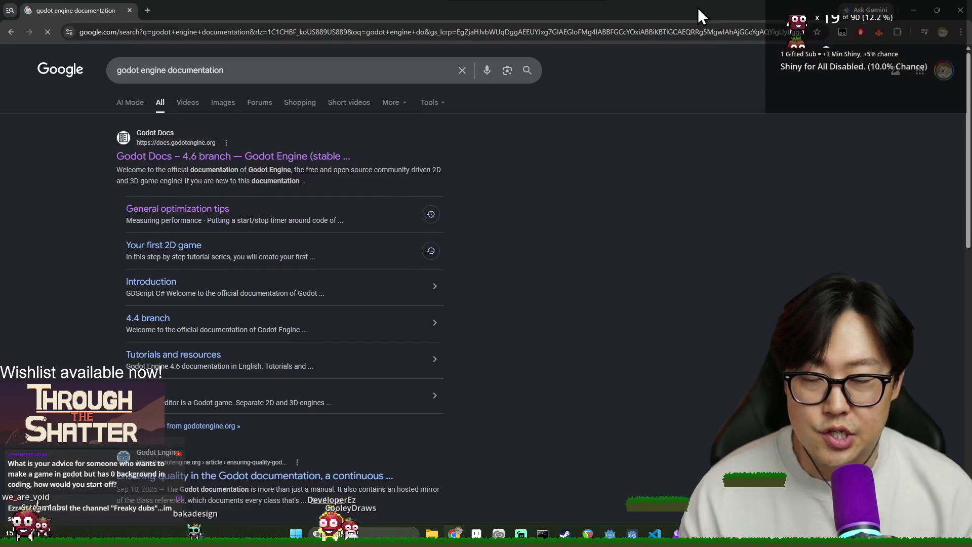
left_click(217, 161)
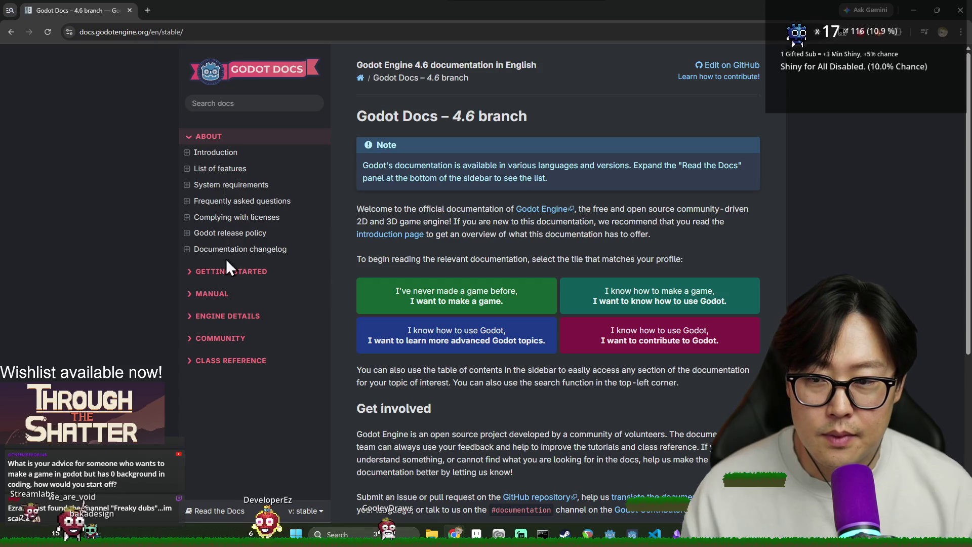
- Open the Your first 2D game tutorial under Getting Started
left_click(226, 271)
left_click(242, 208)
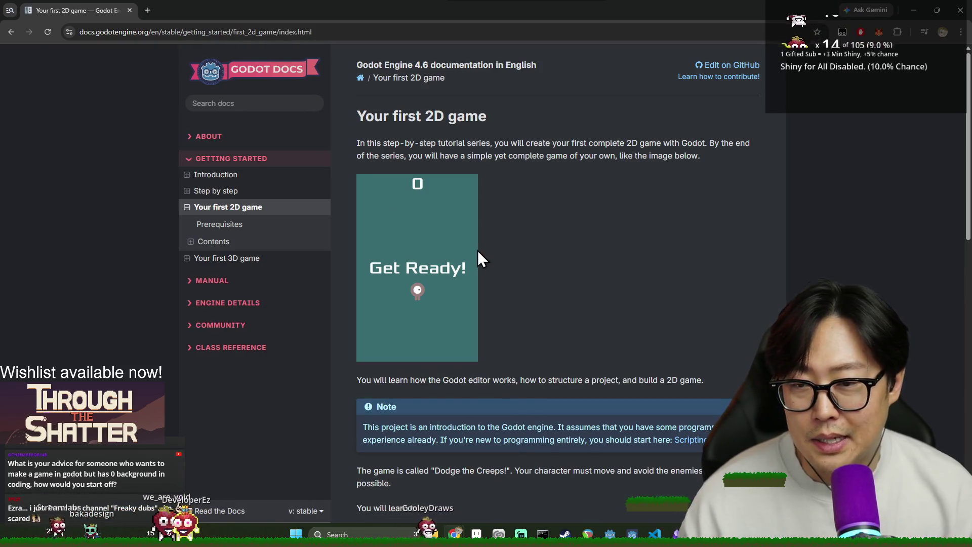
scroll(488, 258, "down", 2)
scroll(545, 268, "up", 3)
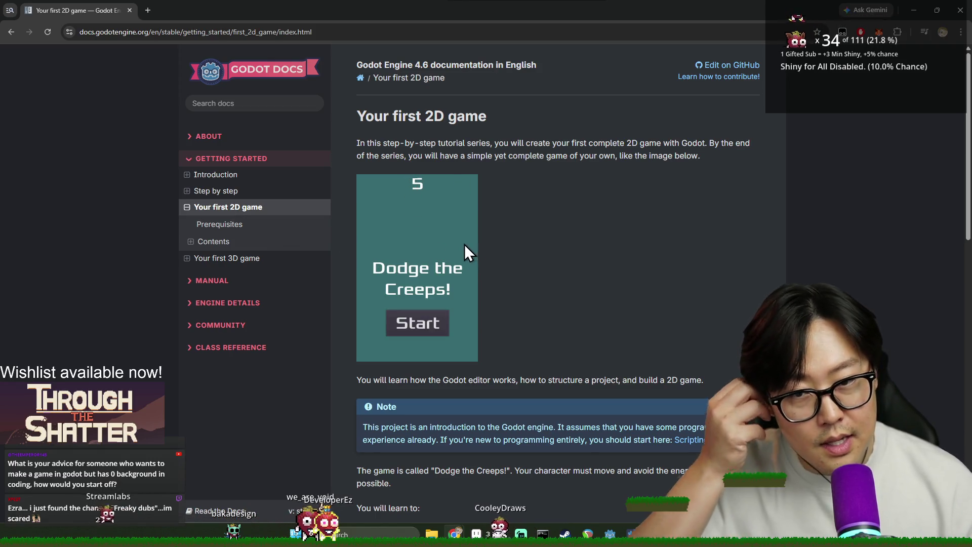
scroll(506, 263, "down", 9)
scroll(489, 220, "down", 5)
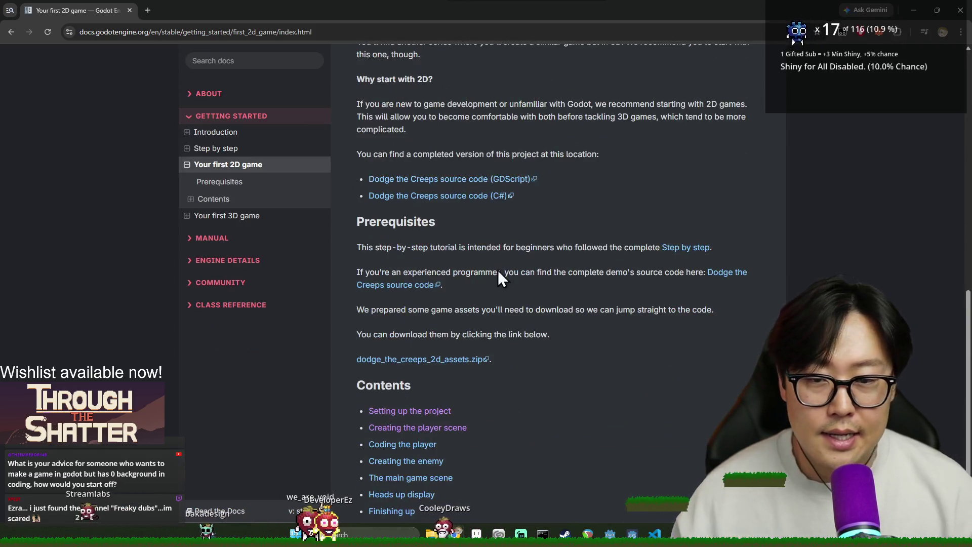
- Go through the Setting up the project lesson to Creating the player scene
left_click(410, 319)
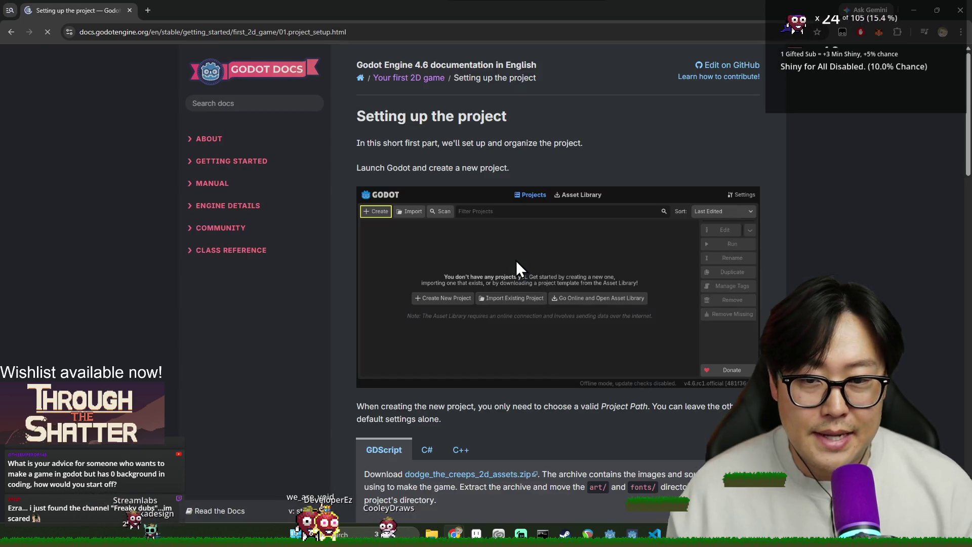
scroll(603, 304, "down", 13)
scroll(624, 319, "down", 20)
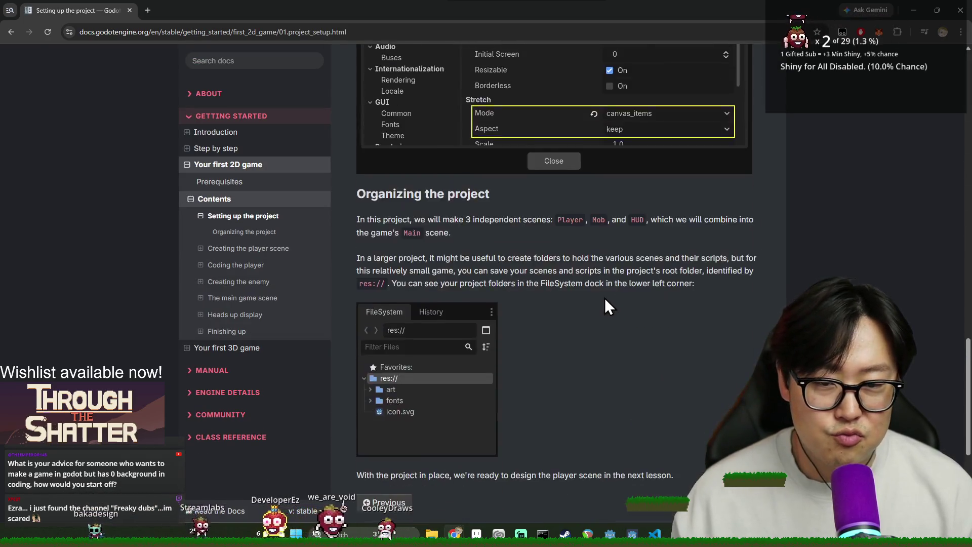
scroll(768, 304, "up", 10)
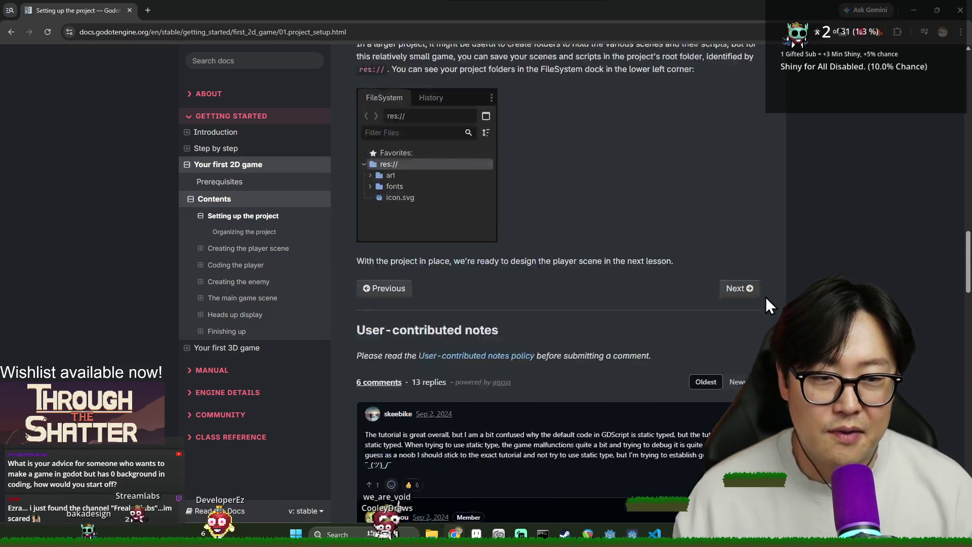
left_click(740, 307)
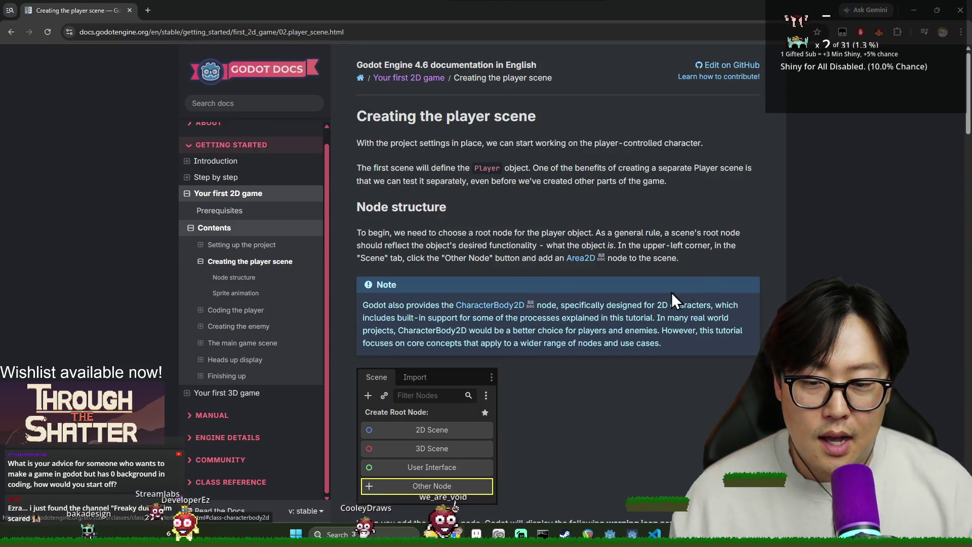
- Skim the Creating the player scene page and continue to Coding the player
scroll(671, 292, "down", 2)
scroll(713, 275, "up", 2)
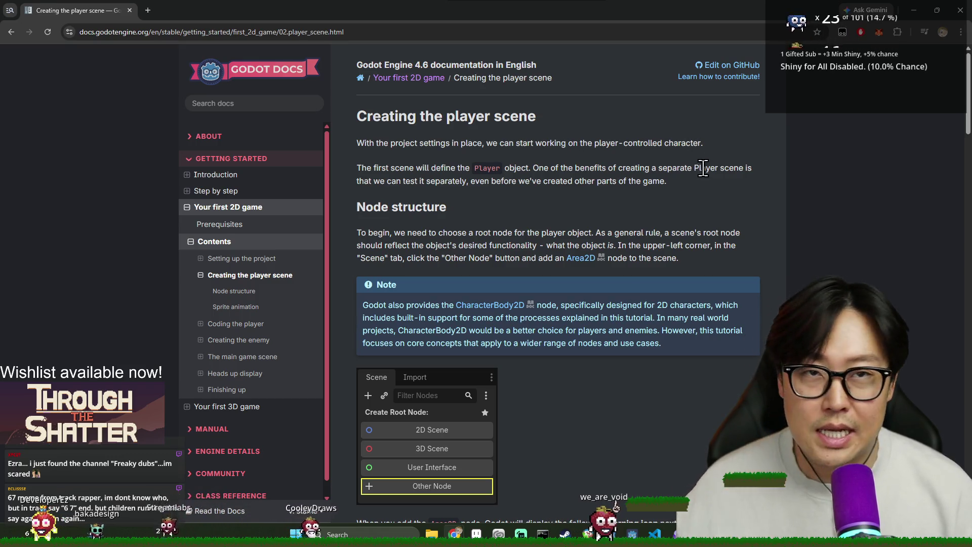
scroll(650, 245, "down", 15)
scroll(685, 275, "down", 20)
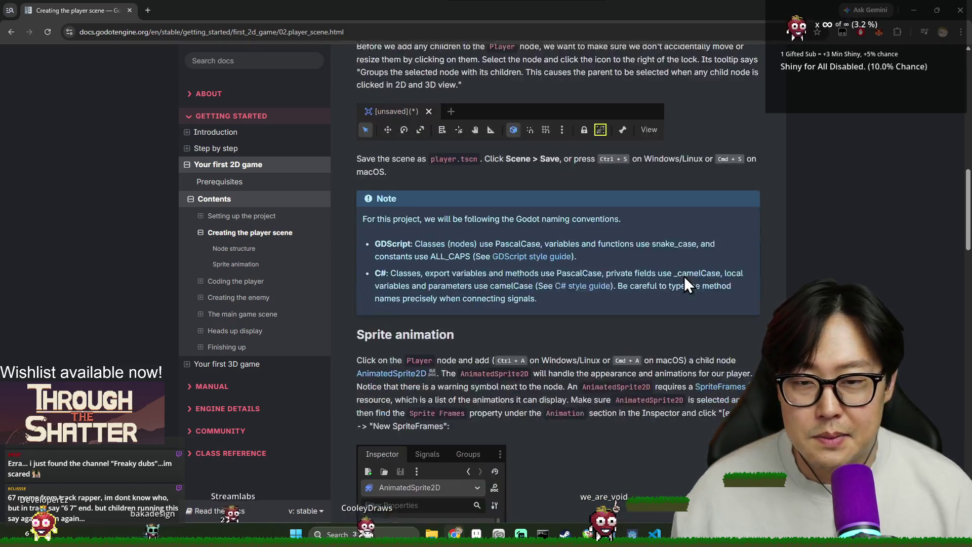
scroll(721, 271, "down", 10)
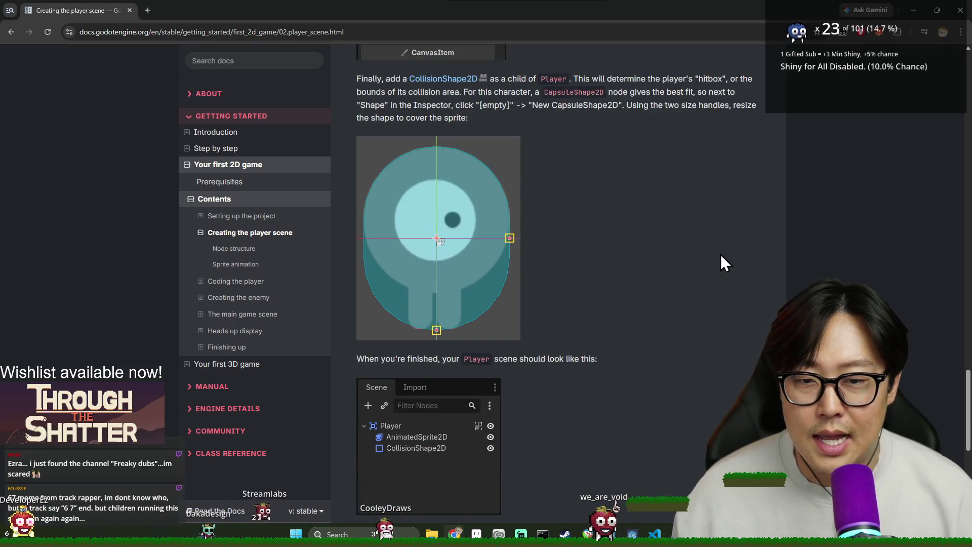
left_click(729, 336)
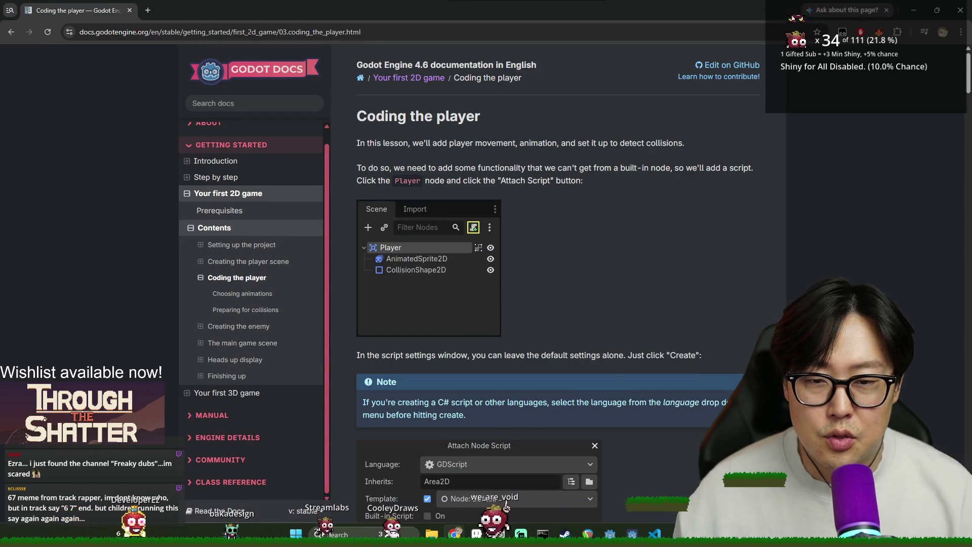
mouse_move(516, 169)
left_mouse_down()
mouse_move(515, 304)
mouse_move(593, 339)
left_mouse_up()
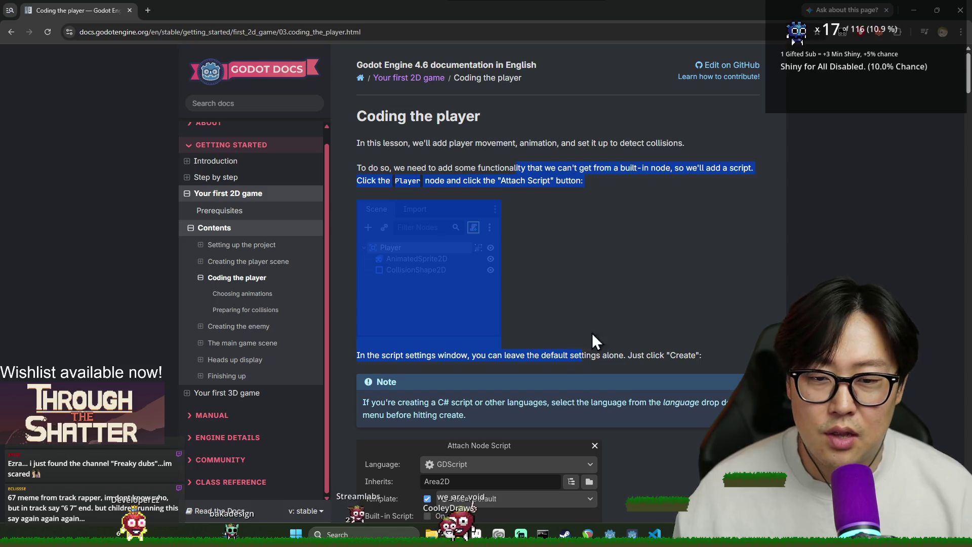
left_click(591, 196)
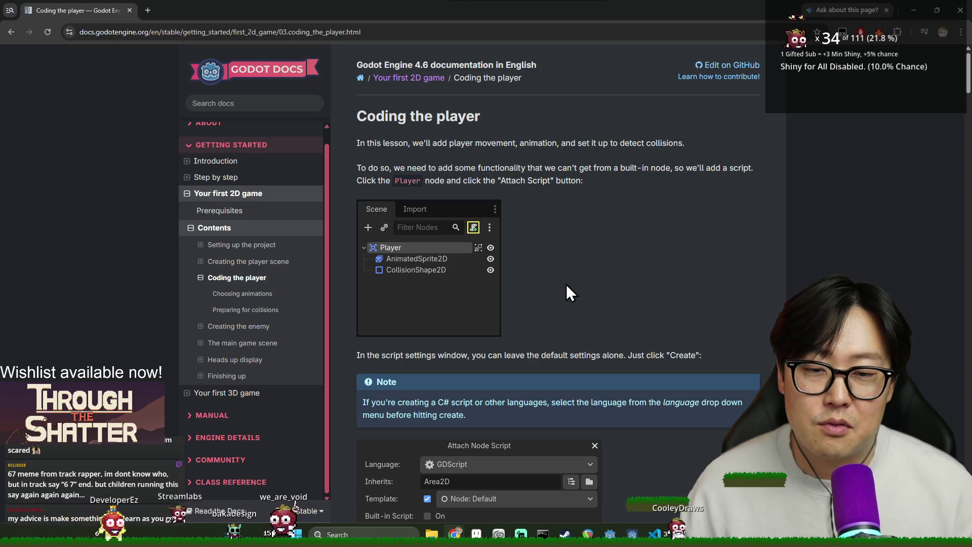
scroll(566, 284, "down", 15)
scroll(518, 354, "down", 1)
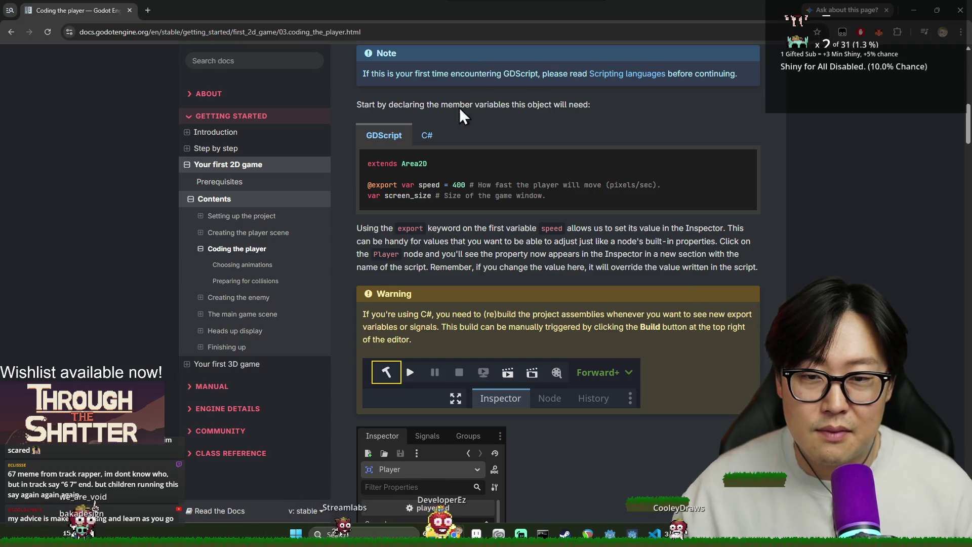
- Highlight 'speed' in the GDScript sample, then go to the Getting Started Introduction page
left_click_drag(402, 185, 444, 185)
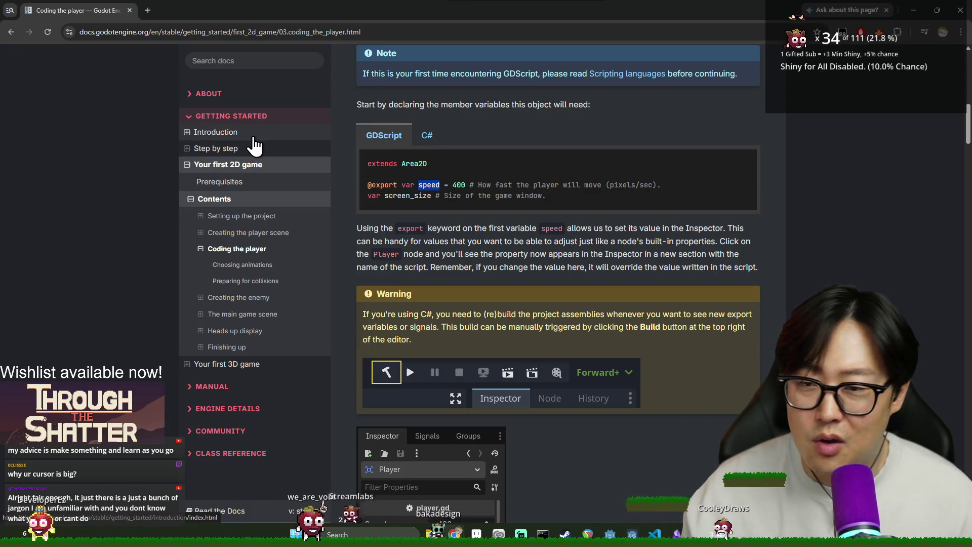
left_click(274, 136)
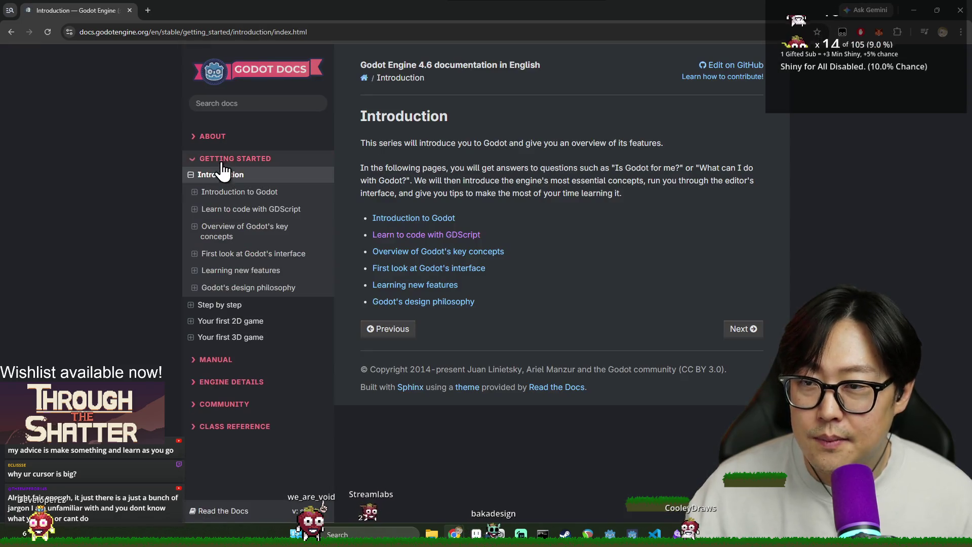
- Read the Learn to code with GDScript page, then switch to the Discord window
left_click(415, 235)
scroll(423, 214, "down", 8)
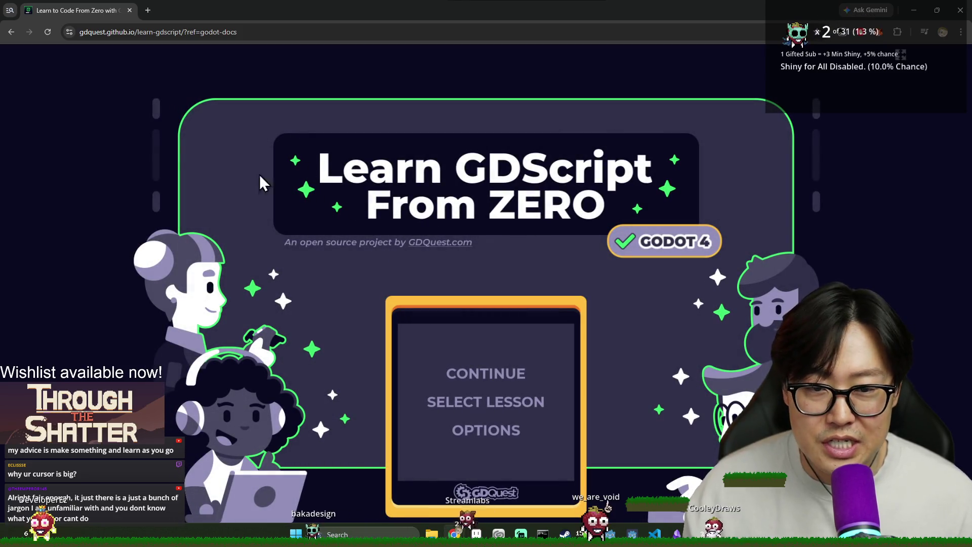
left_click(11, 32)
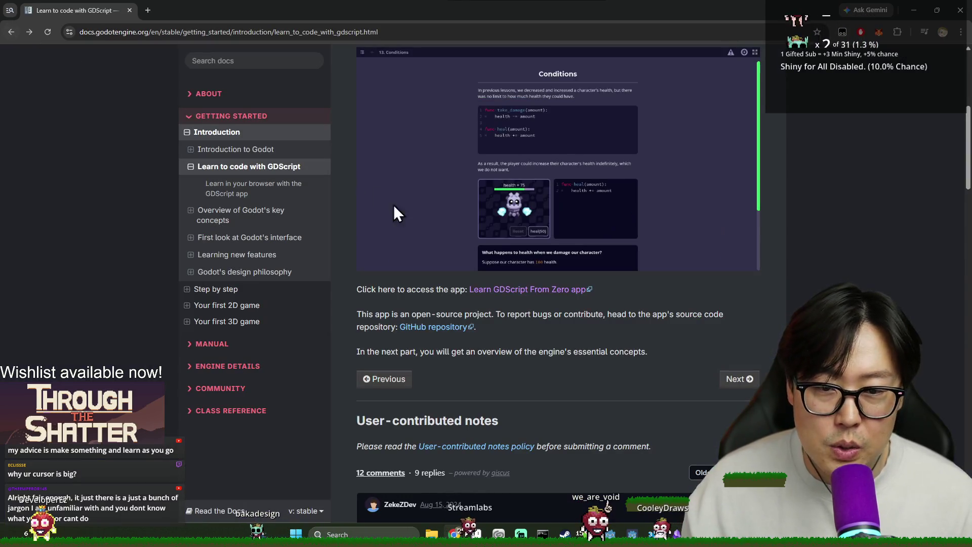
scroll(349, 213, "down", 2)
scroll(664, 324, "up", 3)
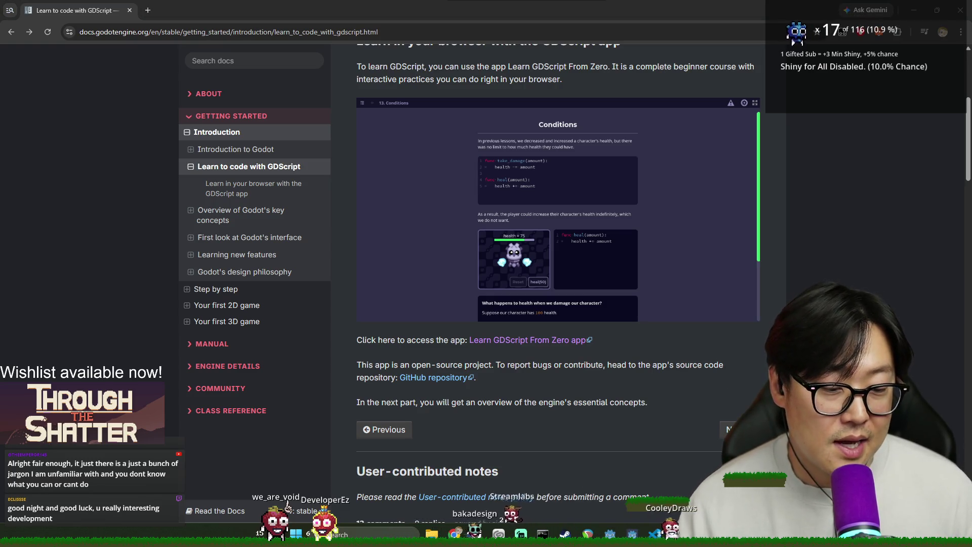
key("alt+Tab")
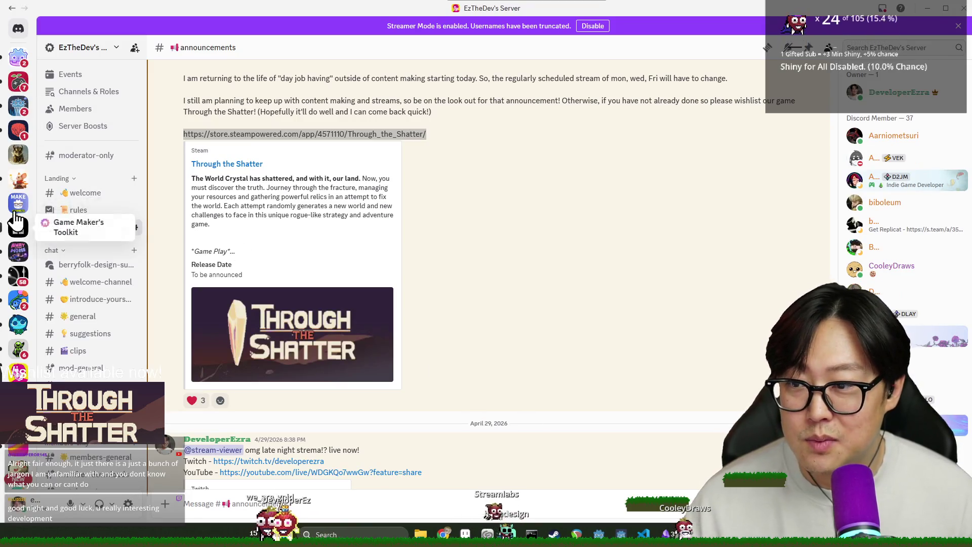
left_click(18, 204)
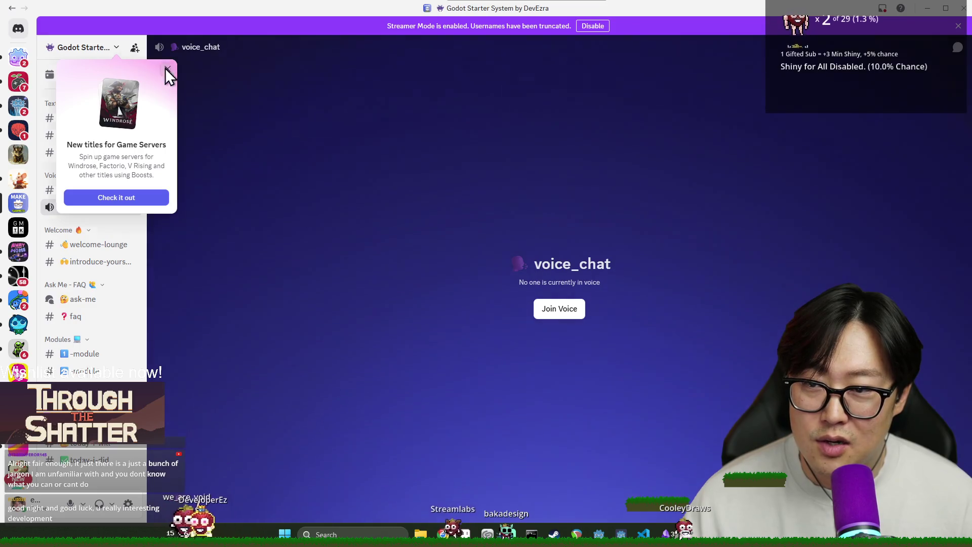
left_click(167, 68)
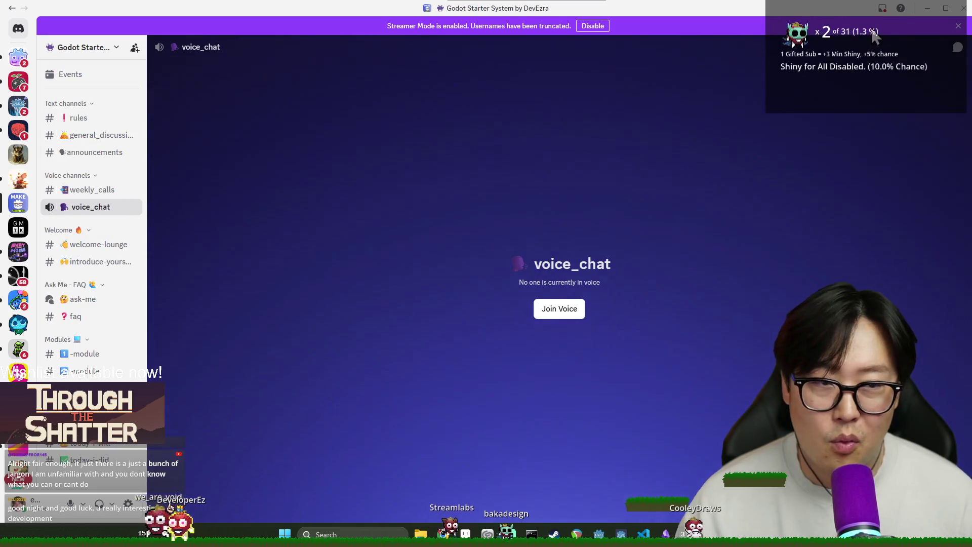
left_click(963, 8)
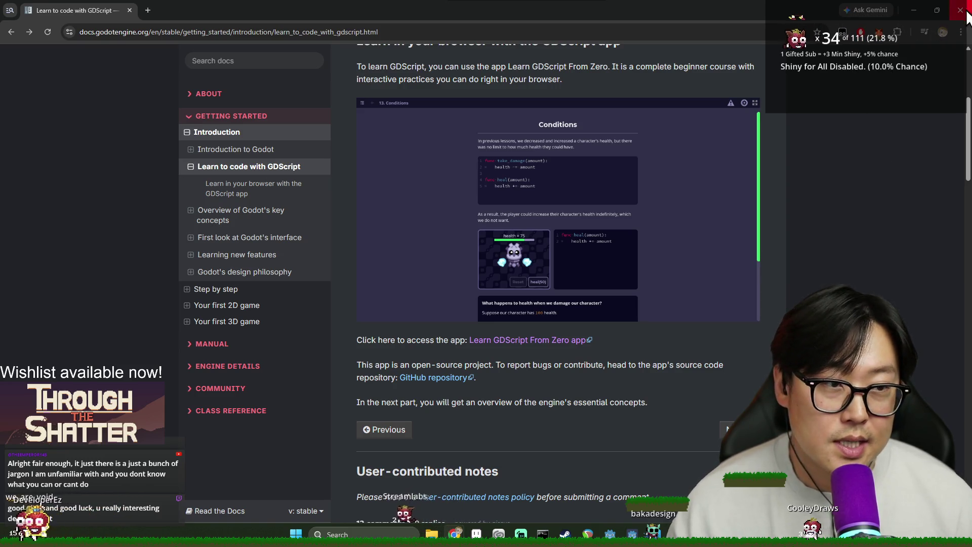
key("alt+Tab")
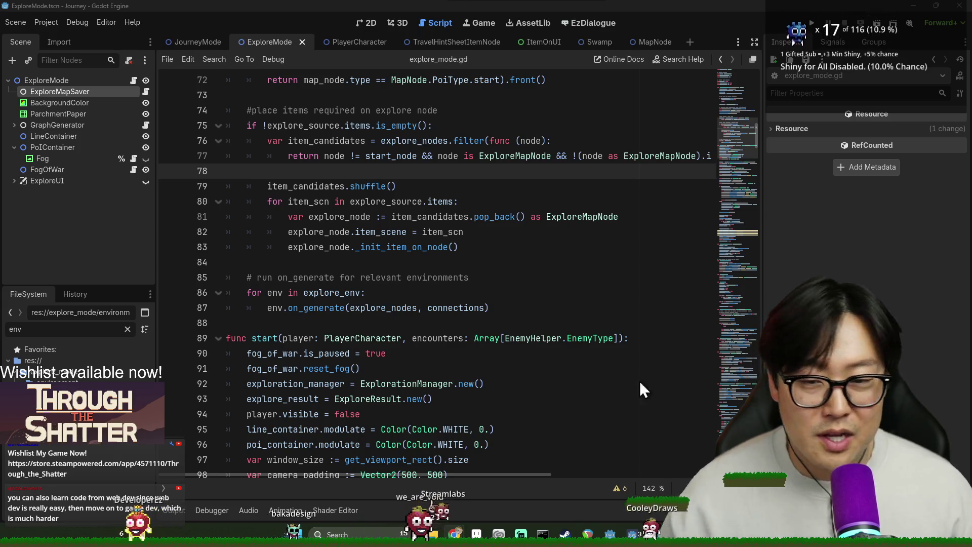
left_click_drag(228, 171, 422, 247)
key("ctrl+s")
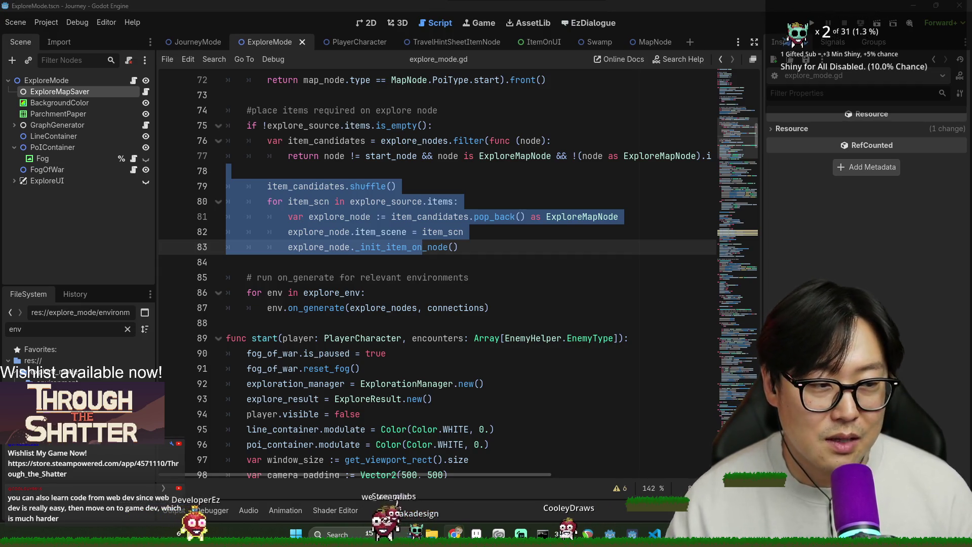
left_click(566, 338)
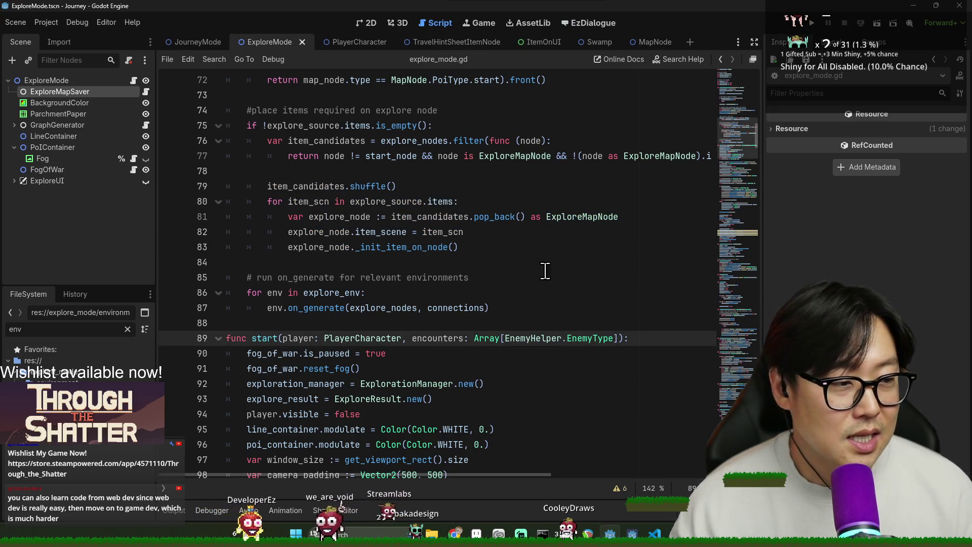
left_click(521, 248)
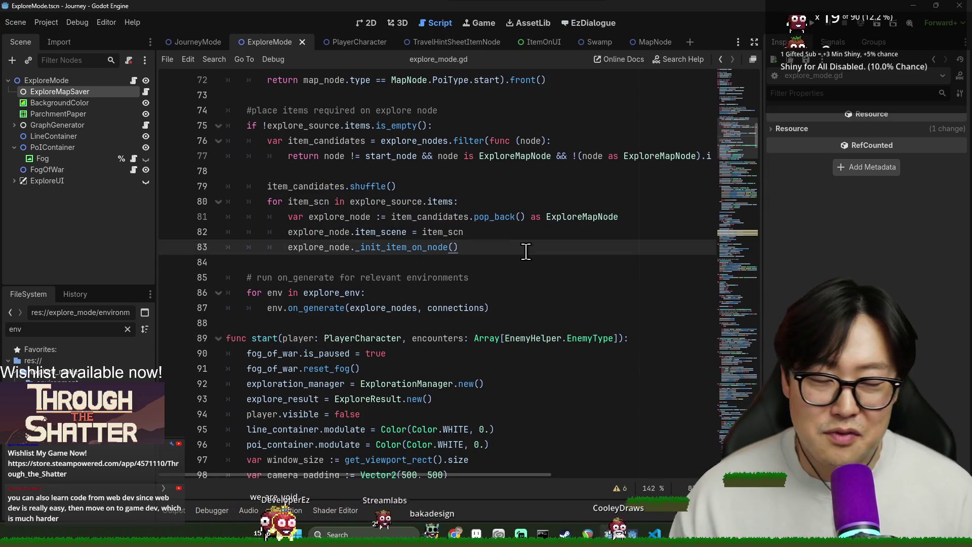
left_click(400, 263)
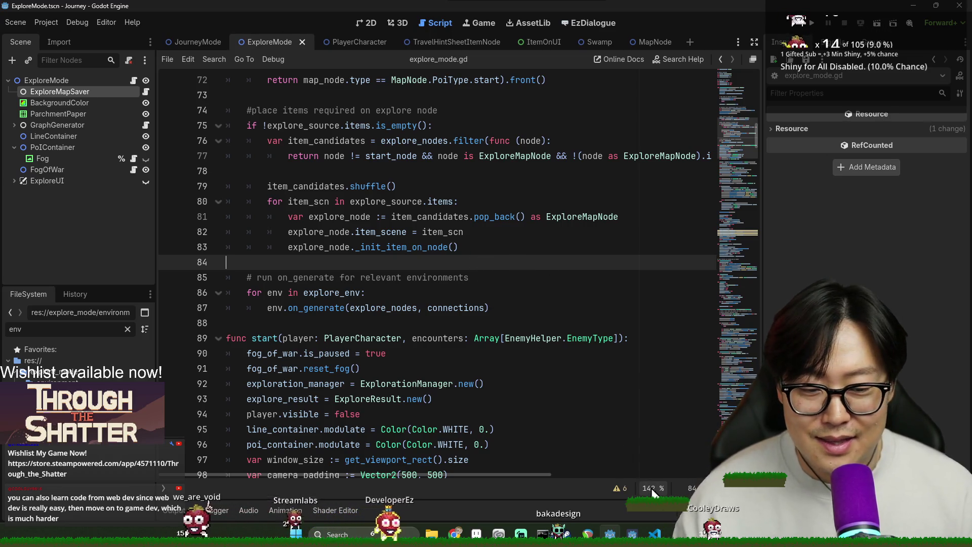
key("ctrl+equal")
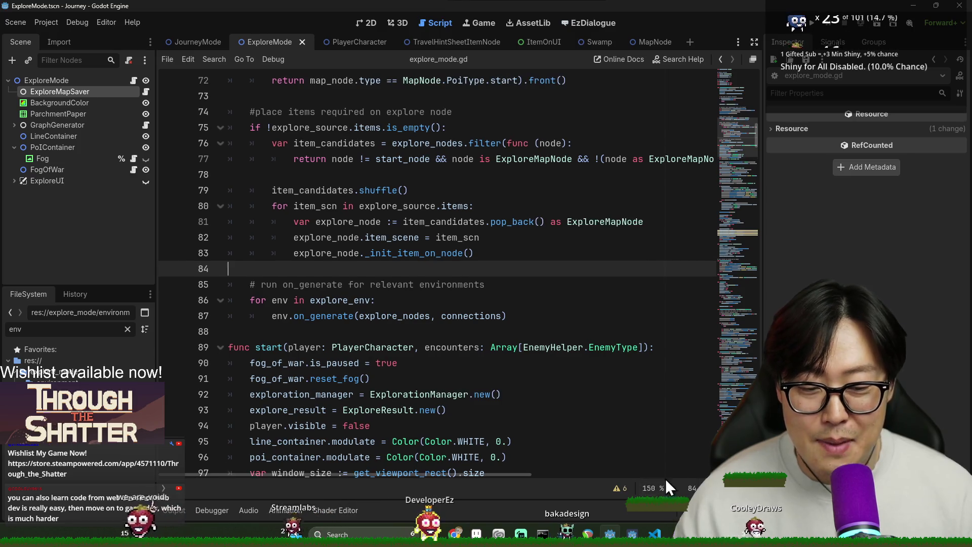
left_click(359, 253)
left_click(419, 206)
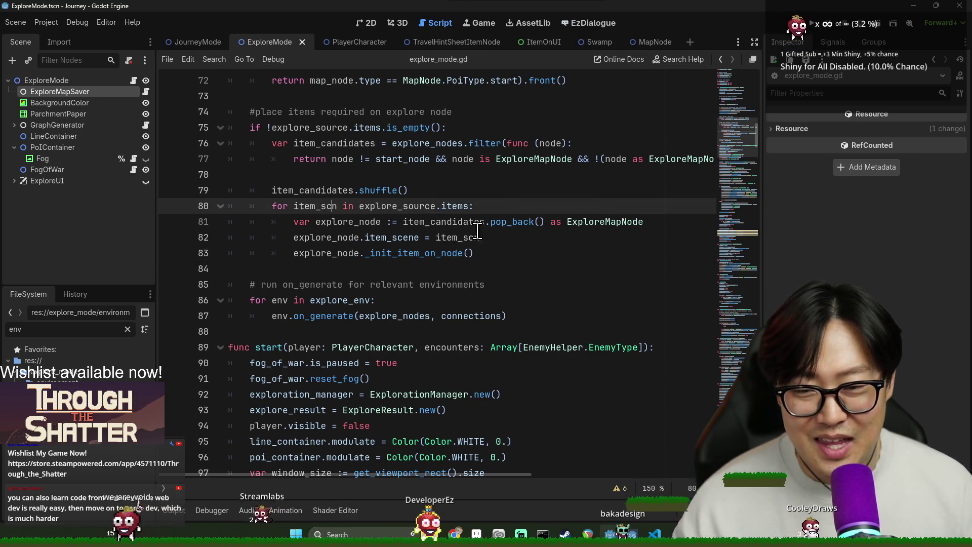
scroll(503, 261, "up", 1)
mouse_move(300, 217)
left_mouse_down()
mouse_move(486, 329)
mouse_move(336, 299)
mouse_move(325, 237)
left_mouse_up()
left_click(536, 313)
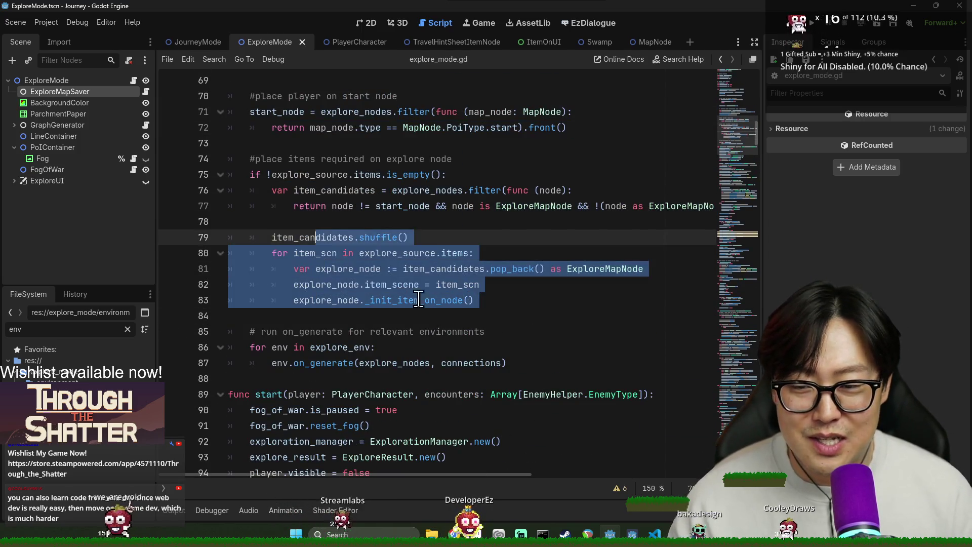
left_click(444, 291)
scroll(433, 294, "down", 2)
scroll(433, 294, "down", 4)
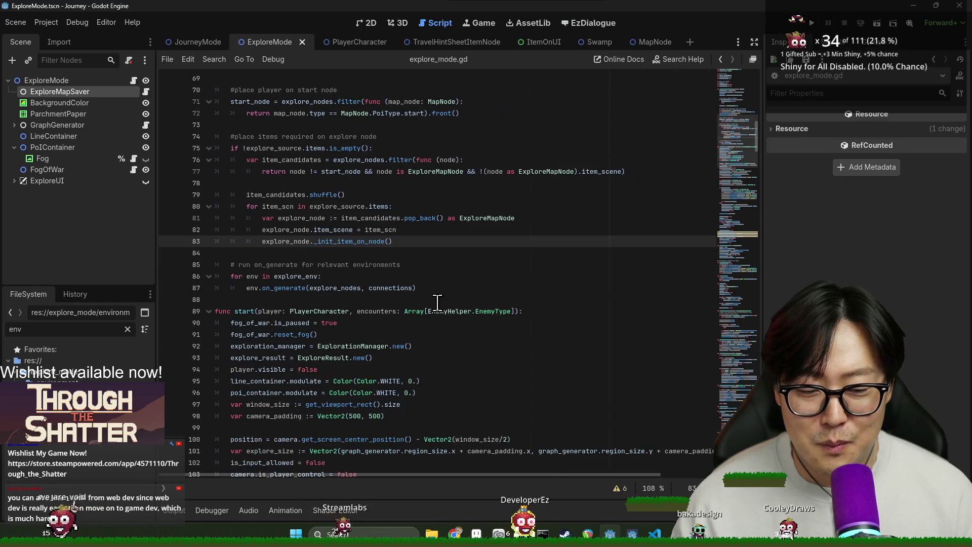
left_click(324, 300)
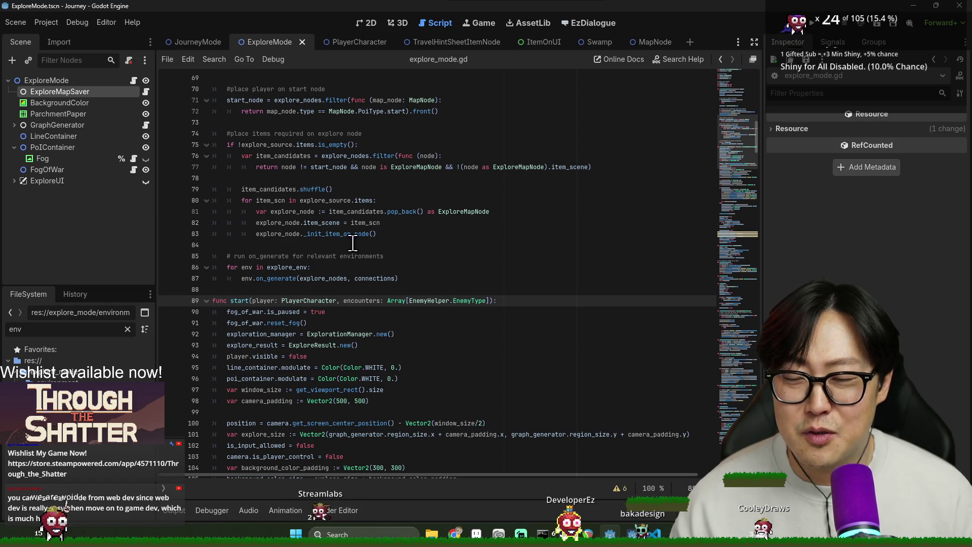
scroll(387, 286, "up", 5)
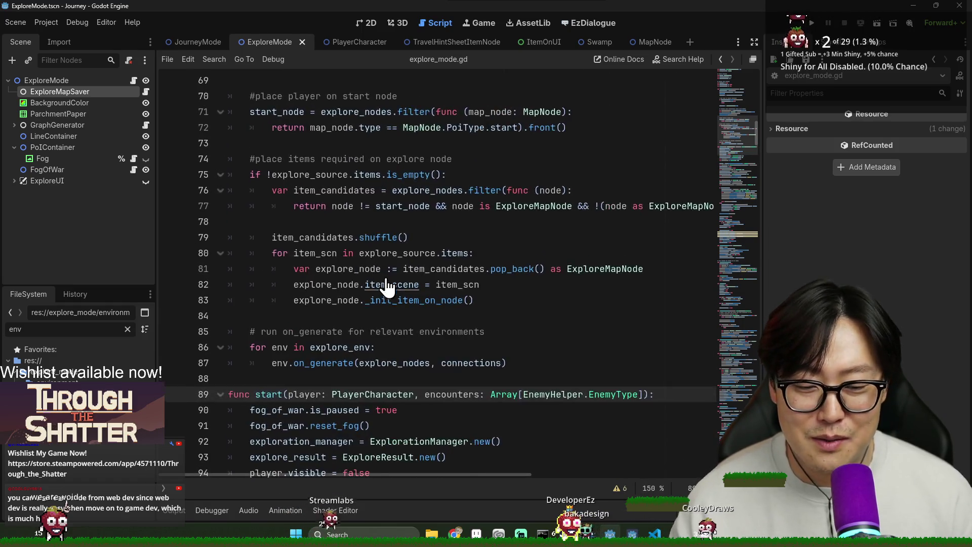
left_click(536, 302)
key("ctrl+s")
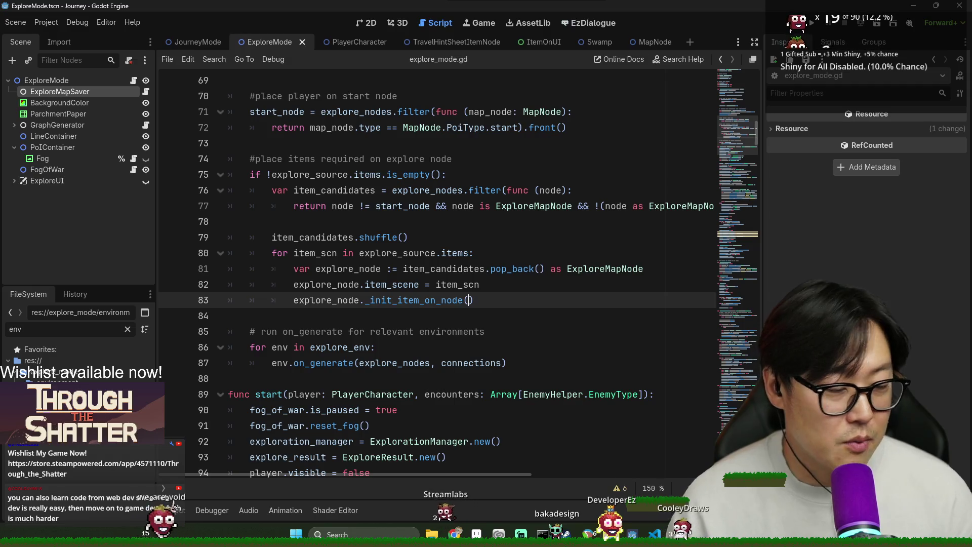
left_click(473, 253)
key("ctrl+s")
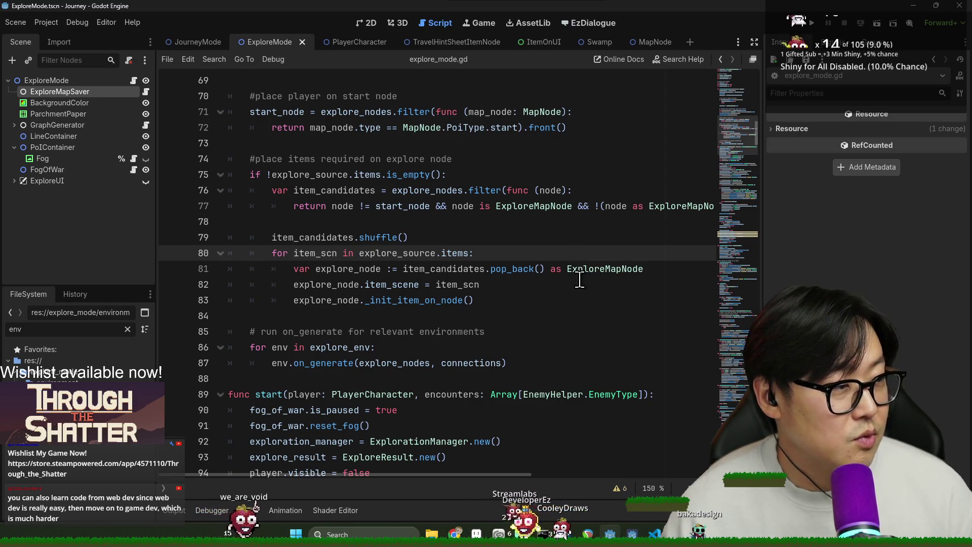
left_click(481, 250)
key("ctrl+s")
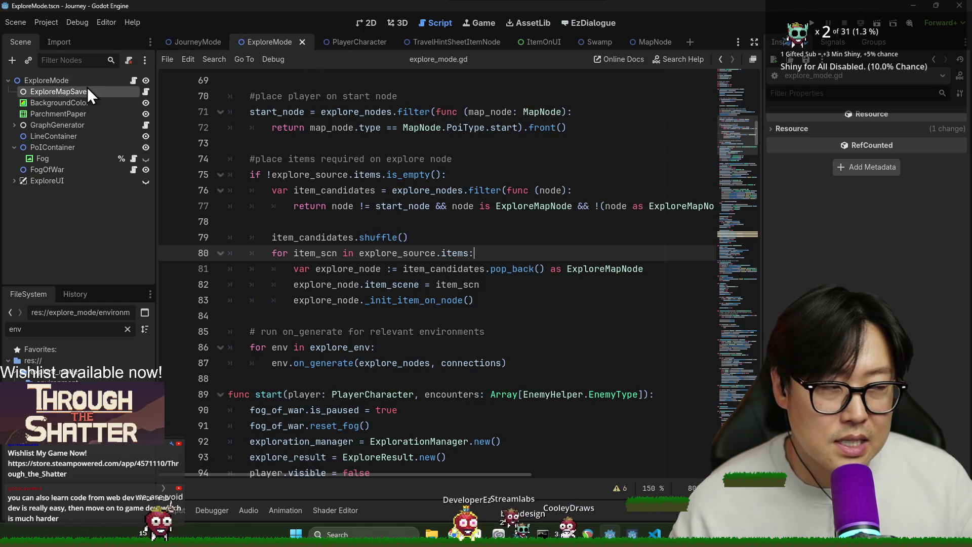
left_click(476, 221)
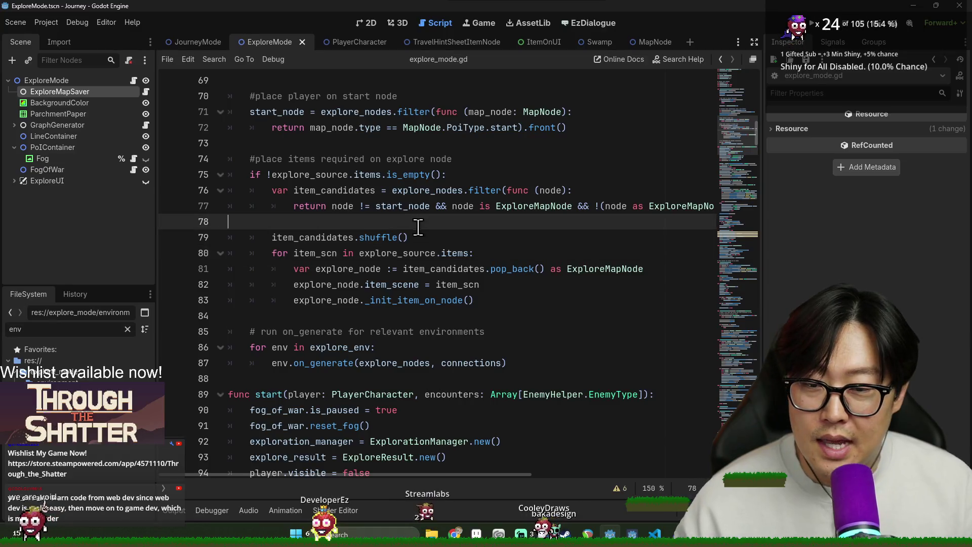
left_click(477, 252)
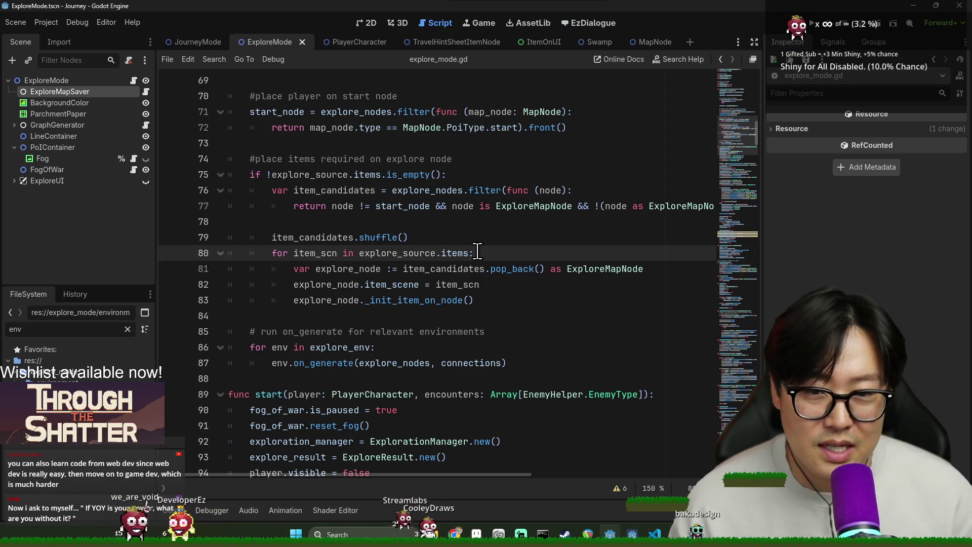
left_click(547, 278)
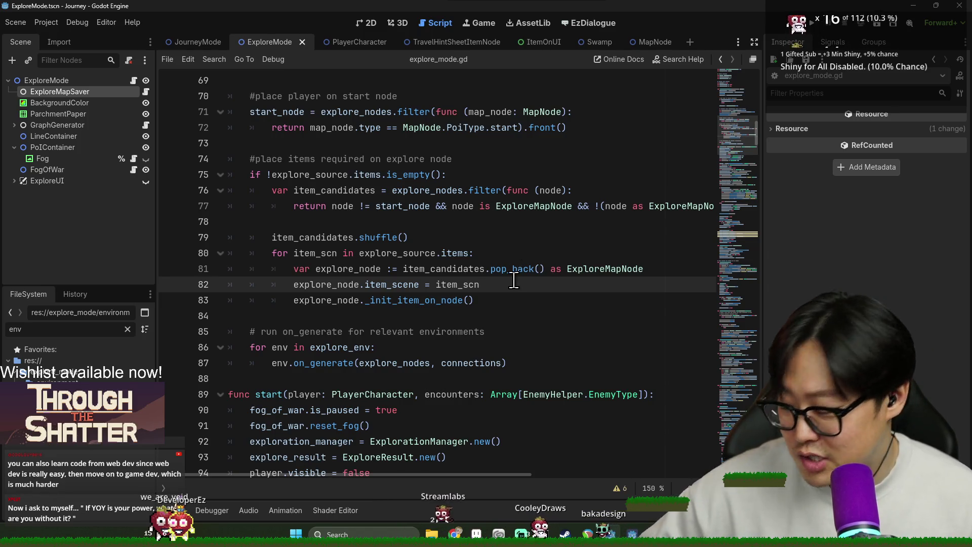
left_click(483, 363)
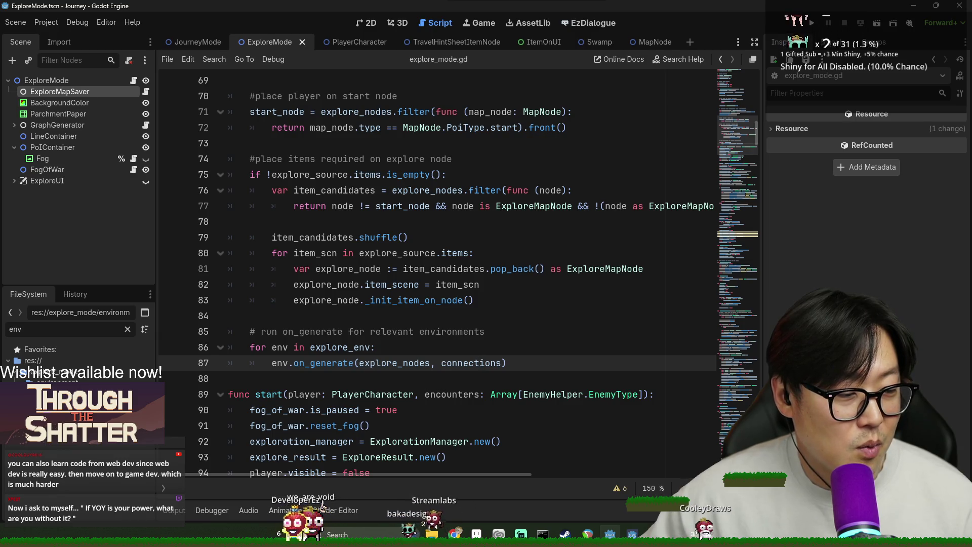
left_click(456, 384)
key("ctrl+s")
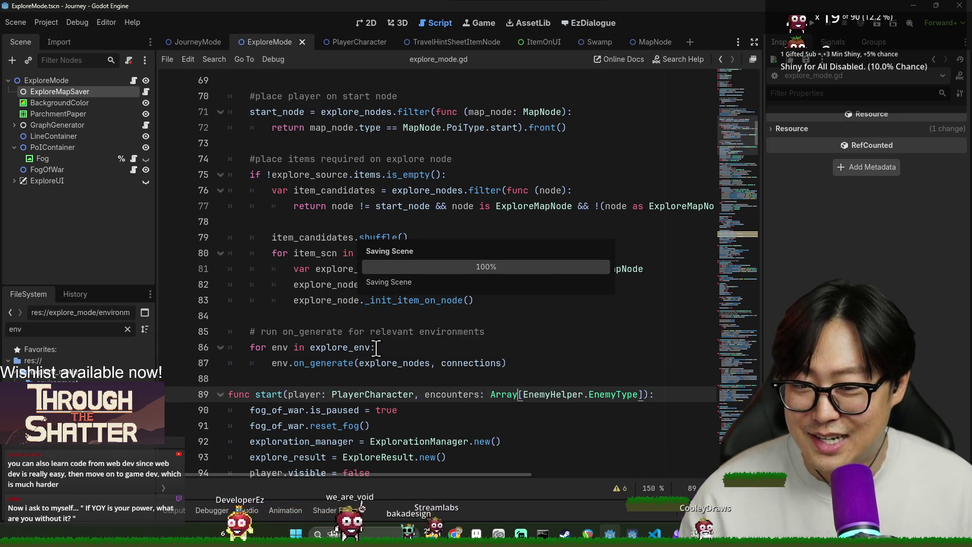
- Review explore_mode.gd between lines 63 and 88, saving the scene along the way
left_click(450, 365)
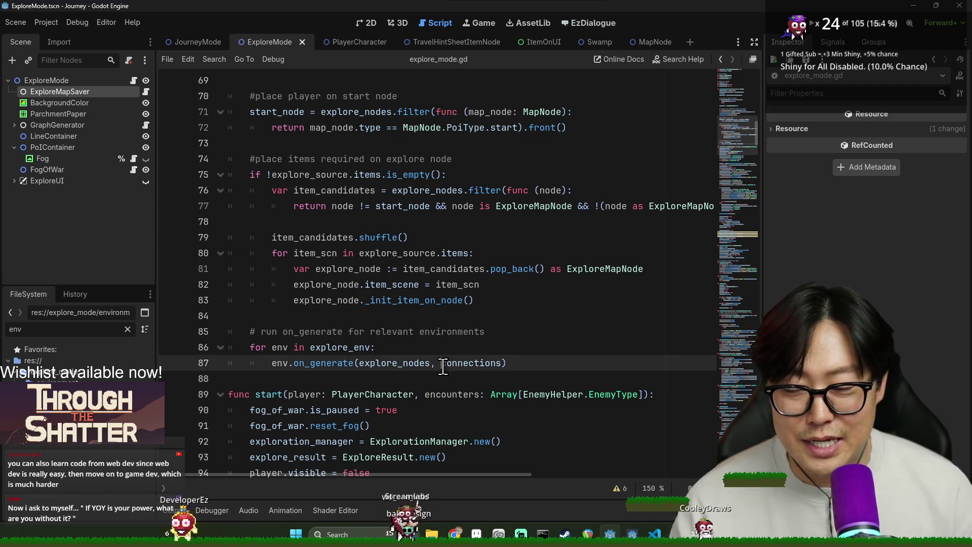
key("ctrl+s")
left_click(429, 380)
key("ctrl+s")
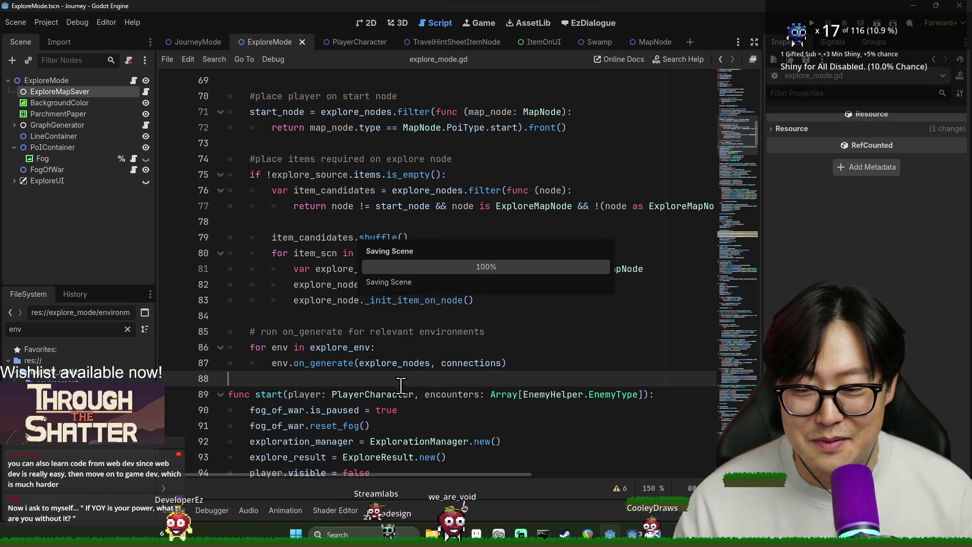
scroll(406, 385, "up", 4)
scroll(383, 352, "down", 3)
left_click(284, 237)
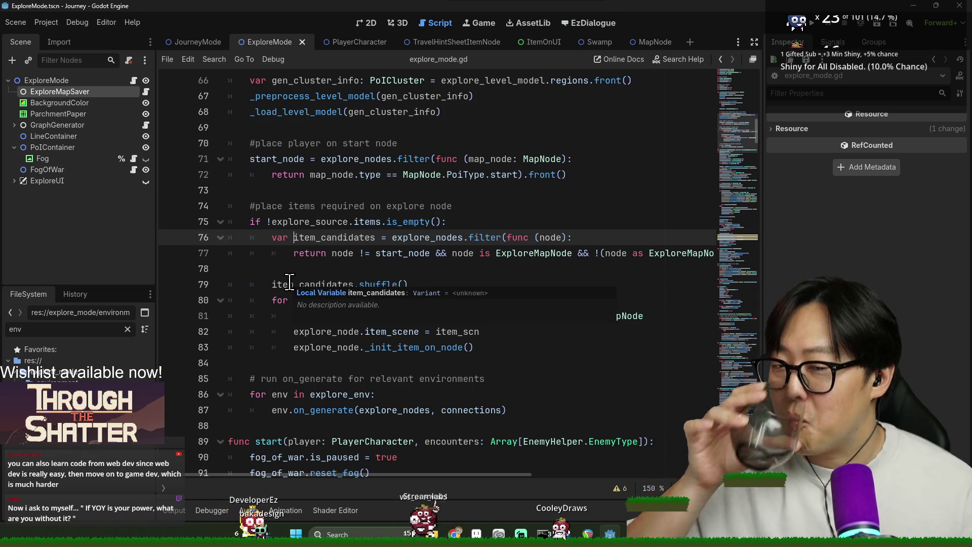
left_click(374, 190)
scroll(390, 289, "up", 2)
scroll(409, 337, "up", 1)
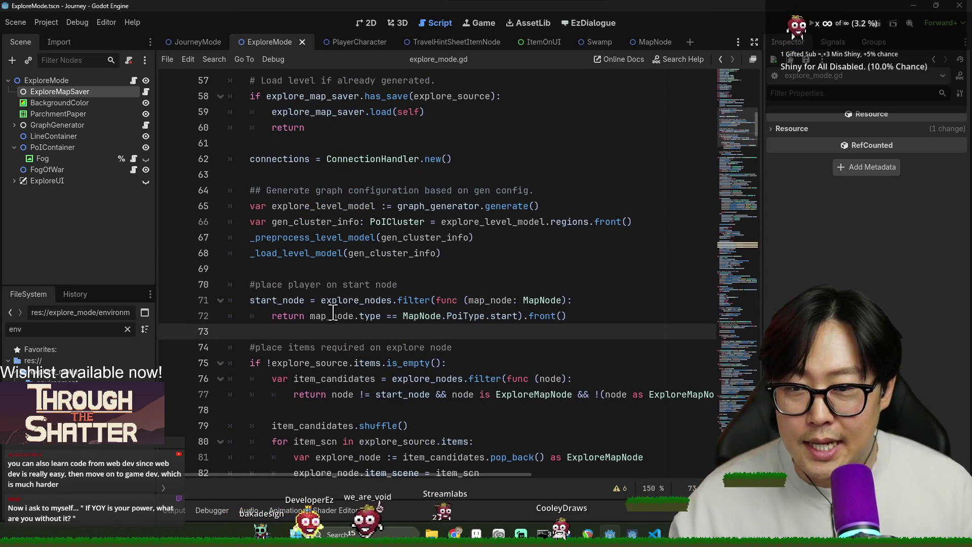
scroll(345, 323, "up", 2)
left_click(197, 270)
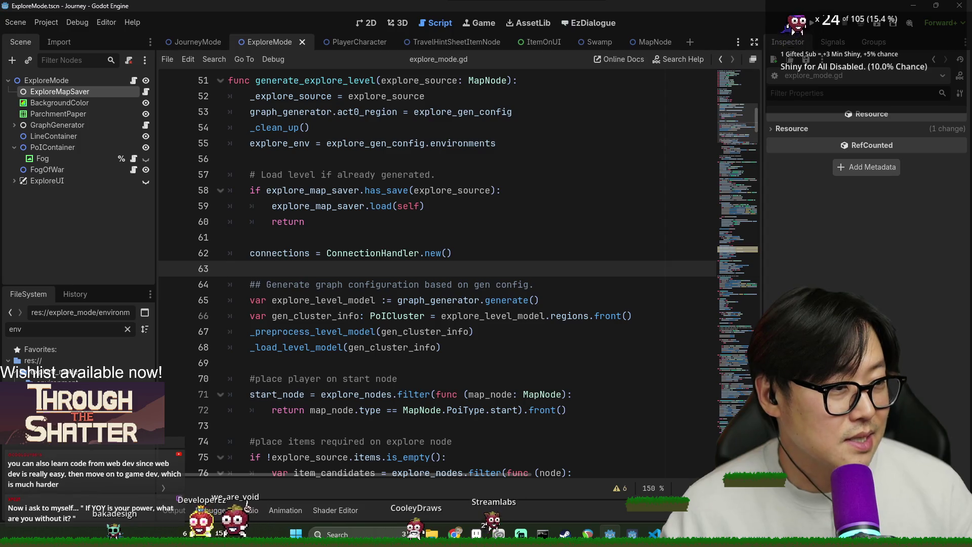
- Bring up the Windows Start search over the editor
key("super")
key("Escape")
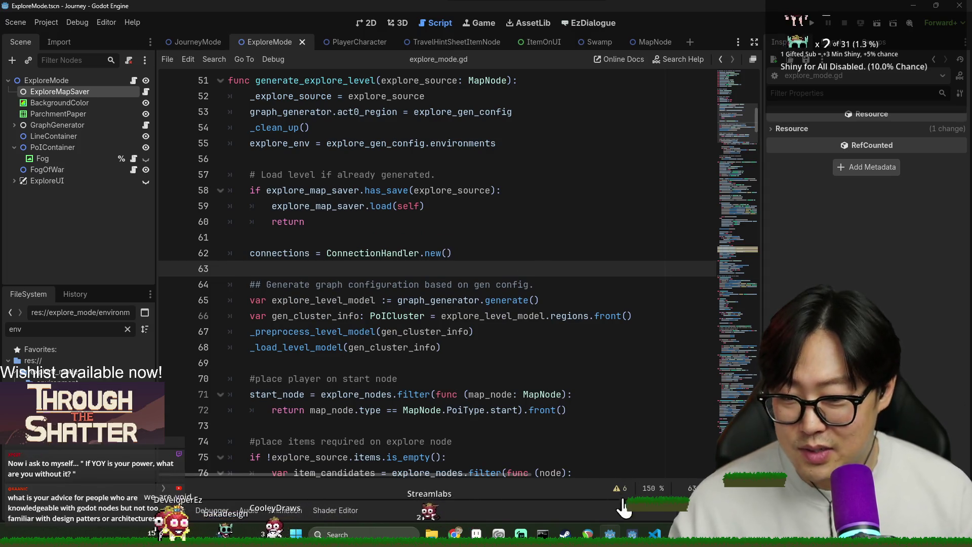
key("super")
- Find Notepad via the 'note' search, launch it and maximize it
type("note")
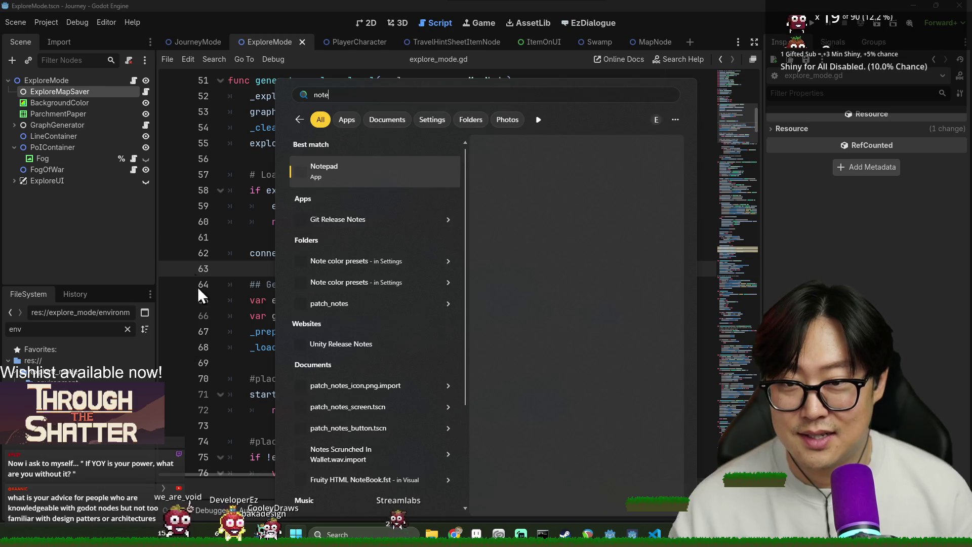
left_click(358, 179)
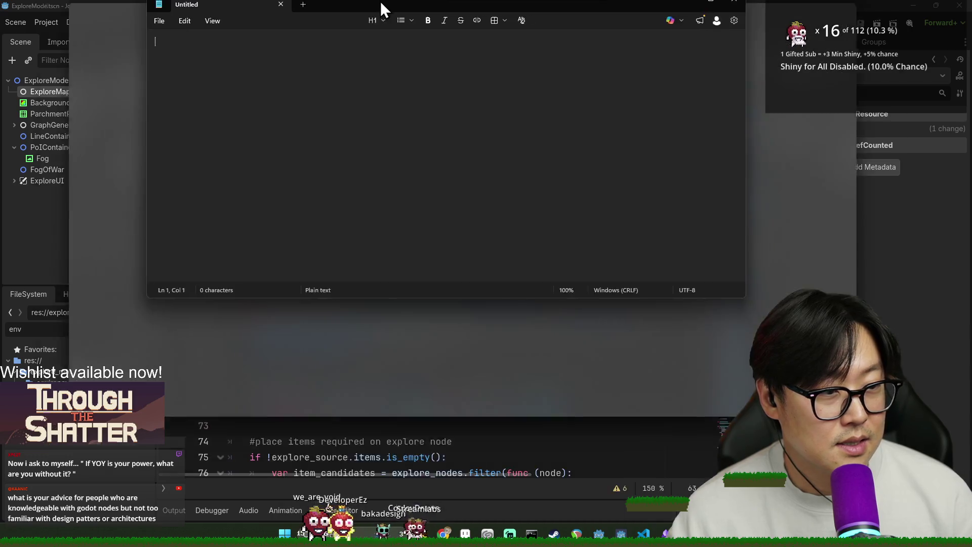
double_click(380, 1)
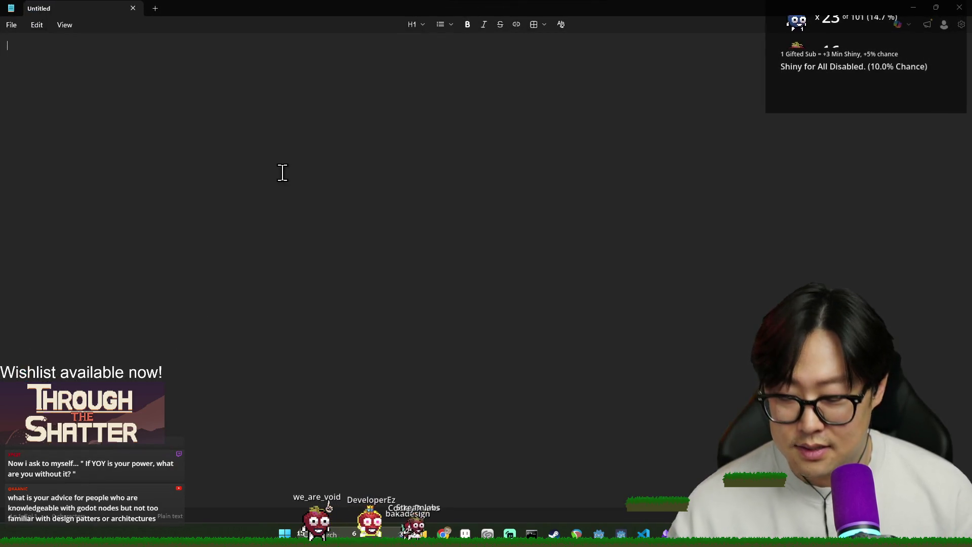
- Write 'note from streams' and save it into Desktop > EzTheDev
type("note from streams")
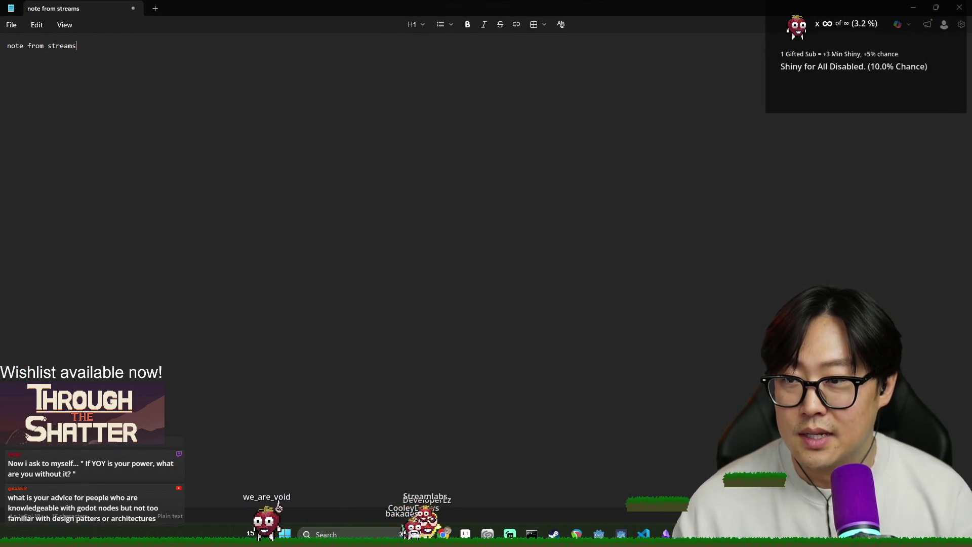
key("ctrl+s")
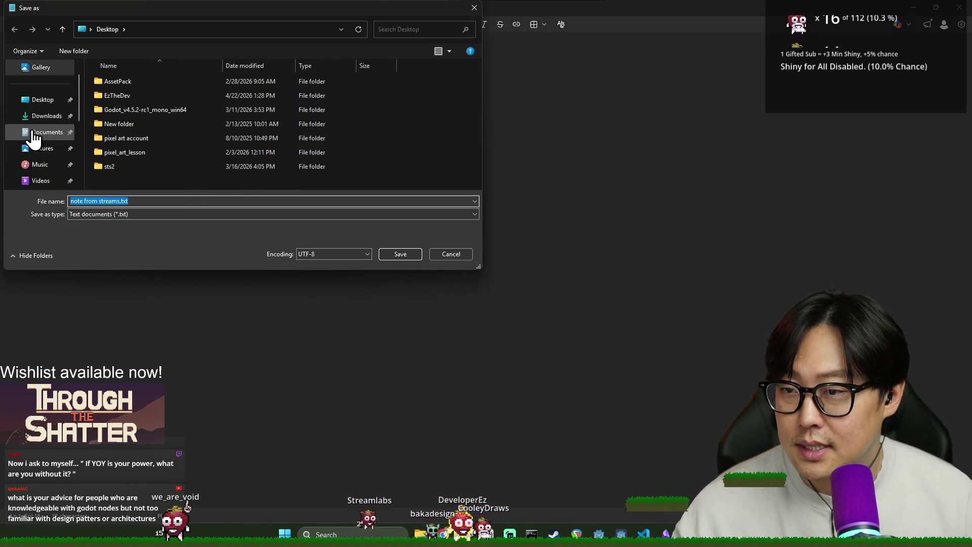
left_click(33, 100)
double_click(137, 94)
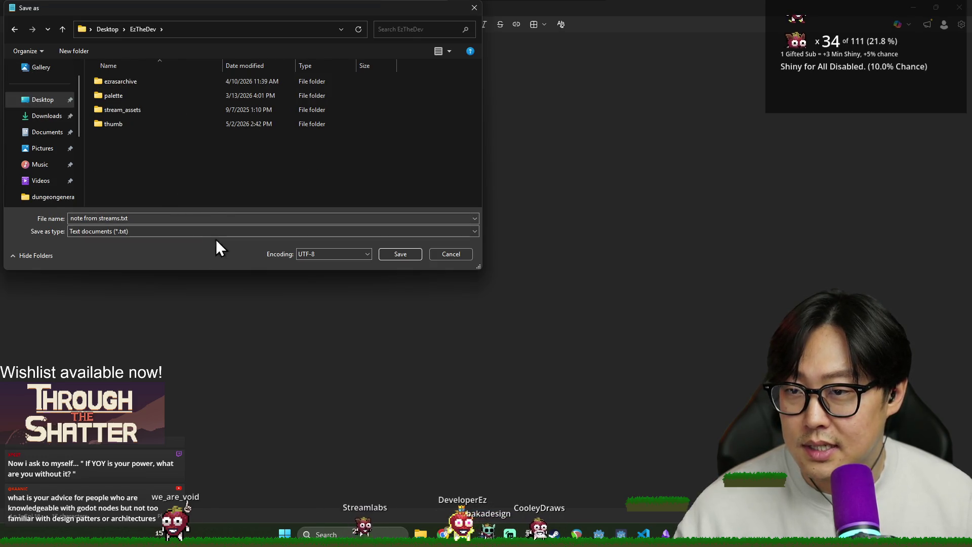
left_click(401, 254)
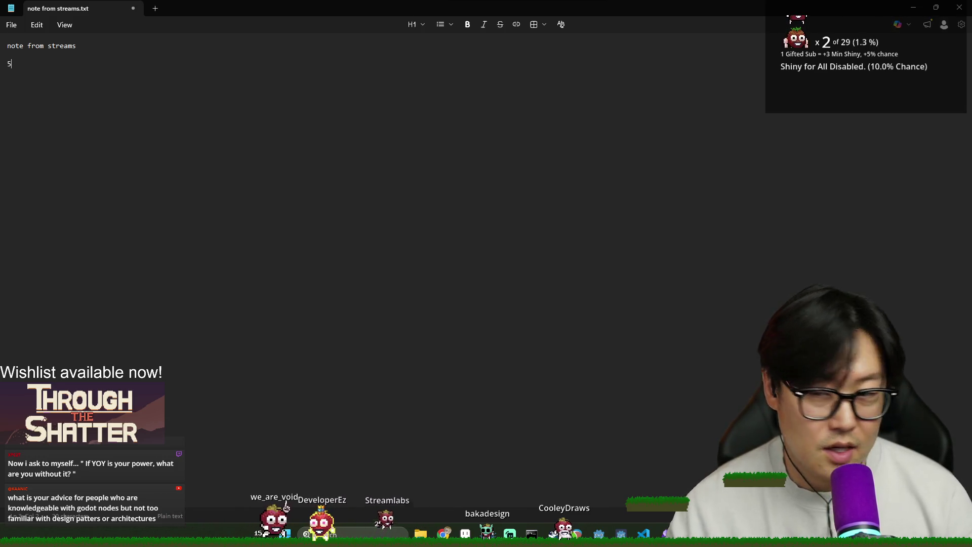
- Add the 5/2/2026 clip line, close Notepad, and save the Godot scene
type("/2/2")
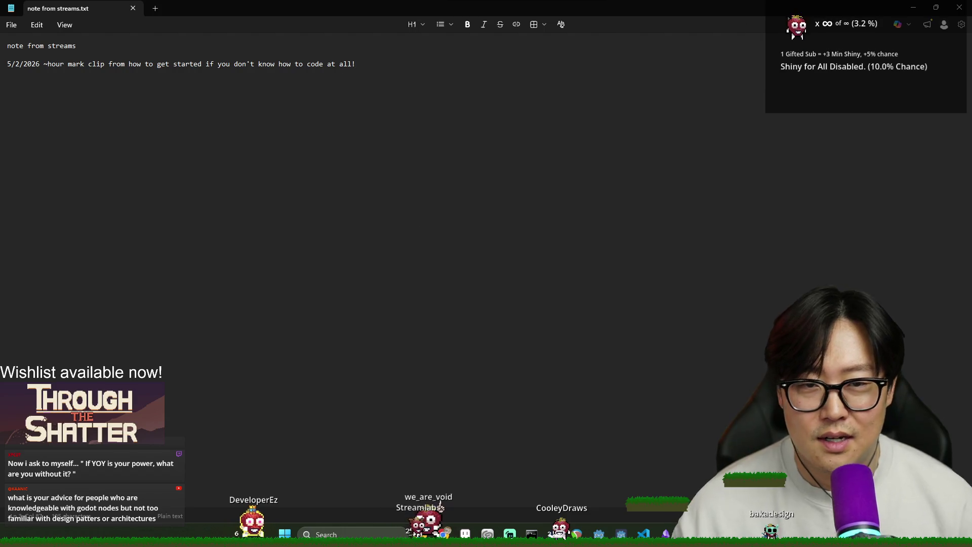
left_click(962, 11)
left_click(387, 190)
key("ctrl+s")
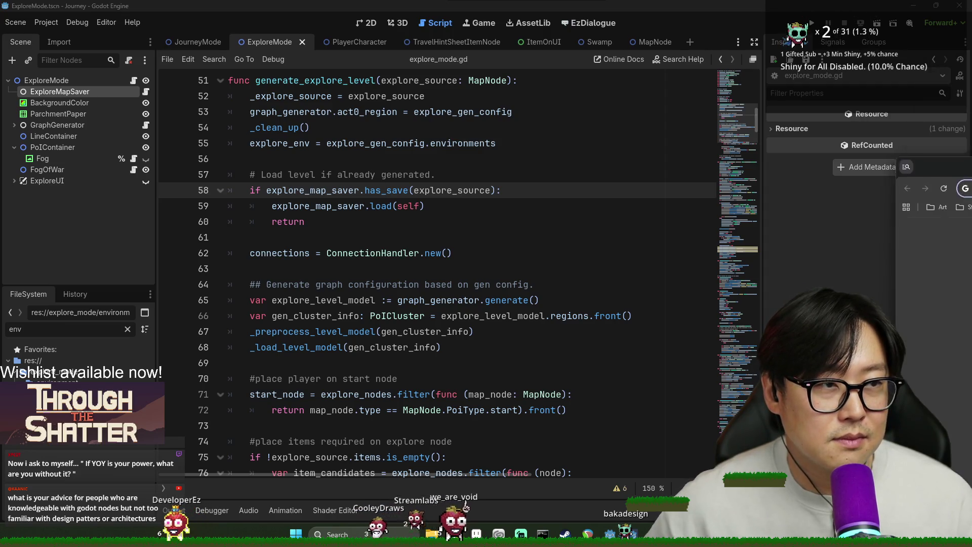
left_click(587, 533)
key("alt+Tab")
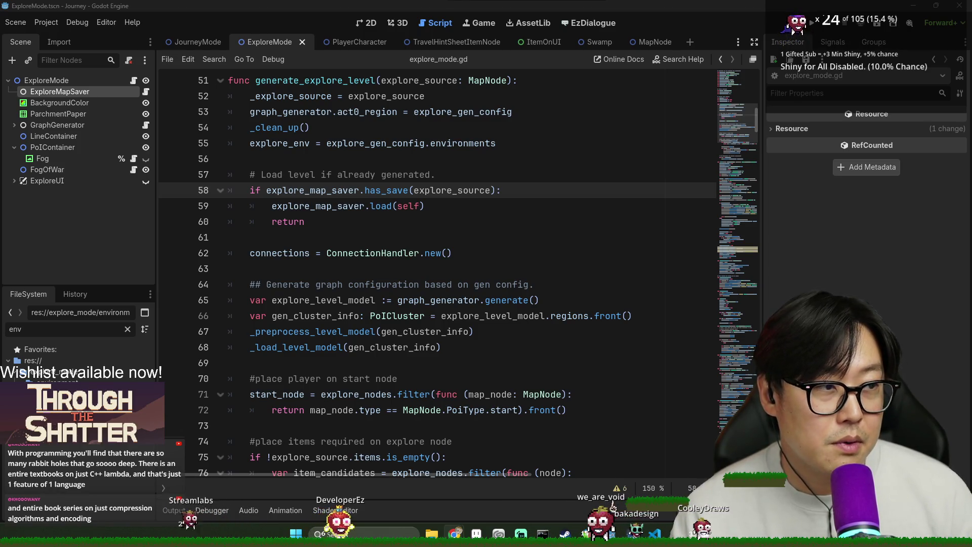
key("alt+Tab")
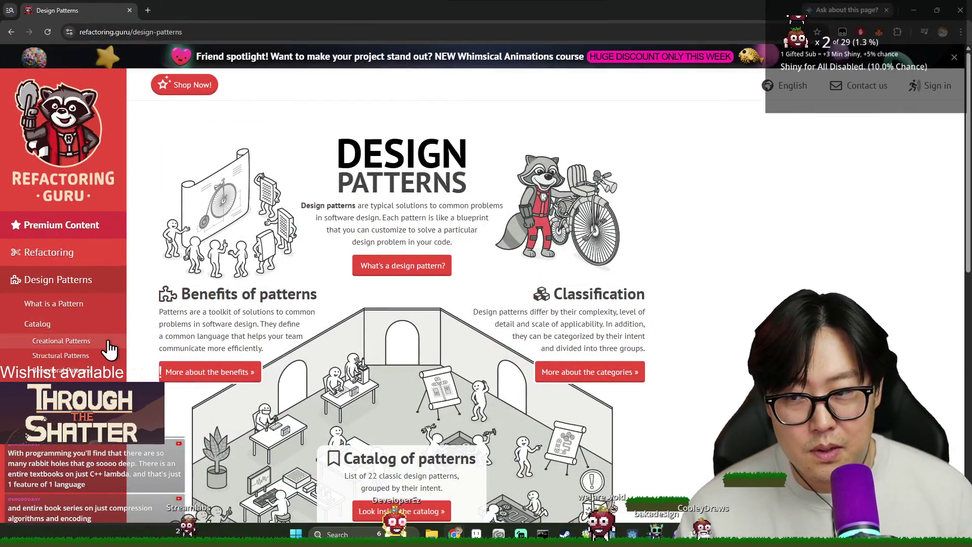
- Copy the design patterns page address from the address bar
scroll(109, 349, "down", 5)
left_click(253, 32)
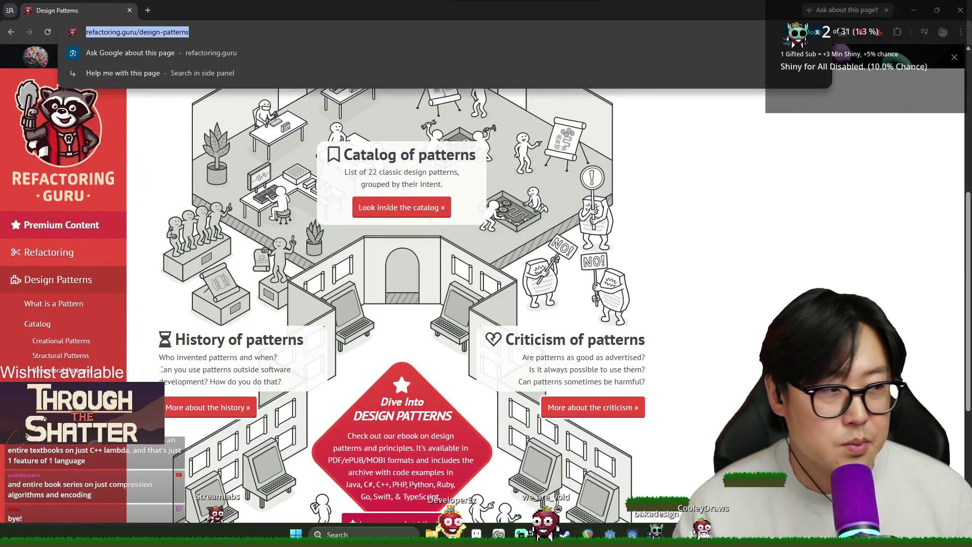
key("Escape")
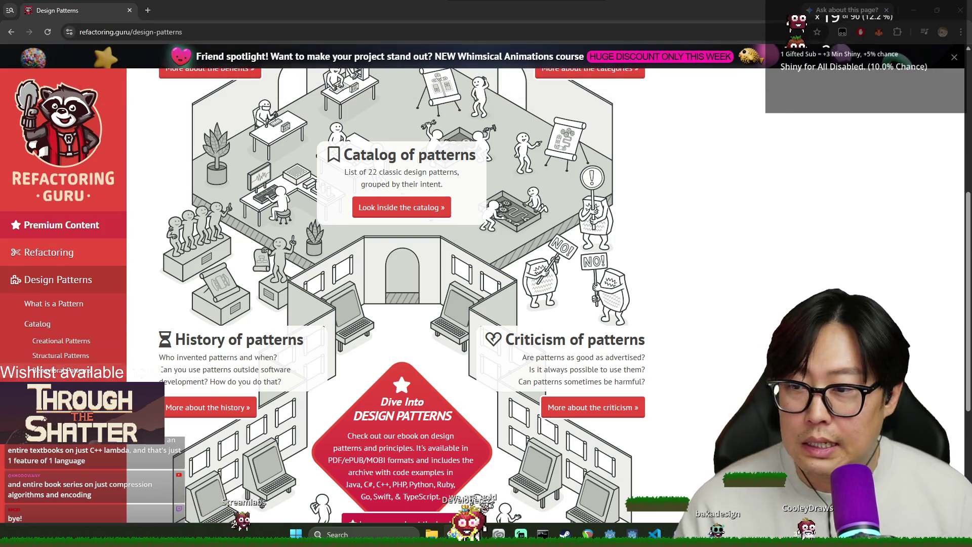
scroll(282, 358, "down", 4)
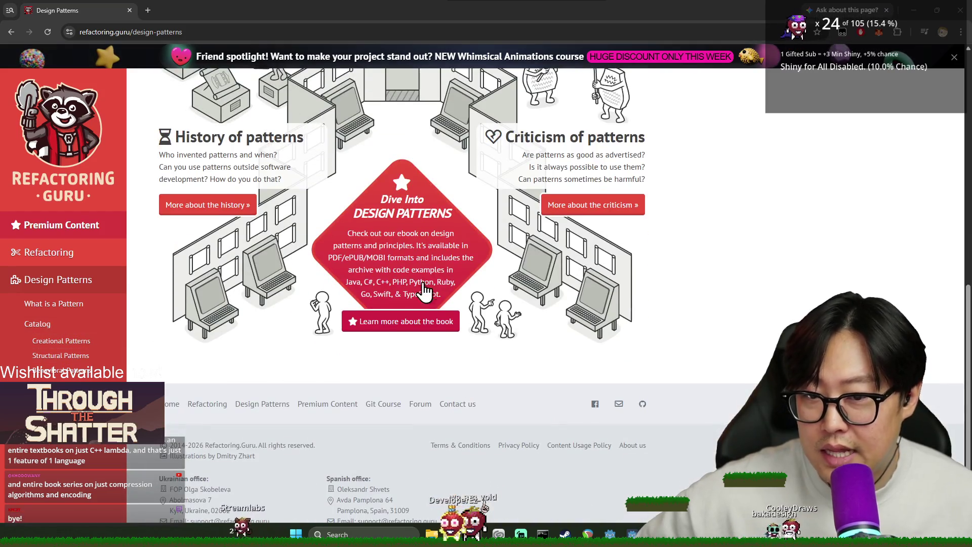
scroll(424, 286, "up", 4)
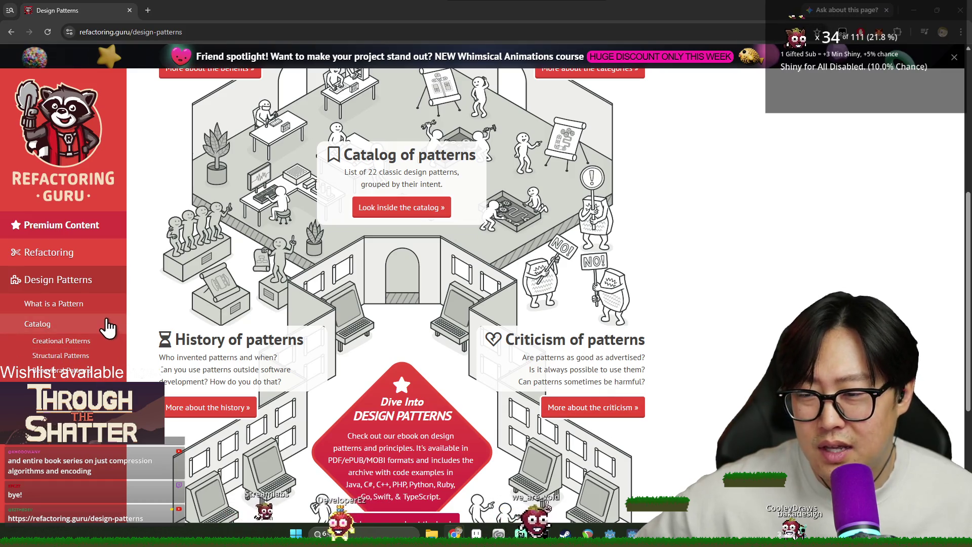
- Visit the Structural Design Patterns page, then the Creational Design Patterns page
left_click(81, 357)
scroll(234, 369, "down", 3)
scroll(354, 365, "up", 2)
scroll(456, 339, "down", 2)
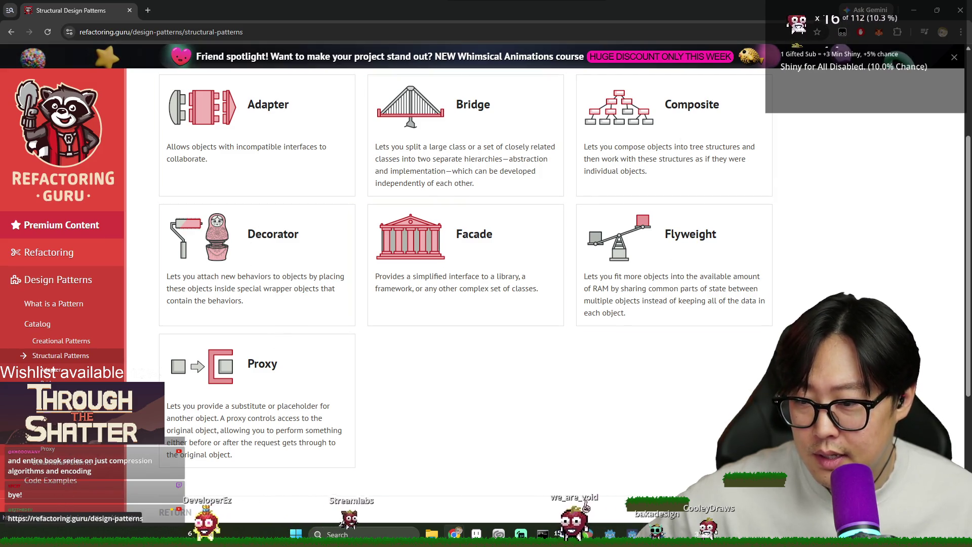
left_click(76, 345)
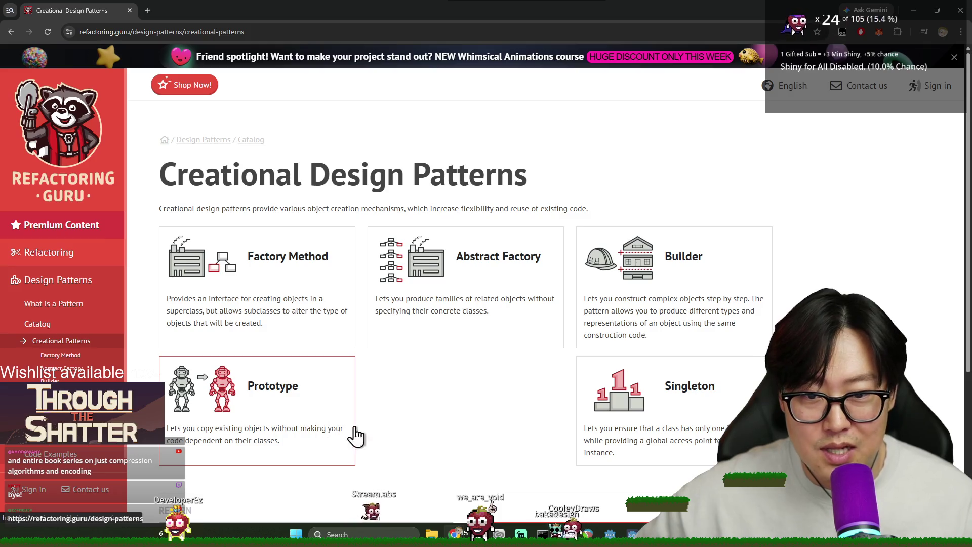
scroll(469, 348, "down", 3)
scroll(470, 349, "up", 1)
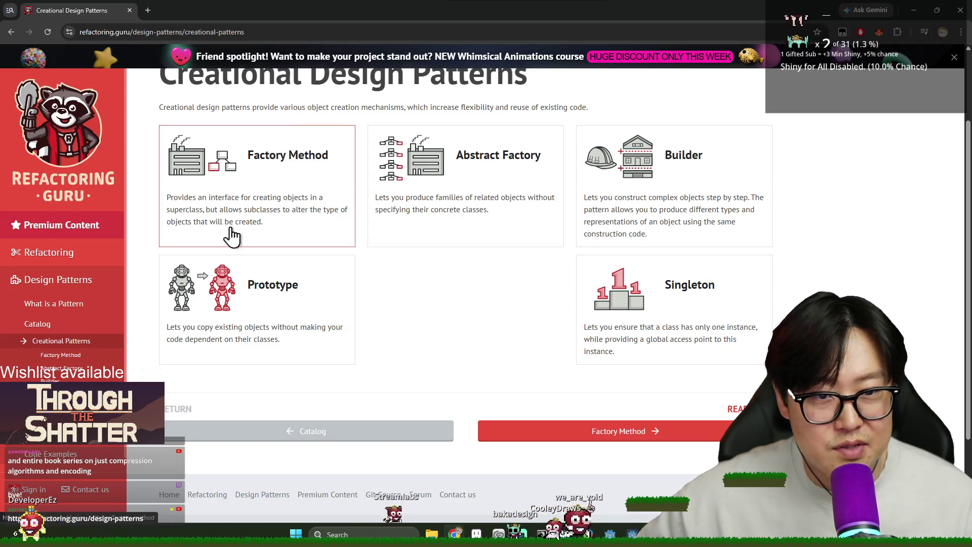
- Open the Behavioral Design Patterns page and scroll through its pattern list
left_click(78, 449)
scroll(282, 304, "down", 3)
scroll(307, 318, "up", 3)
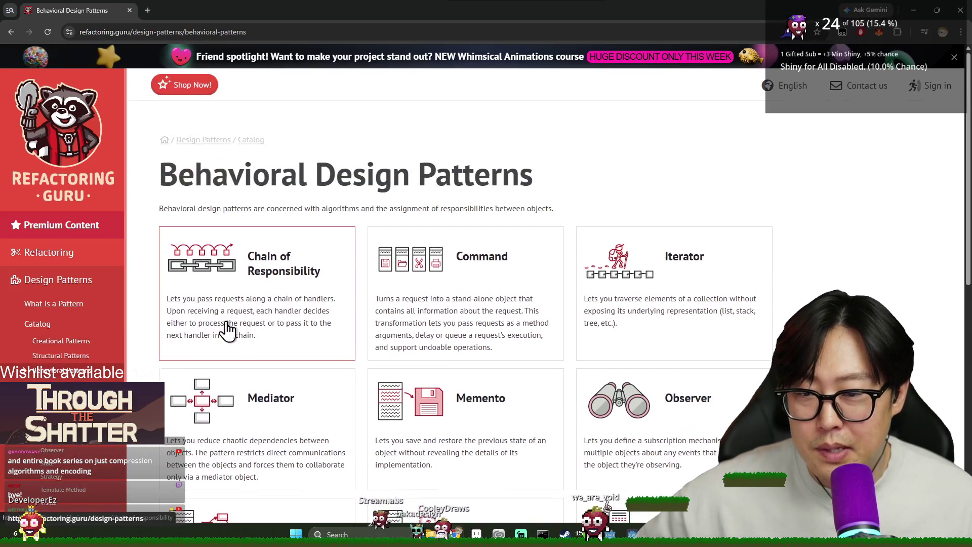
scroll(537, 262, "down", 2)
scroll(538, 263, "up", 2)
scroll(527, 249, "down", 2)
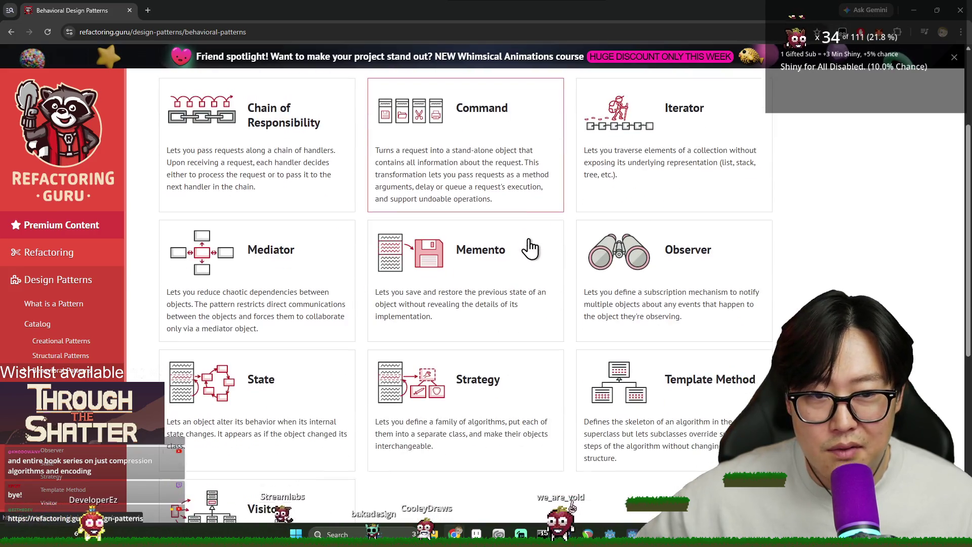
scroll(538, 250, "down", 2)
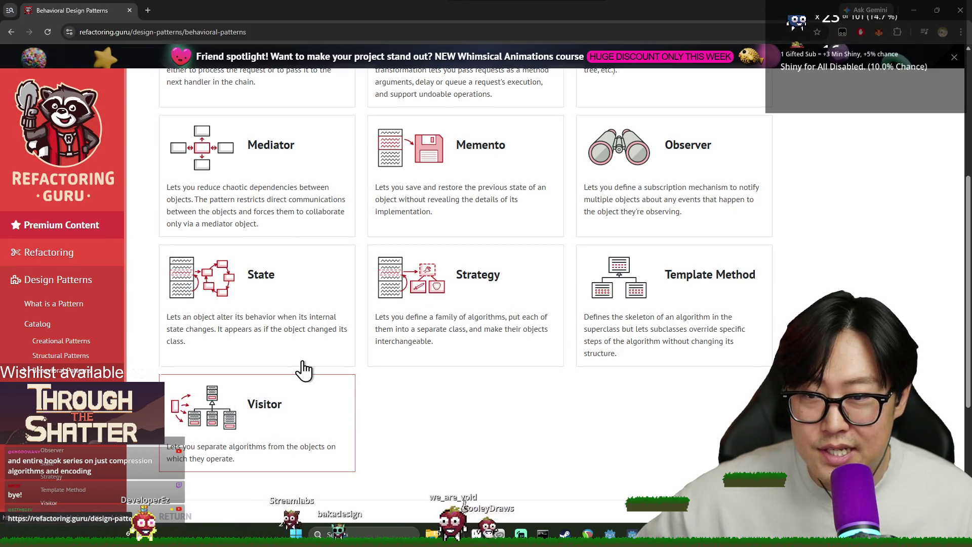
scroll(262, 175, "up", 3)
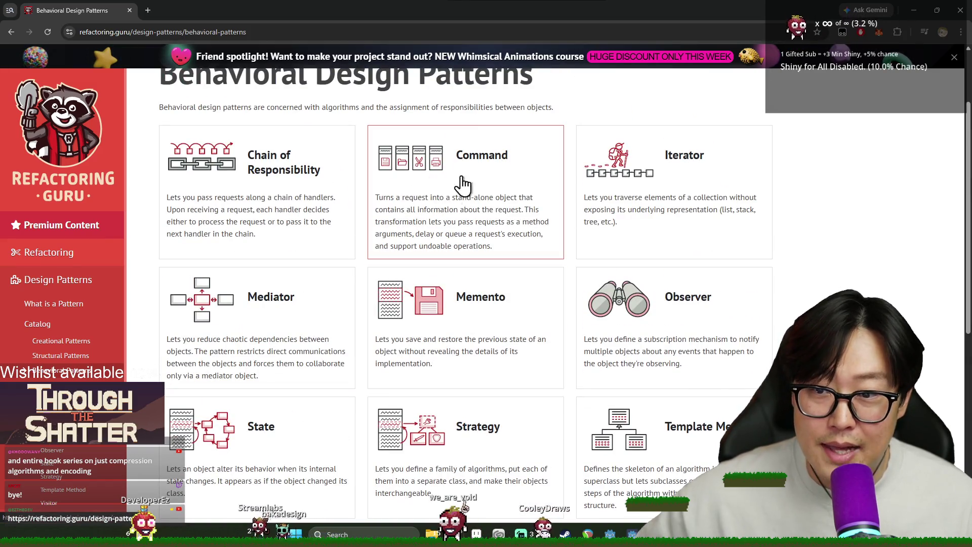
scroll(440, 265, "down", 3)
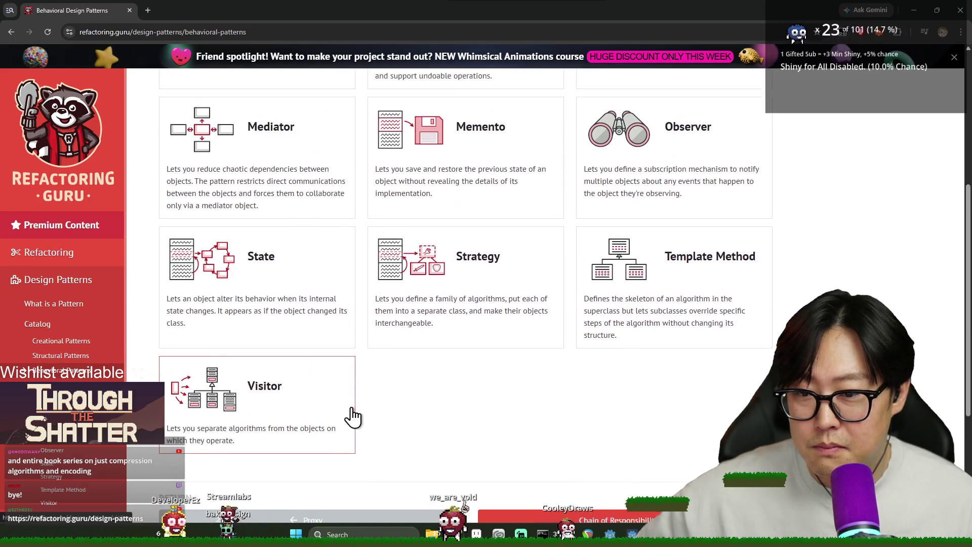
scroll(410, 207, "up", 1)
scroll(410, 207, "up", 3)
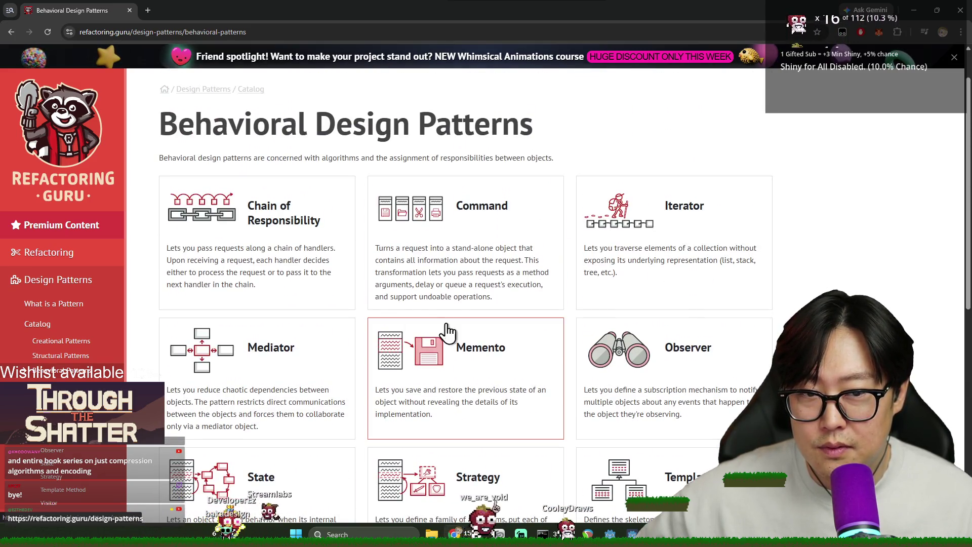
scroll(453, 261, "down", 3)
scroll(460, 254, "up", 3)
scroll(463, 213, "down", 3)
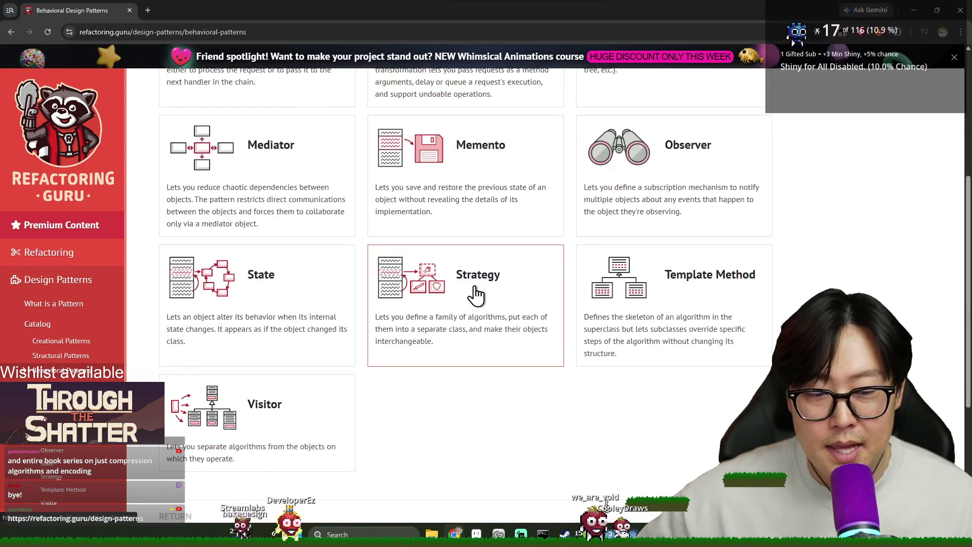
scroll(474, 296, "up", 2)
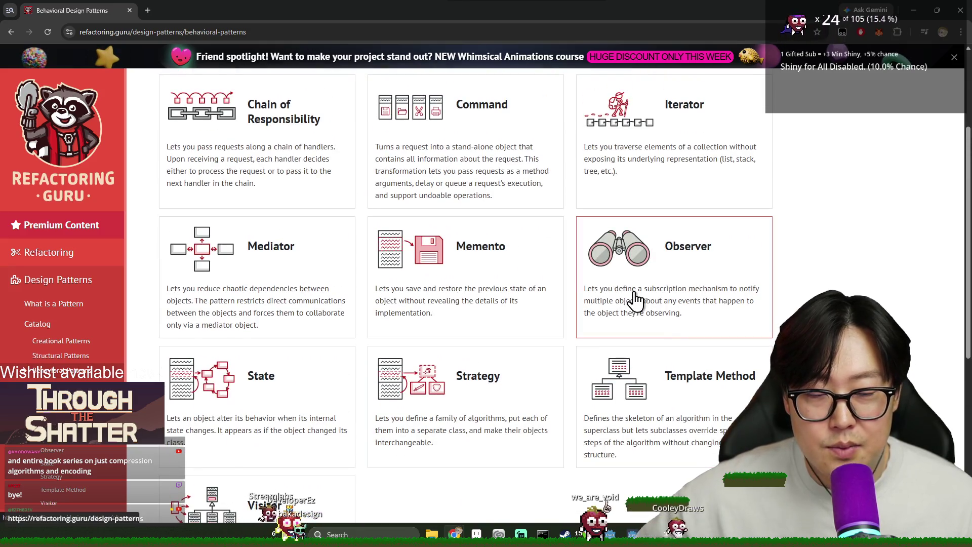
scroll(498, 310, "up", 2)
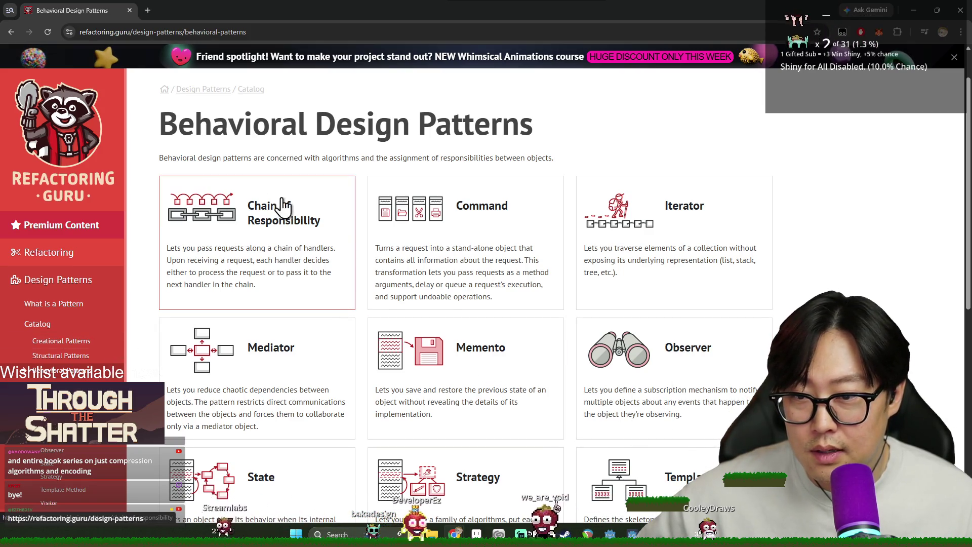
scroll(577, 210, "down", 5)
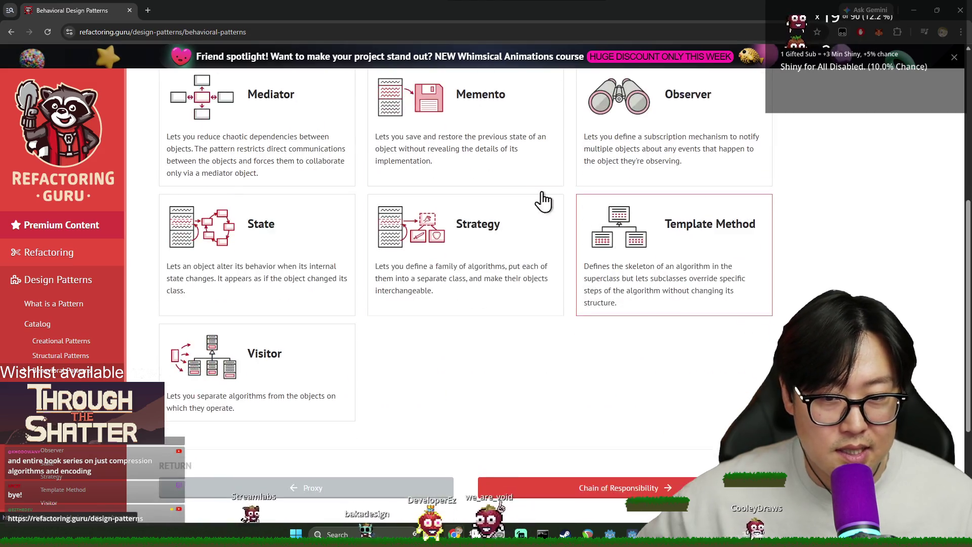
scroll(373, 403, "up", 3)
scroll(326, 267, "down", 5)
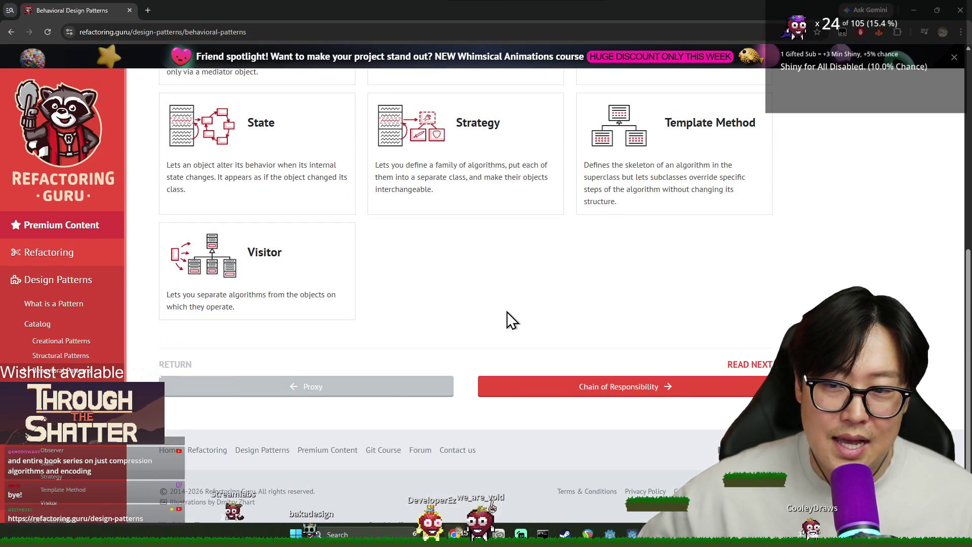
scroll(479, 324, "up", 7)
scroll(479, 260, "down", 2)
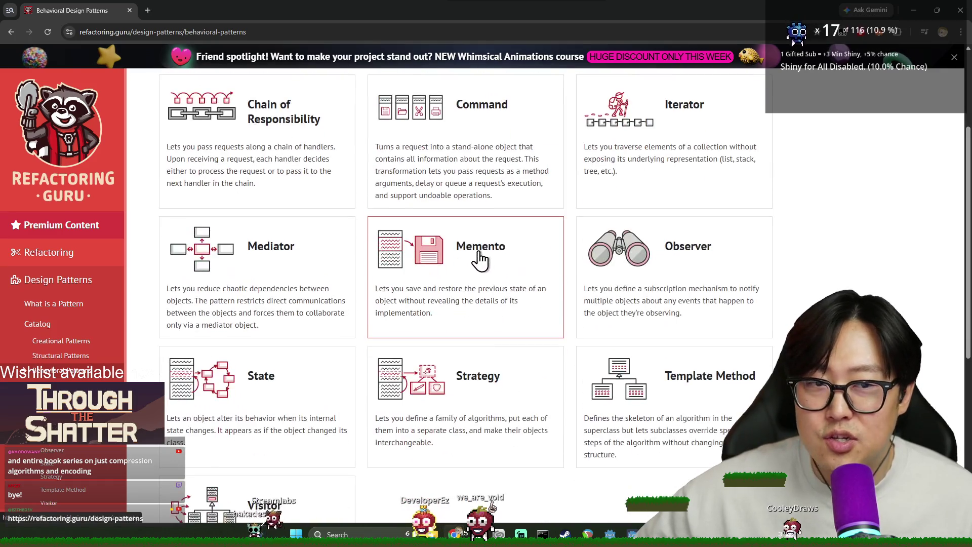
scroll(495, 395, "down", 2)
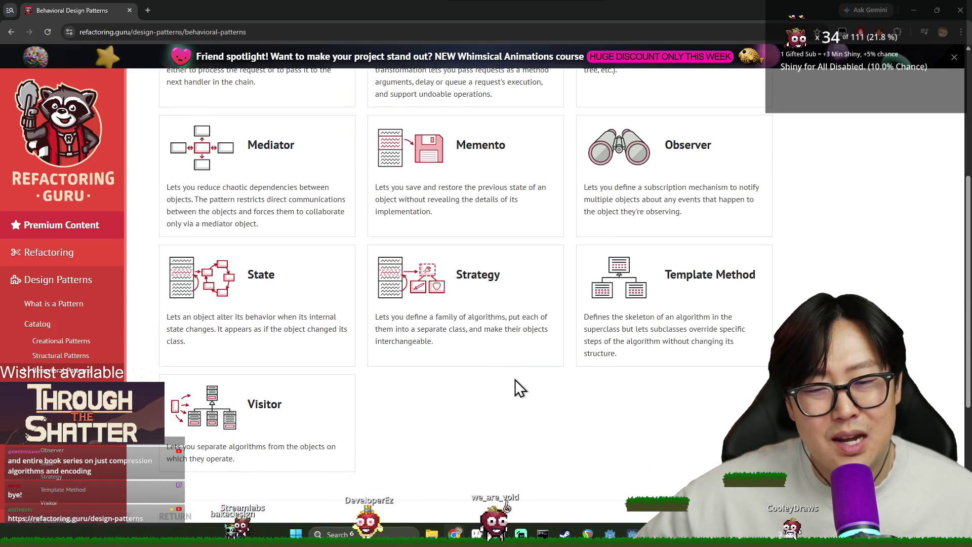
scroll(481, 415, "up", 3)
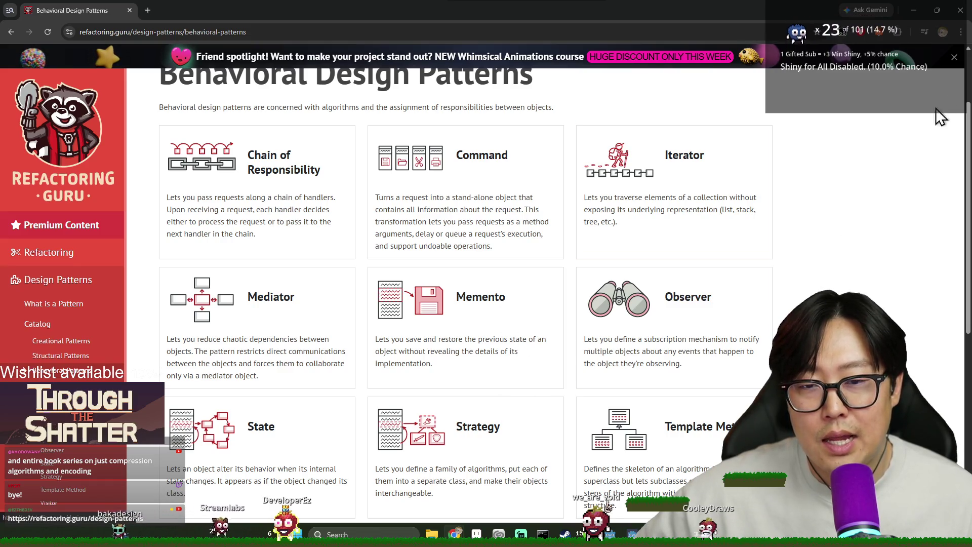
scroll(731, 304, "down", 6)
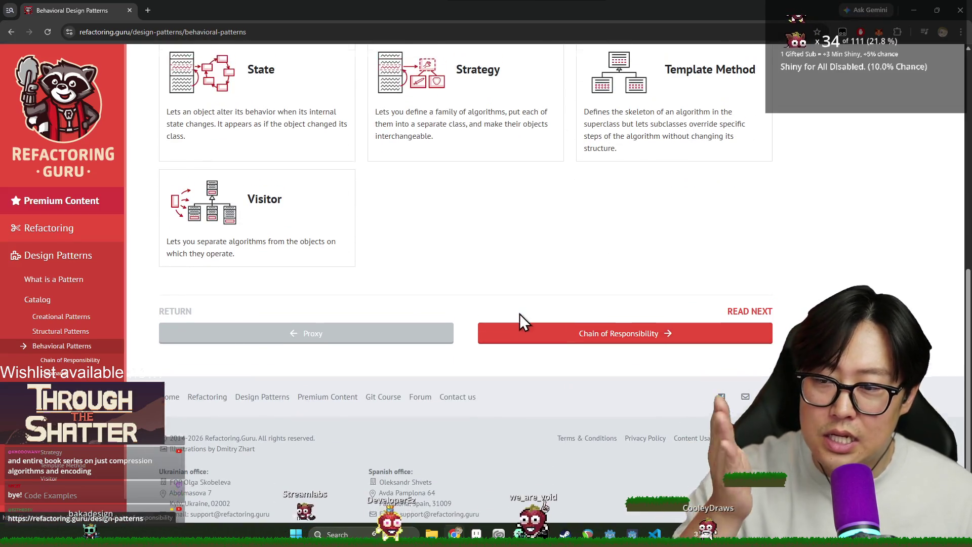
scroll(506, 344, "up", 5)
- Finish skimming, then return to explore_mode.gd in Godot at line 61
scroll(336, 449, "down", 4)
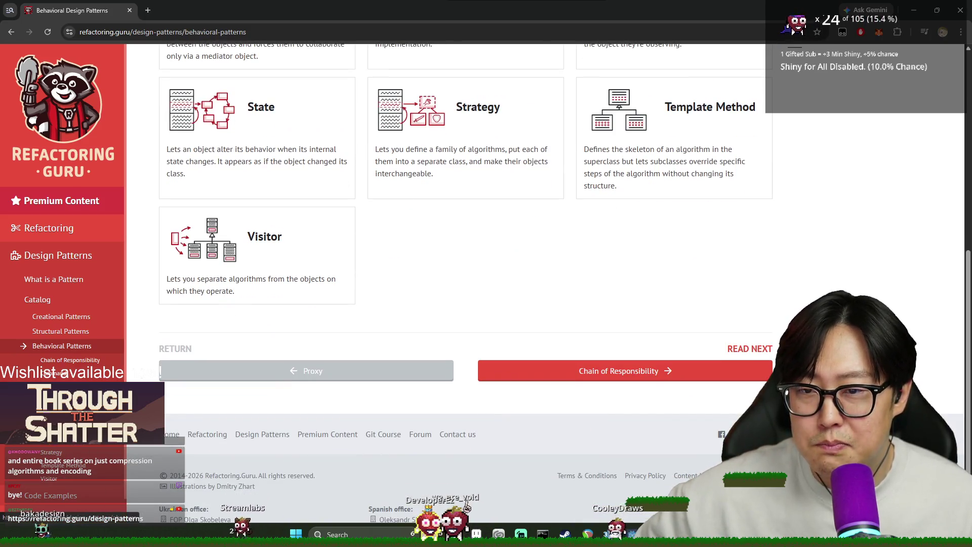
scroll(262, 427, "up", 7)
scroll(304, 430, "down", 3)
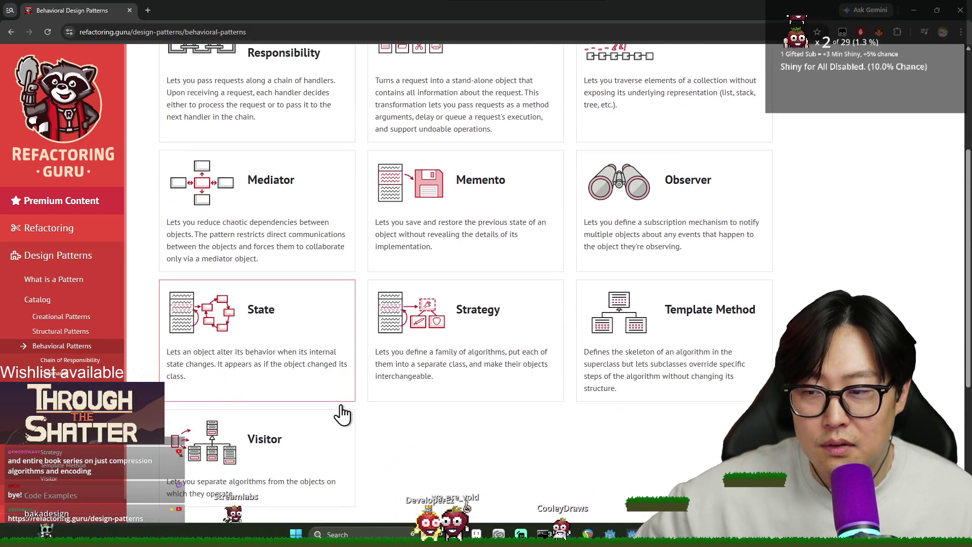
scroll(319, 405, "down", 2)
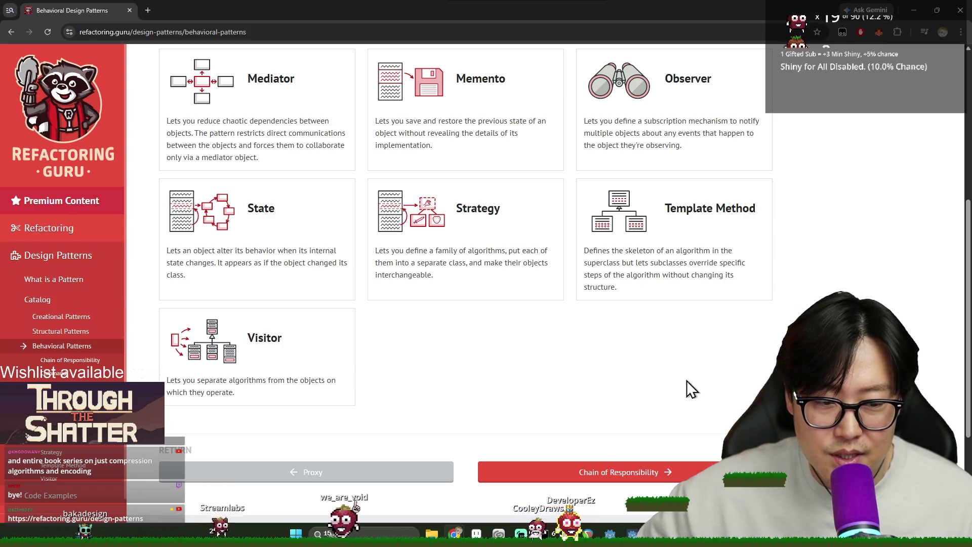
key("alt+Tab")
left_click(406, 241)
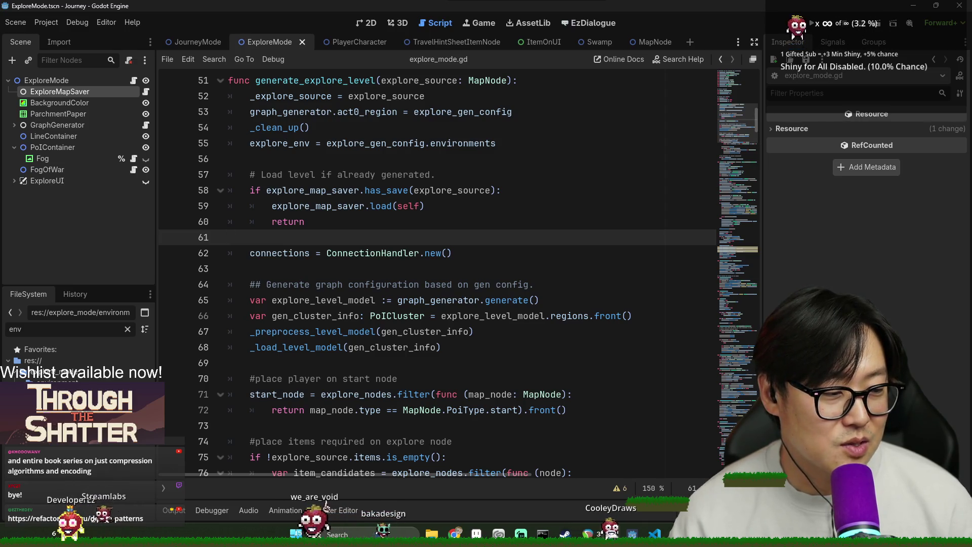
left_click(441, 316)
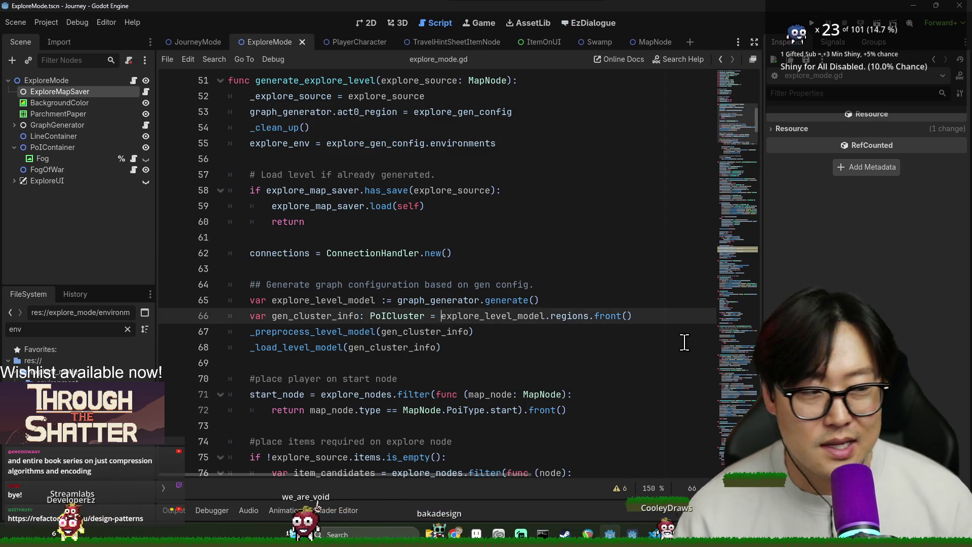
left_click(408, 253)
scroll(427, 321, "down", 2)
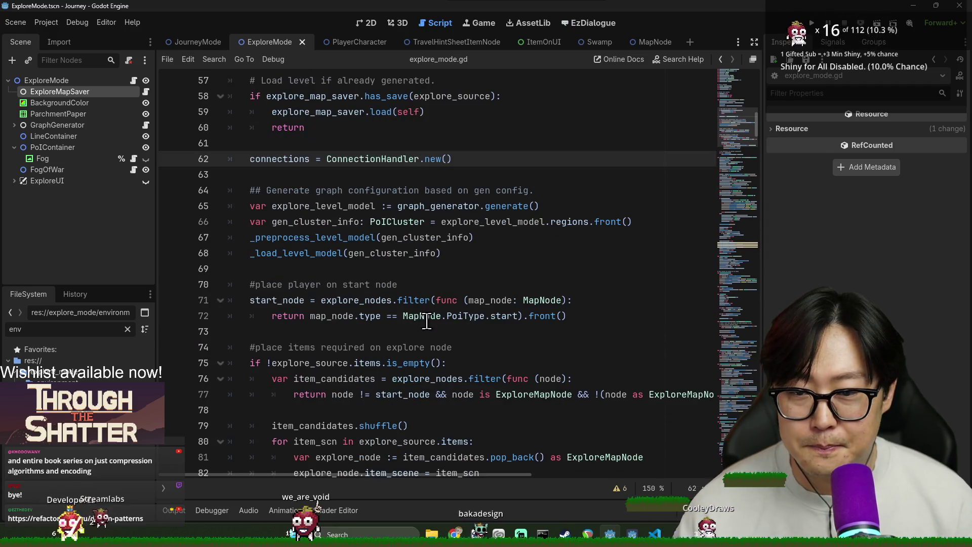
left_click(372, 234)
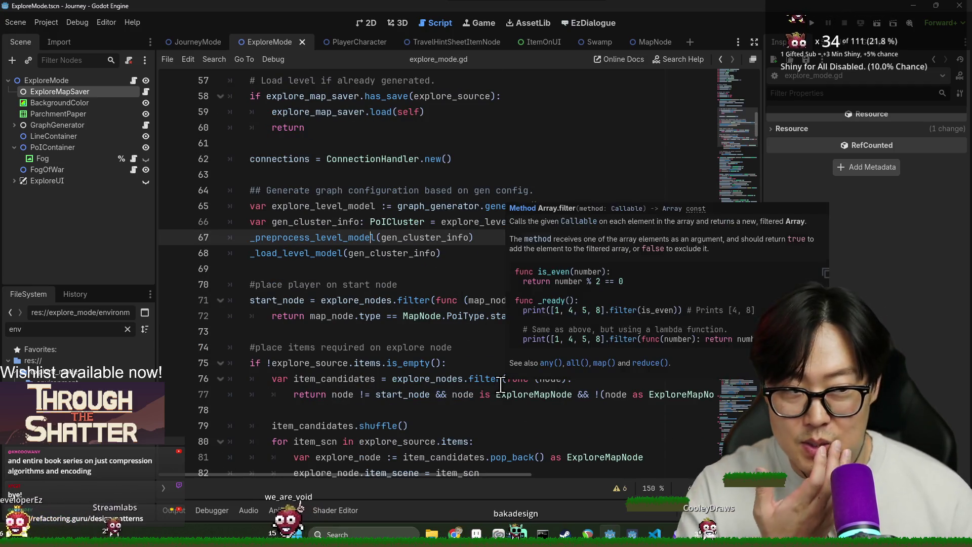
left_click(338, 221)
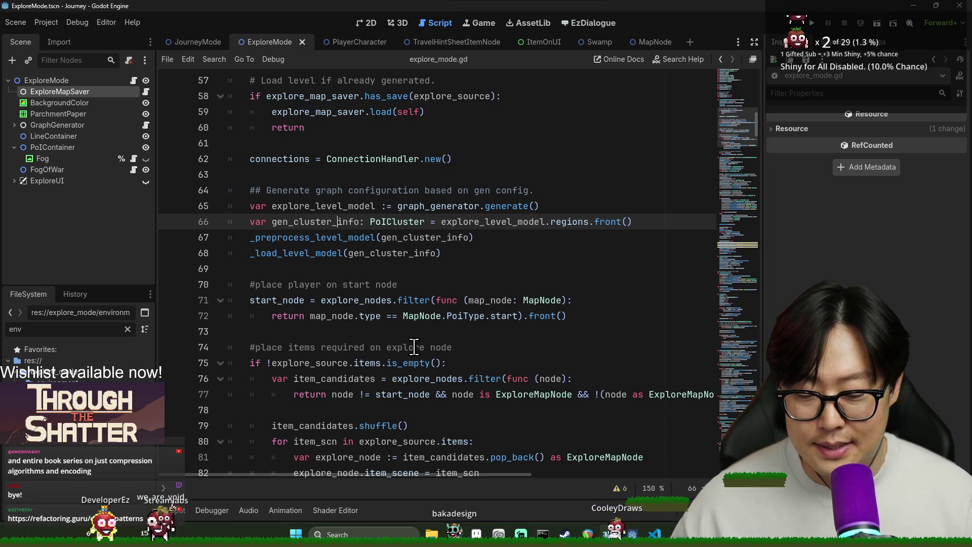
- Save the scene from line 68, then scroll back to generate_explore_level around line 55
left_click(567, 257)
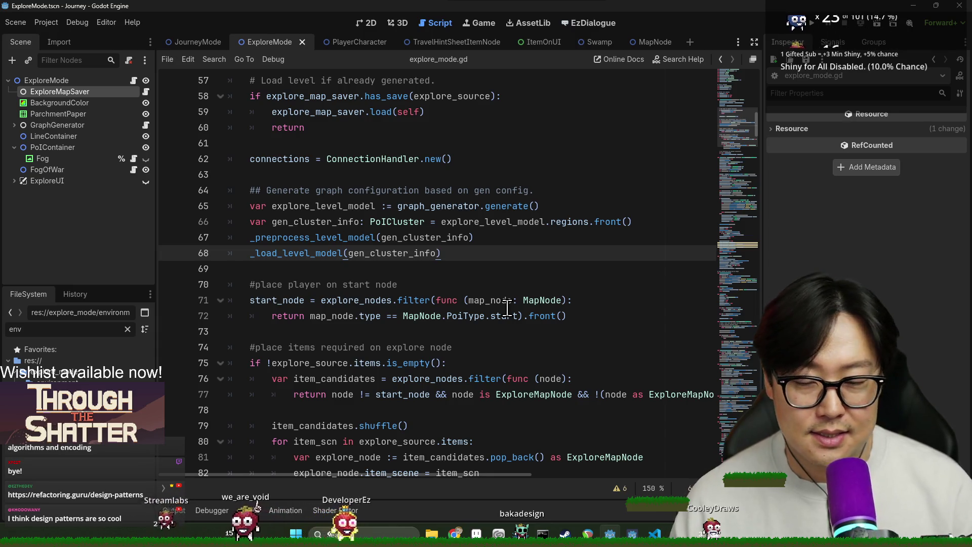
key("ctrl+s")
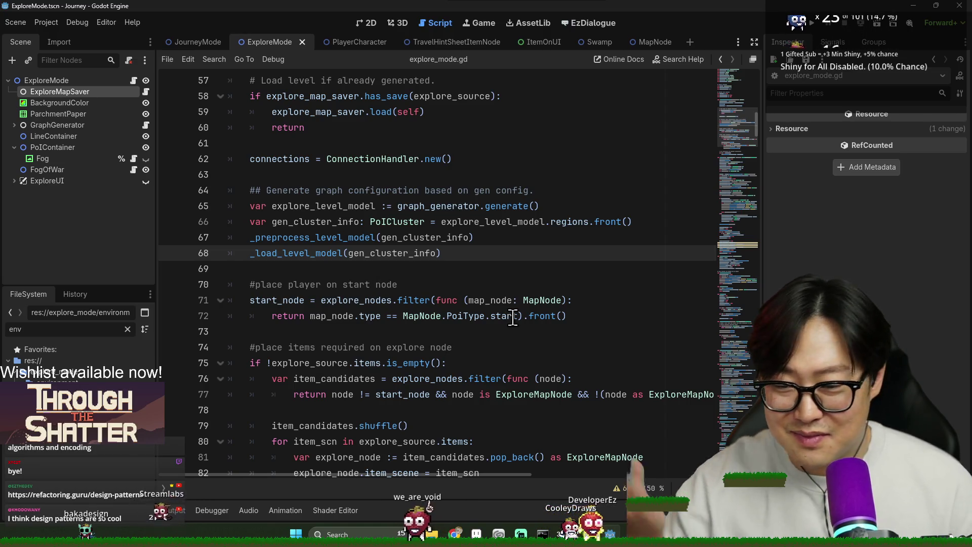
scroll(354, 299, "down", 3)
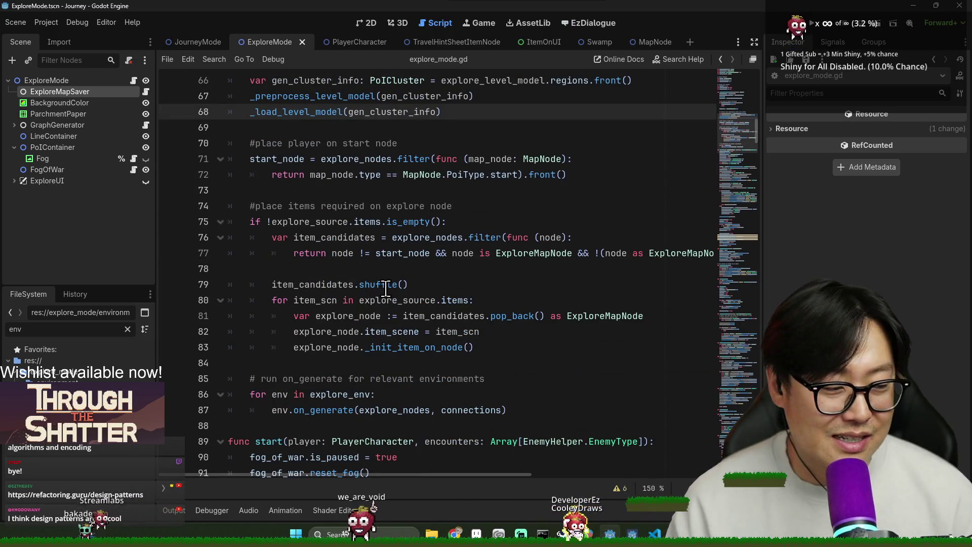
scroll(362, 255, "down", 2)
scroll(362, 255, "up", 9)
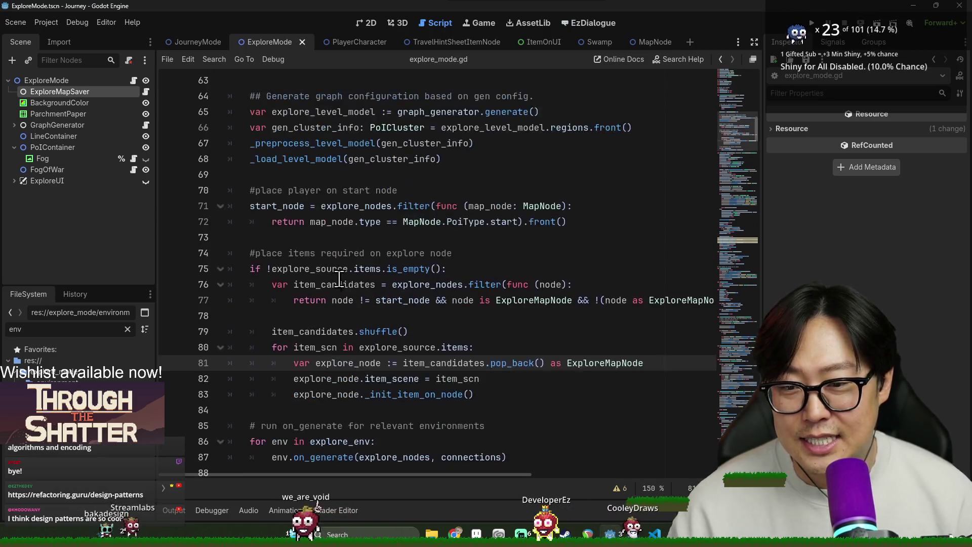
left_click(313, 174)
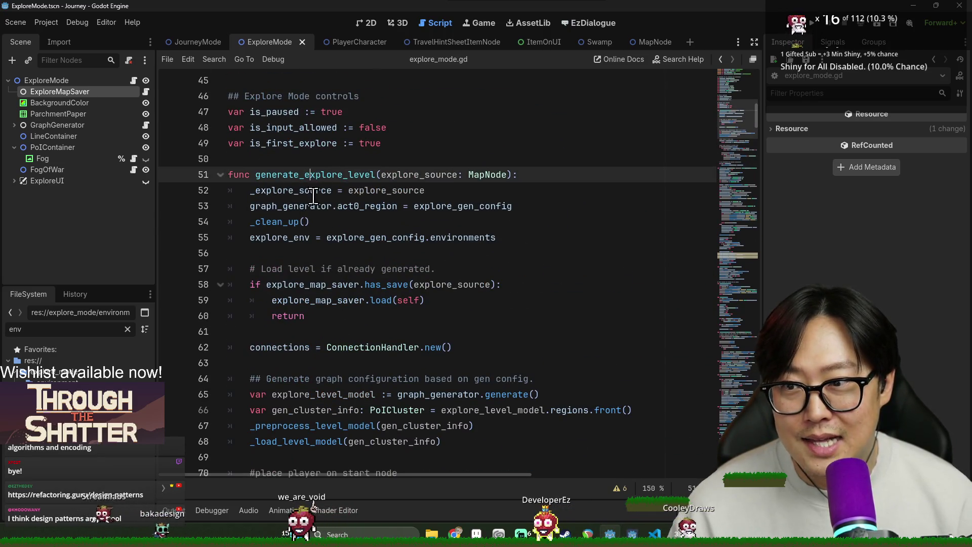
scroll(303, 178, "down", 2)
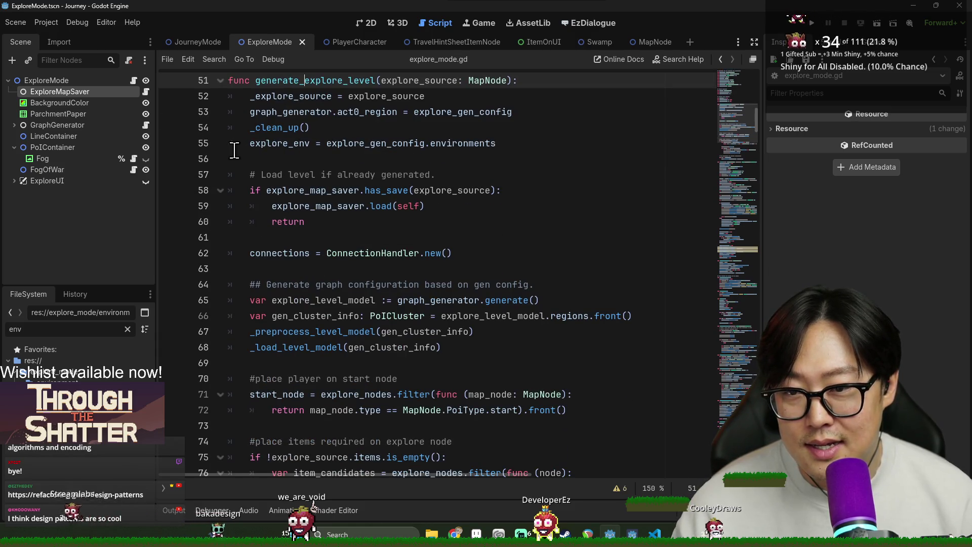
left_click(234, 146)
scroll(320, 179, "down", 2)
- Jump to the _load_level_model definition and inspect its connection loop on lines 235–244
scroll(319, 179, "up", 3)
double_click(279, 300)
scroll(303, 152, "down", 1)
scroll(294, 213, "down", 2)
left_click(314, 255, "ctrl")
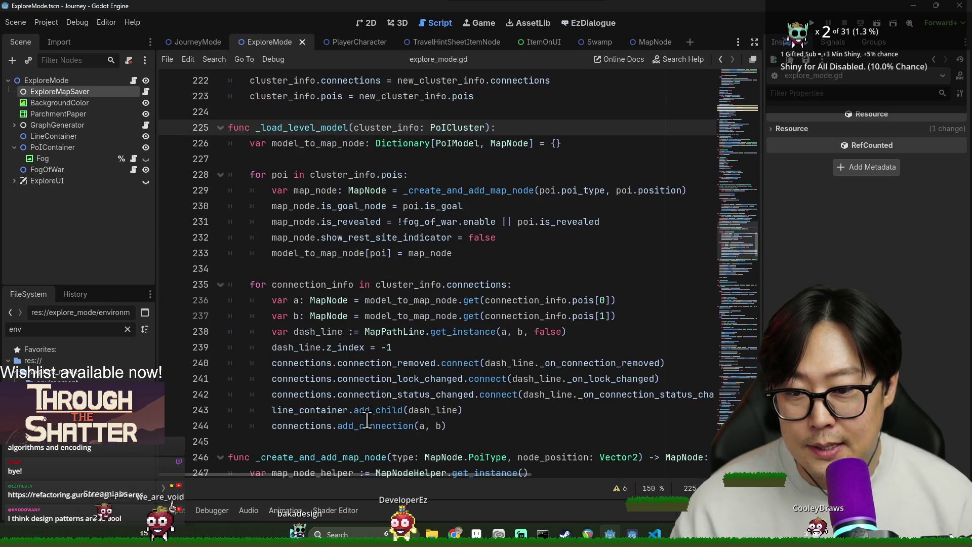
left_click_drag(451, 426, 282, 284)
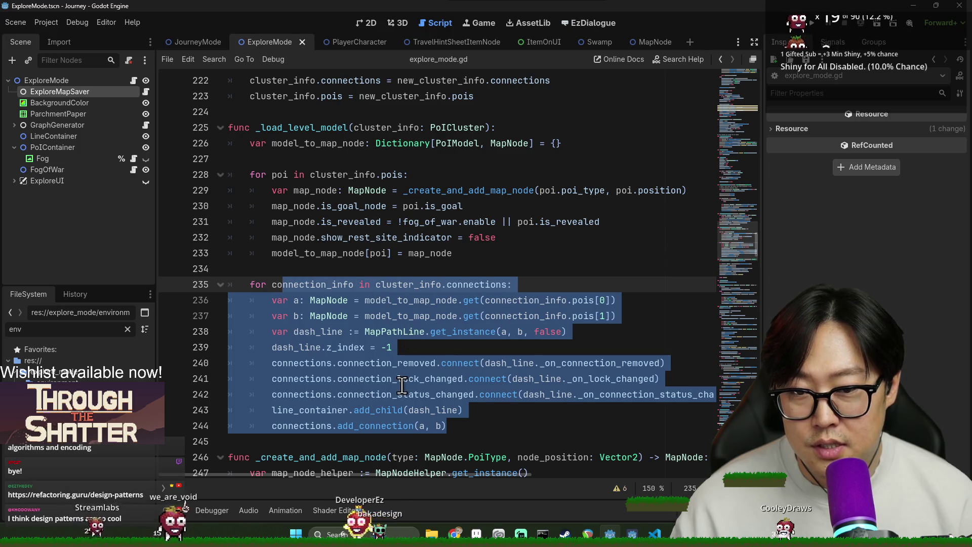
key("Up")
key("Up")
key("Up")
- Add blank lines after line 244 and begin a 'func' declaration on line 246
scroll(418, 276, "down", 2)
left_click(506, 332)
key("Return")
key("BackSpace")
key("BackSpace")
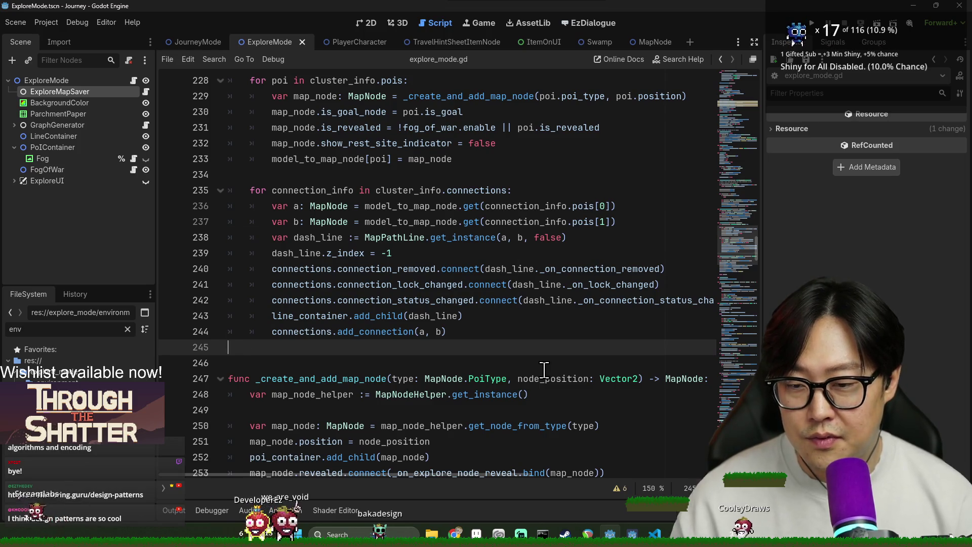
left_click(544, 370)
scroll(329, 225, "up", 3)
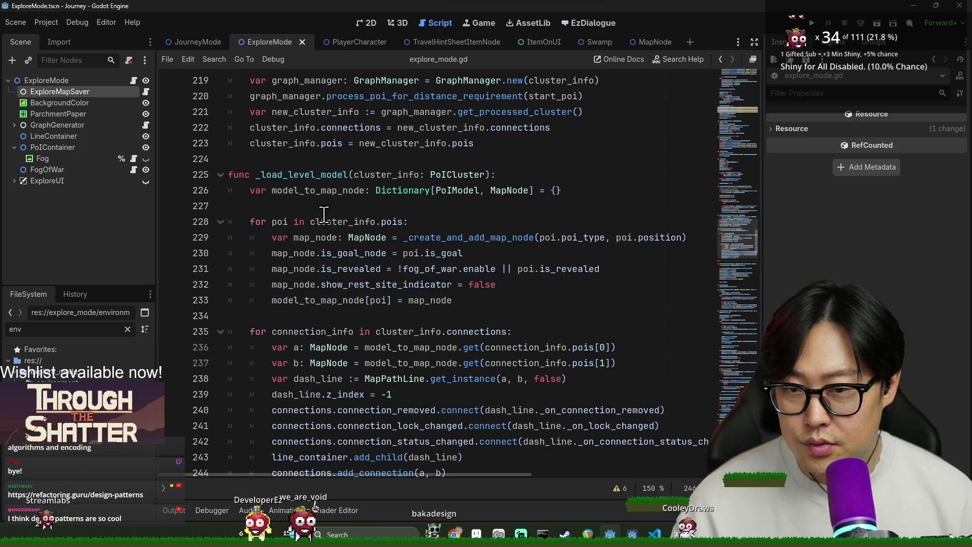
scroll(329, 225, "down", 3)
type("func")
scroll(336, 295, "up", 2)
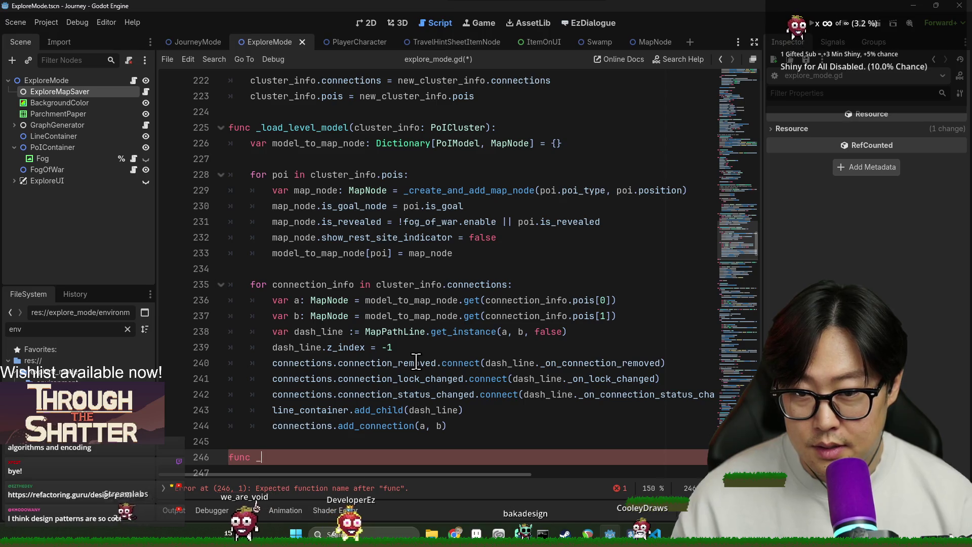
- Write the _create_lines_with_connections function header, fixing the ConnectionHandler type name and parameter
type("create_lines_with_")
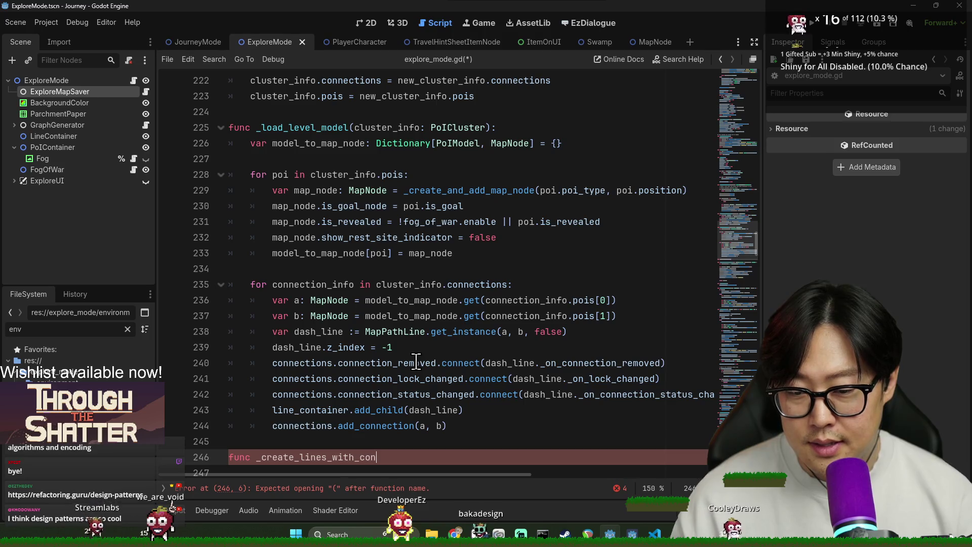
type("co")
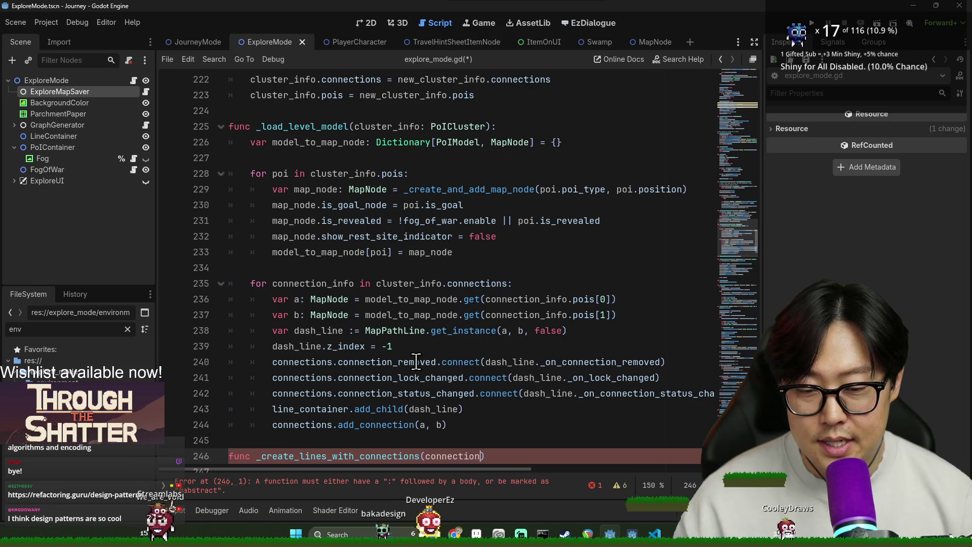
type("nnection")
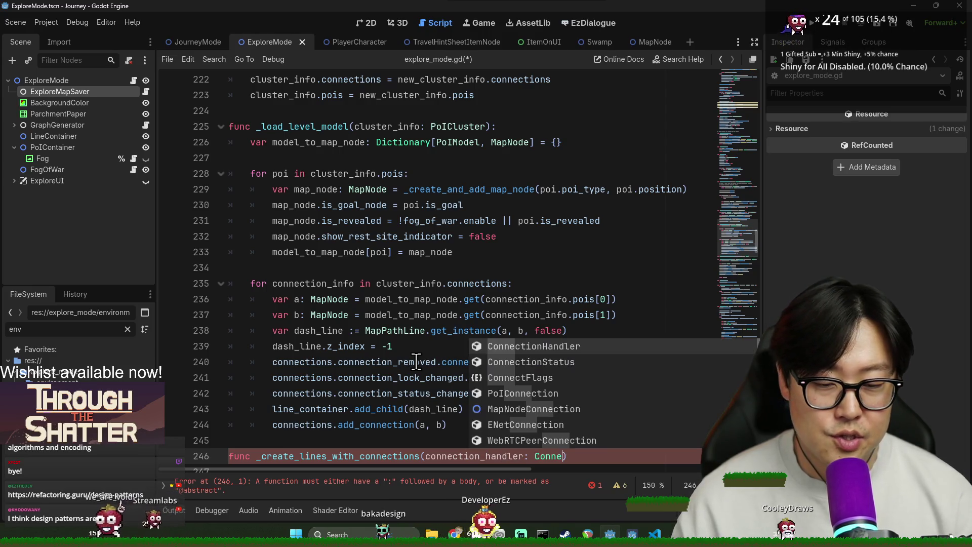
key("Escape")
type("er")
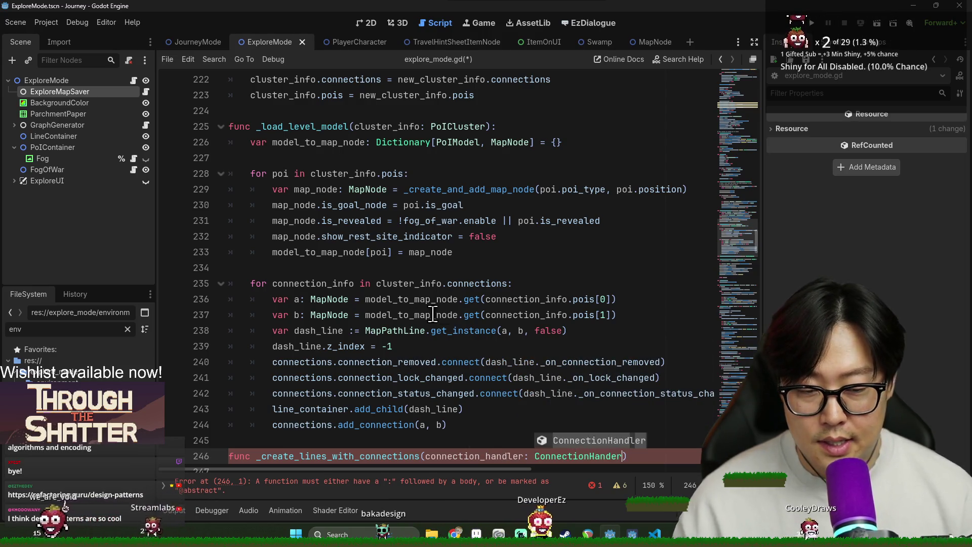
scroll(604, 372, "down", 2)
left_click(612, 380)
type("l")
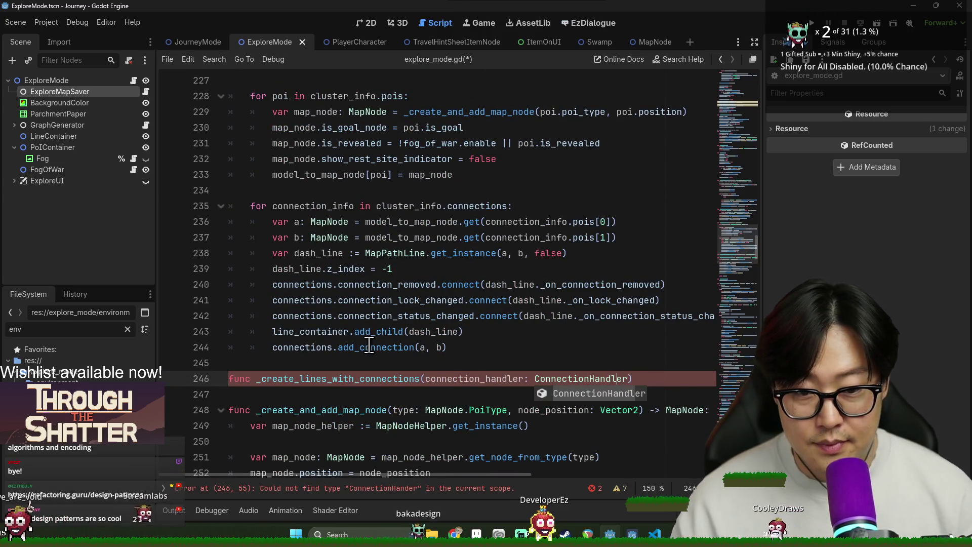
key("Escape")
double_click(476, 379)
type("c")
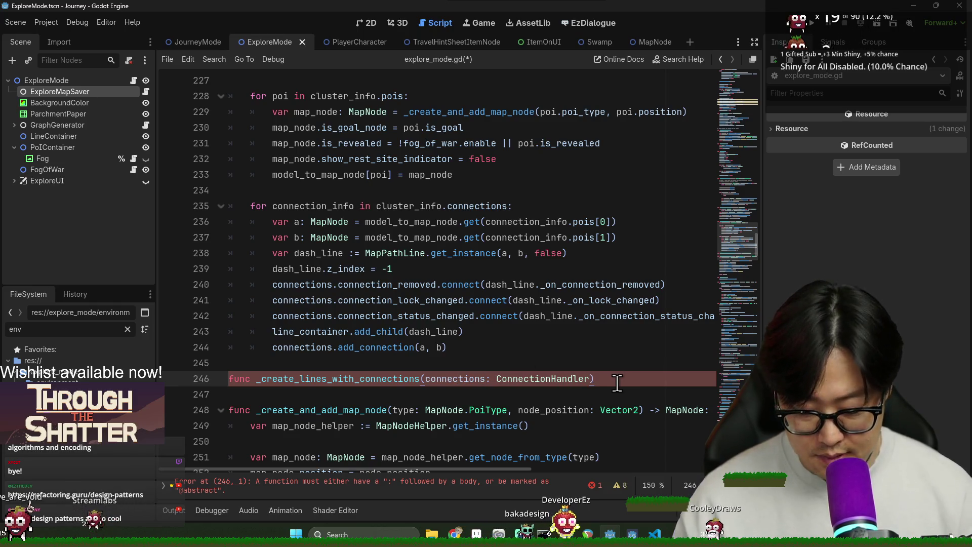
type(":")
key("Return")
- Move the connection-drawing loop (lines 235–244) into the new function's body
left_click(447, 347)
left_click(251, 206, "shift")
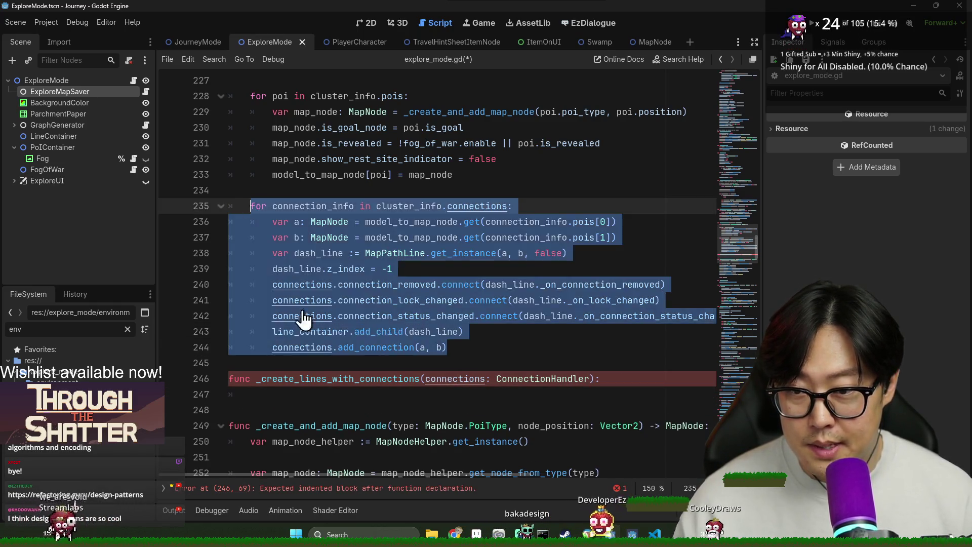
key("ctrl+x")
left_click(273, 255)
key("ctrl+v")
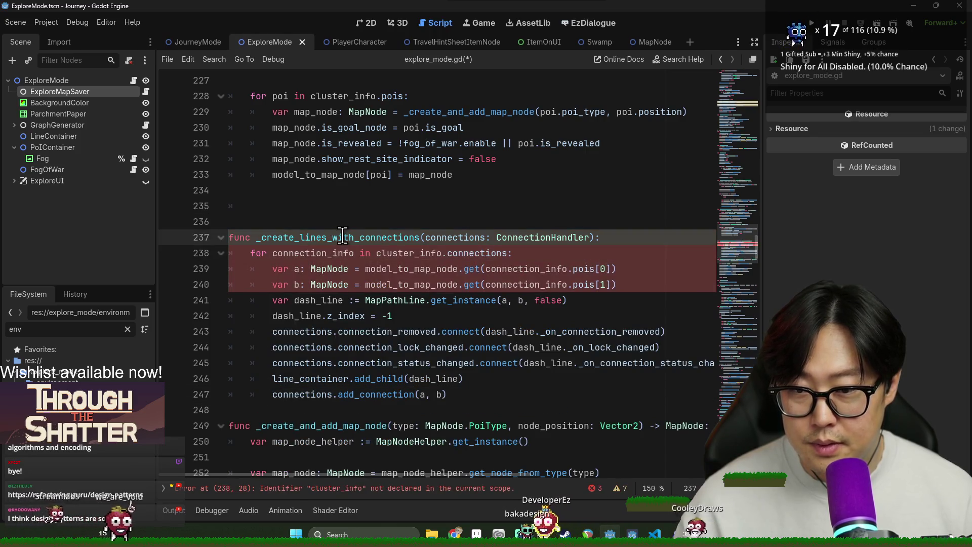
- Call _create_lines_with_connections(connections) right after the POI loop, preceded by a blank line
left_click(331, 191)
type("_create_lines_with_connections()")
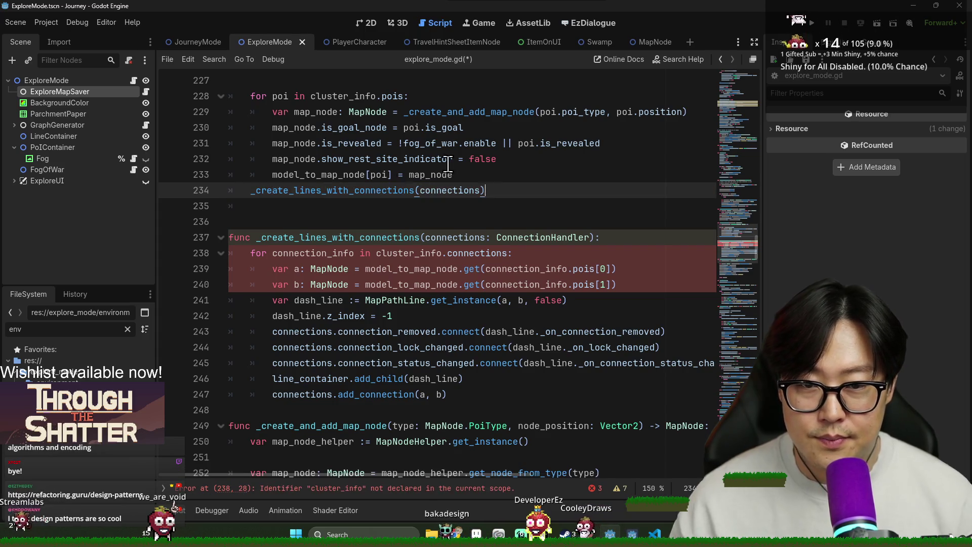
left_click(488, 174)
key("Return")
- Check where connections is declared and jump to the reported error line
left_click(449, 208, "ctrl")
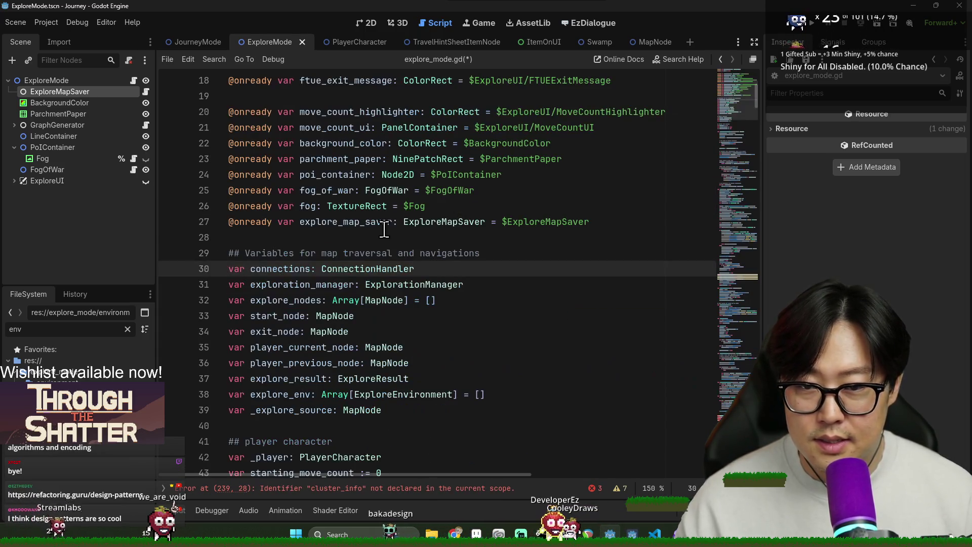
scroll(542, 311, "down", 20)
left_click(497, 259)
left_click(500, 297, "shift")
scroll(499, 297, "down", 2)
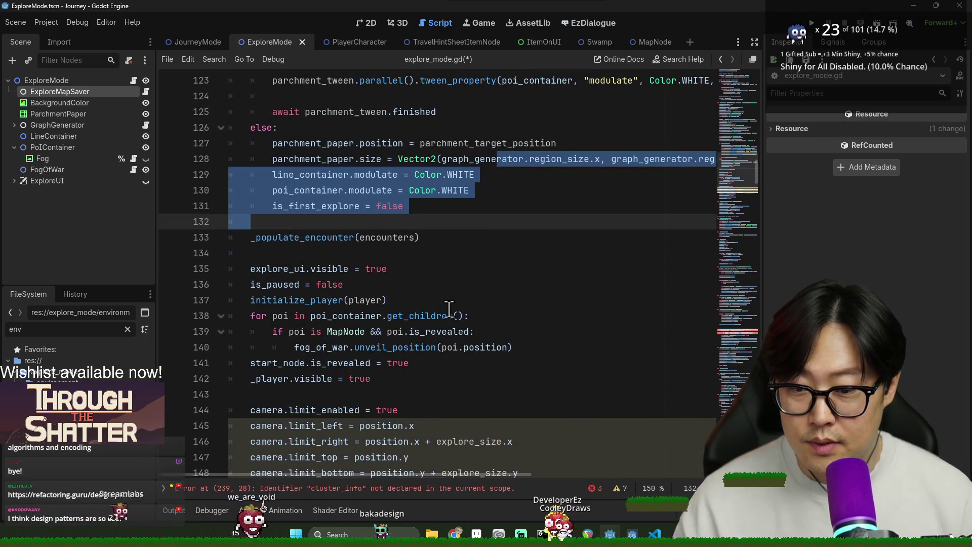
left_click(403, 489)
- Rename the helper's parameter to conn_handler, loop over it instead of cluster_info.connections, and save
left_click(447, 206)
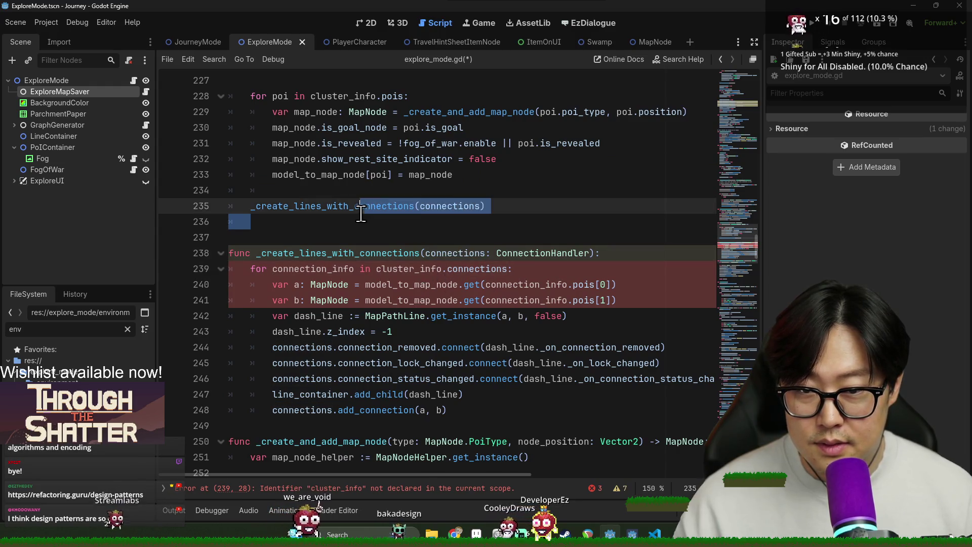
double_click(447, 206)
double_click(454, 253)
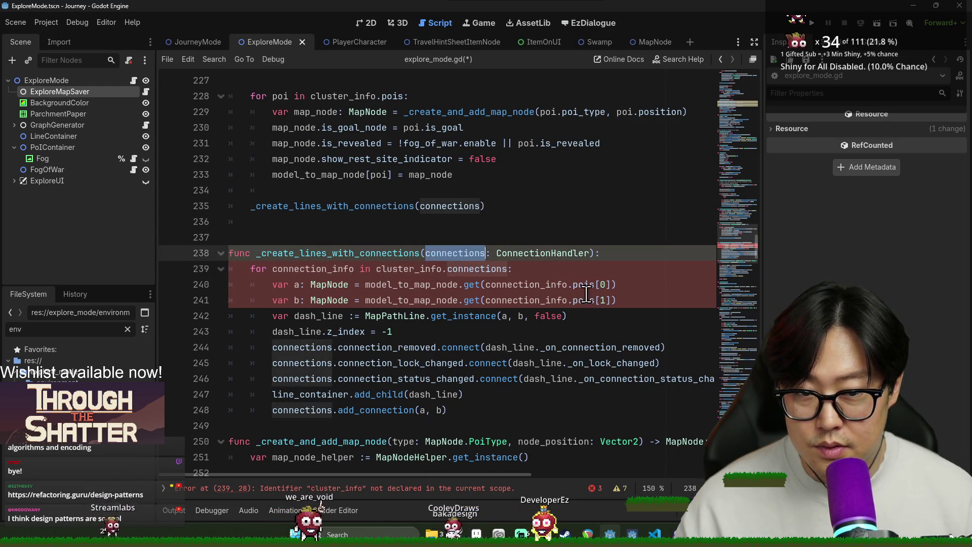
type("conn_handler")
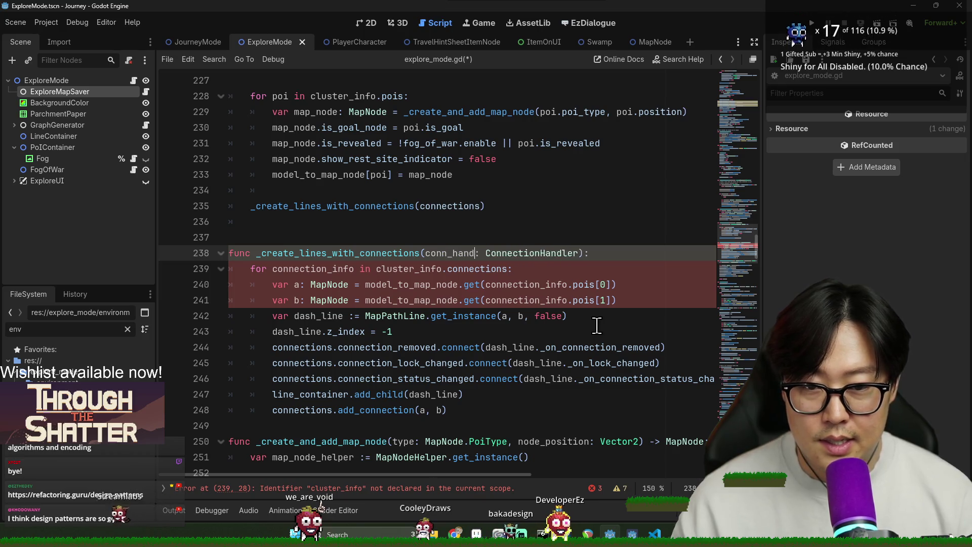
double_click(467, 246)
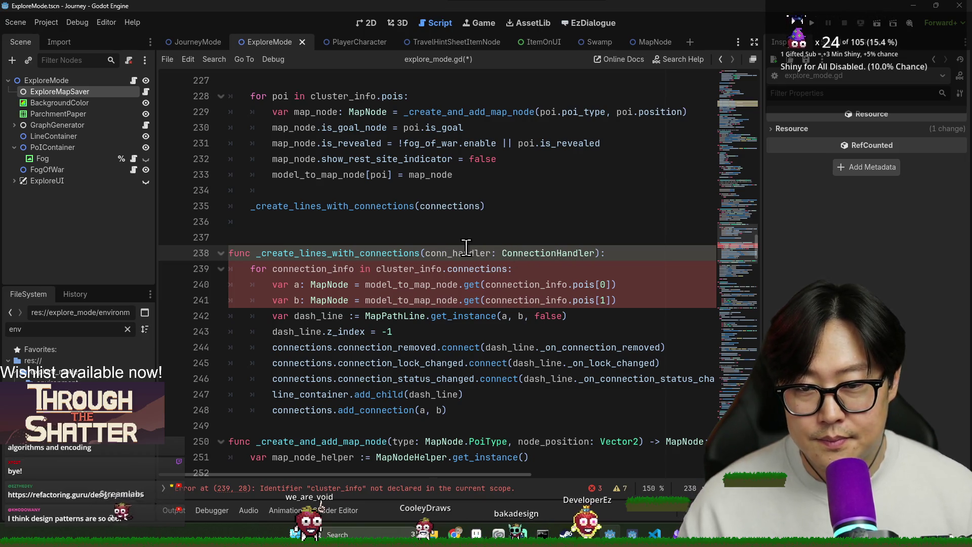
double_click(434, 269)
left_click(511, 269, "shift")
key("ctrl+v")
key("Down")
key("Down")
key("Down")
key("ctrl+s")
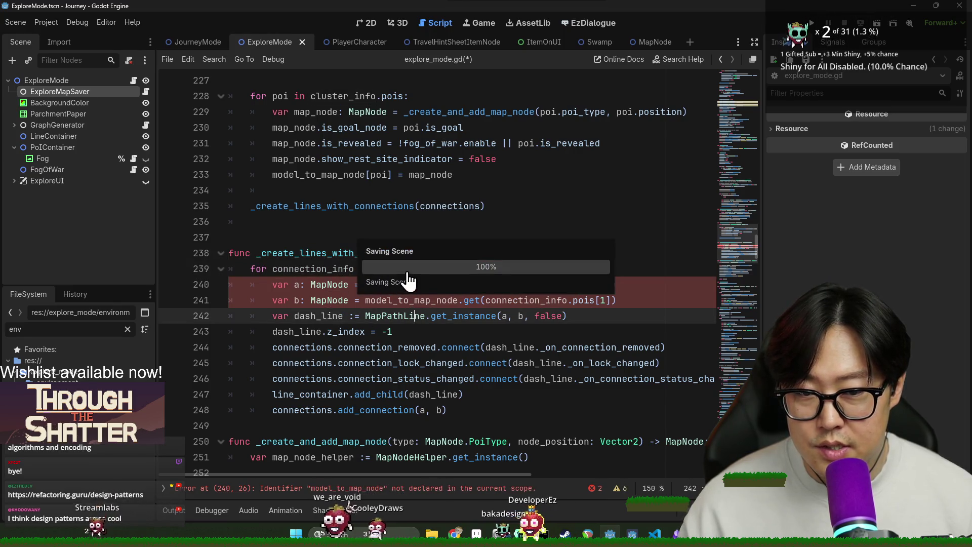
- Paste a copy of the helper's connection loop above the _create_lines_with_connections call
double_click(335, 267)
double_click(430, 200)
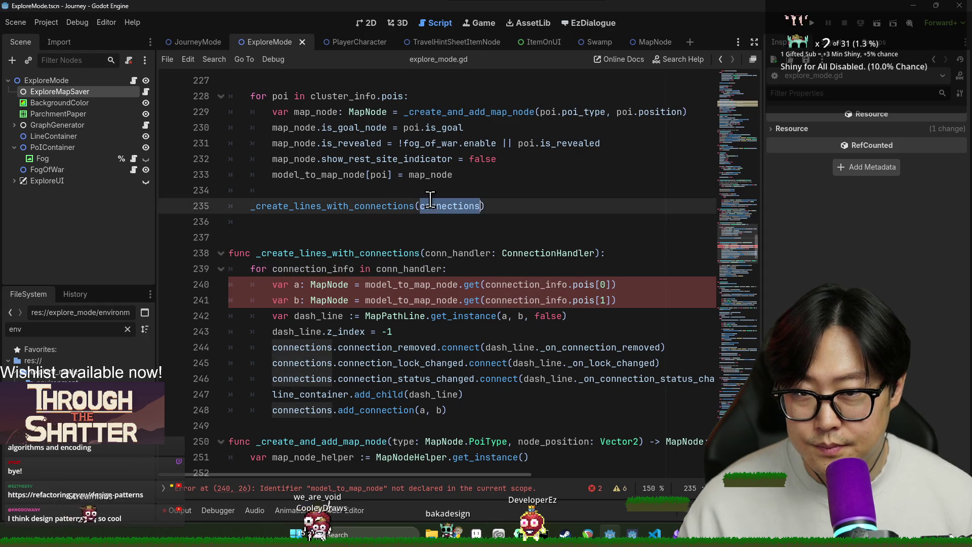
double_click(355, 269)
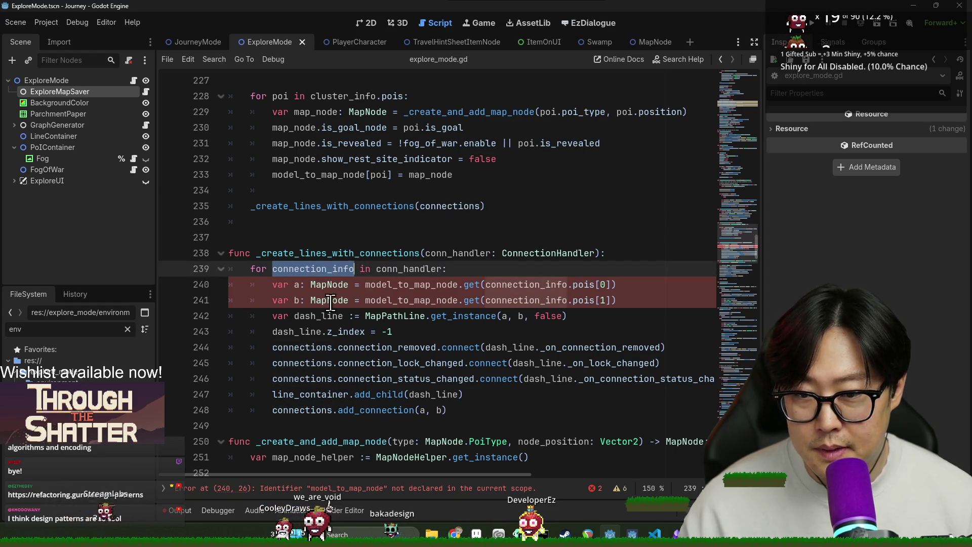
left_click(247, 267)
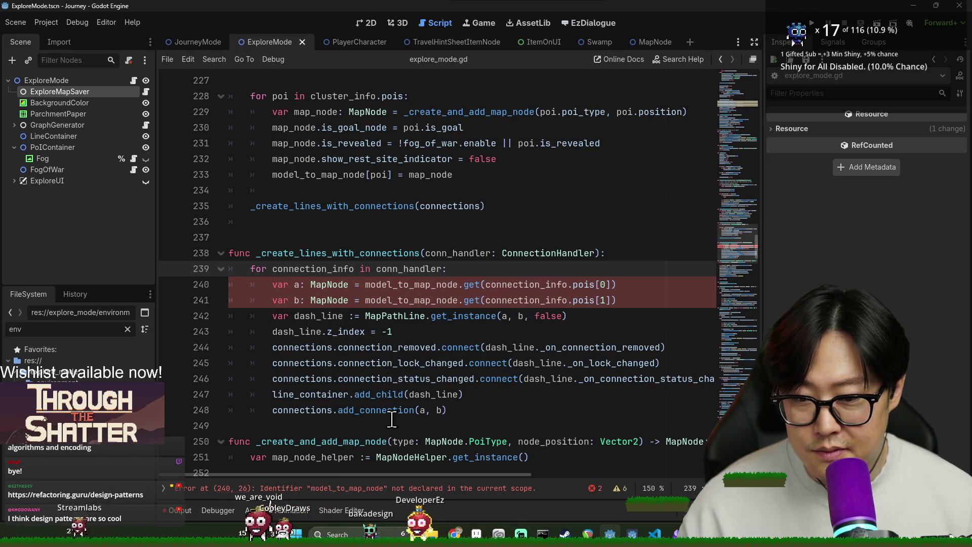
left_click(460, 408, "shift")
left_click(332, 222)
key("Up")
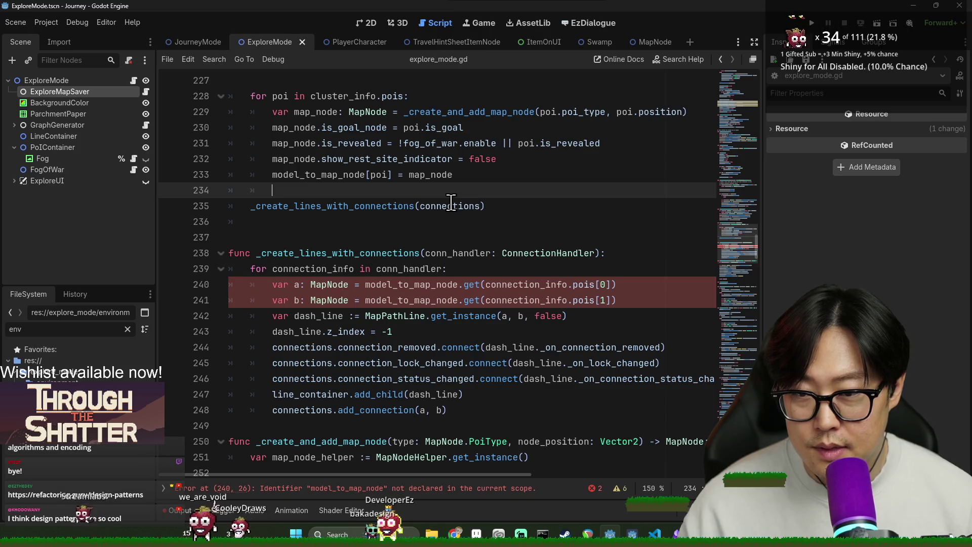
key("ctrl+v")
left_click(304, 295)
left_click(305, 227)
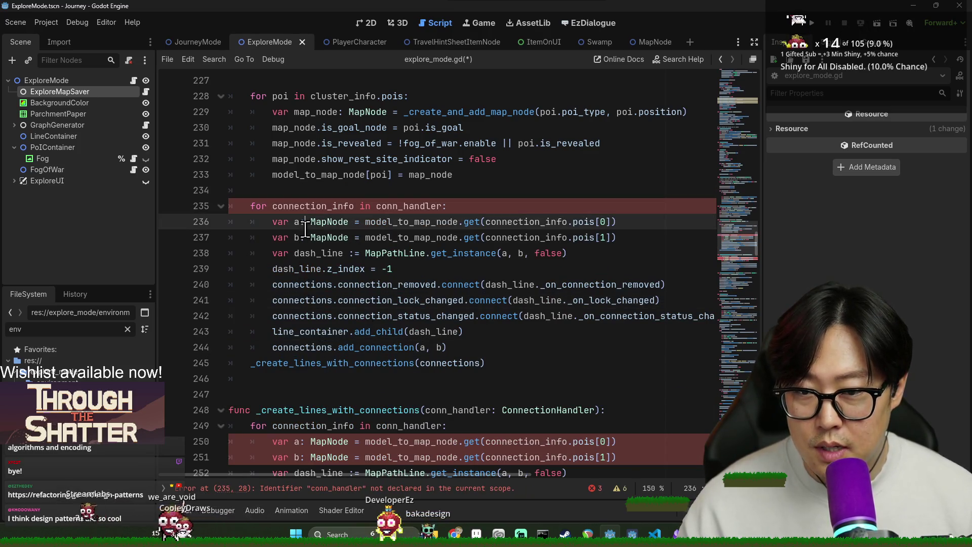
- Remove the dash_line creation and z_index lines from the pasted loop
double_click(322, 284)
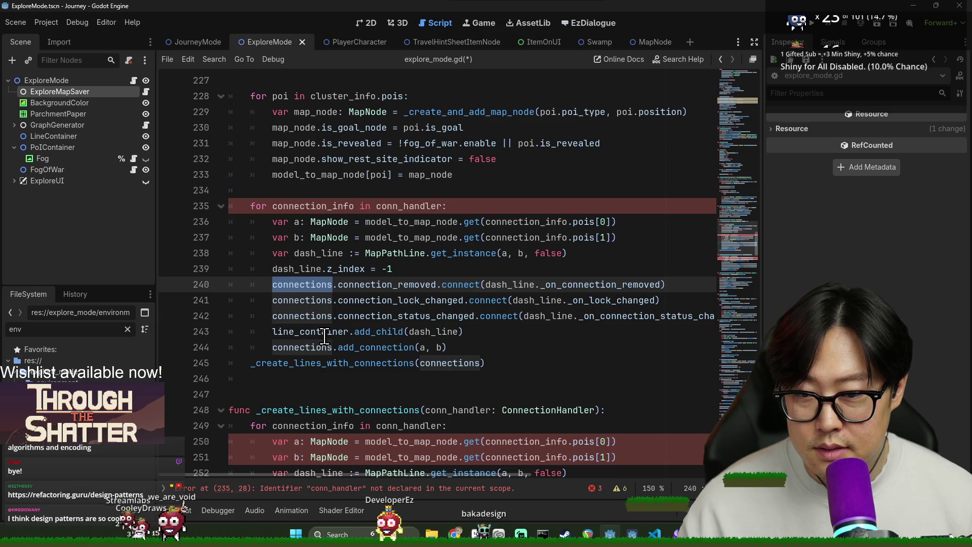
left_click(312, 284)
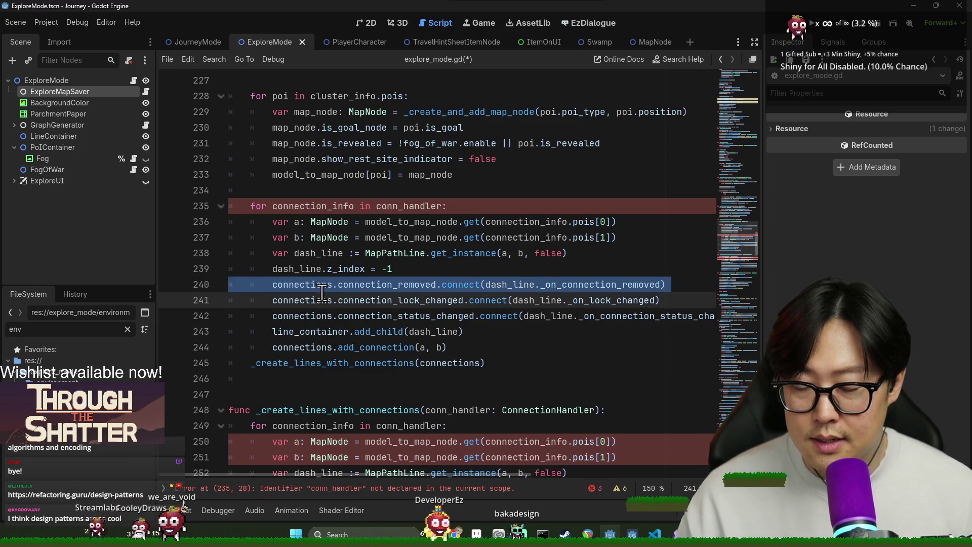
triple_click(306, 269)
double_click(310, 284)
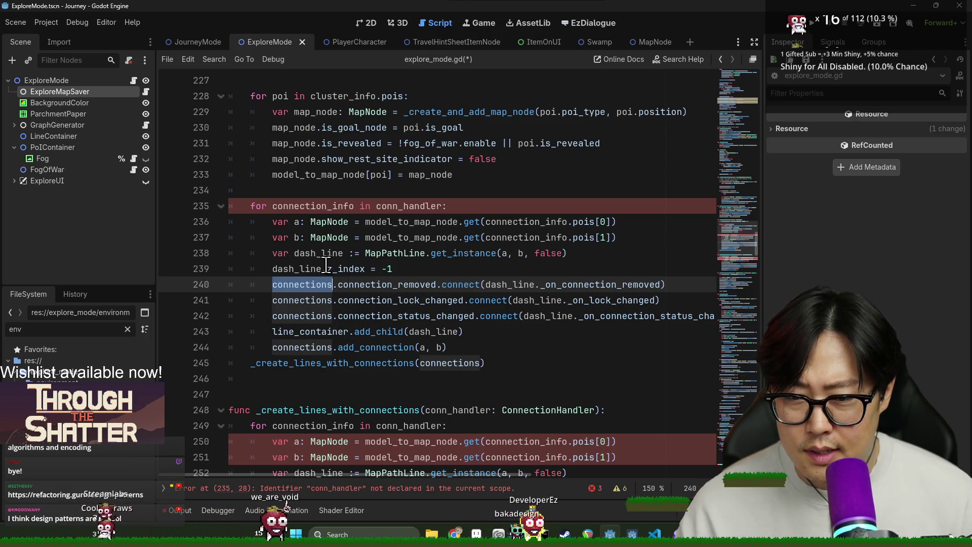
left_click(314, 223)
double_click(309, 253)
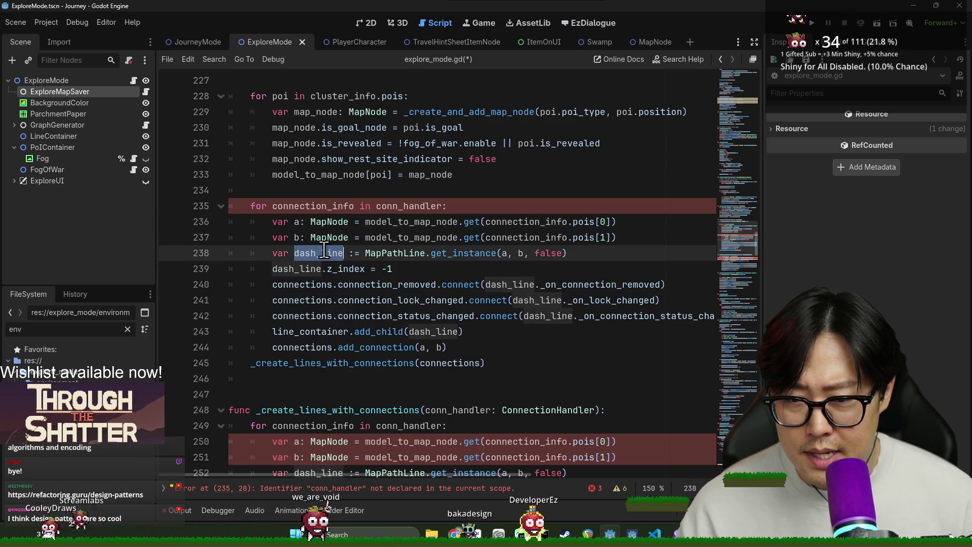
triple_click(323, 252)
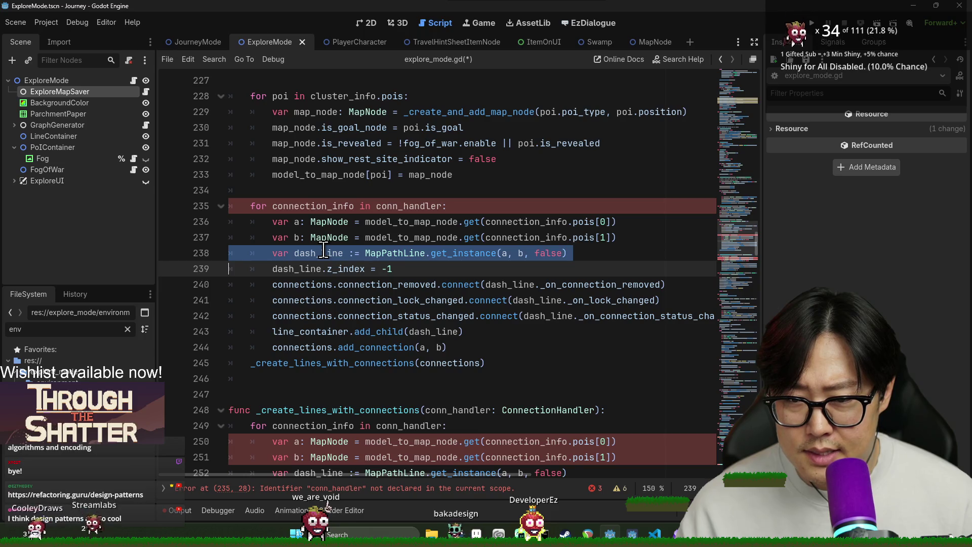
left_click(424, 265, "shift")
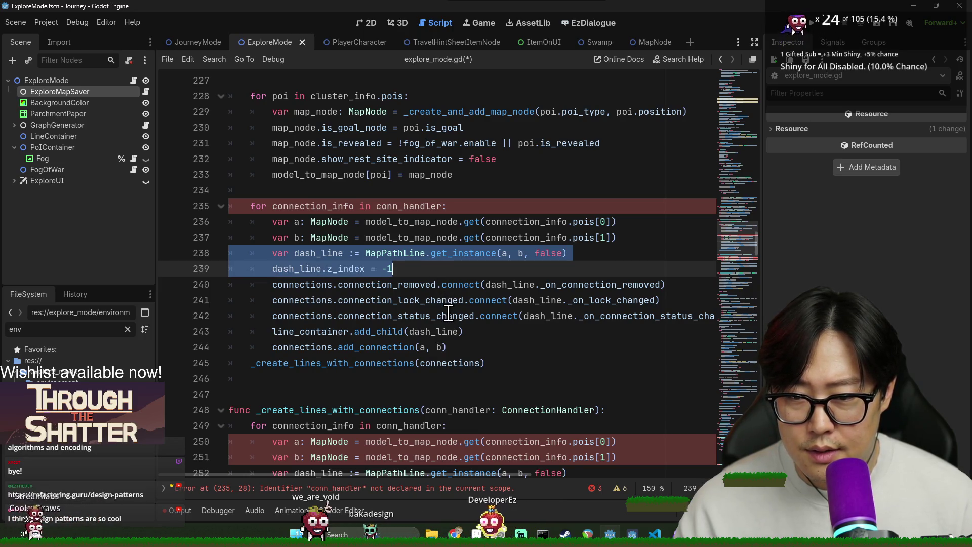
scroll(457, 324, "down", 3)
scroll(430, 304, "up", 1)
key("ctrl+x")
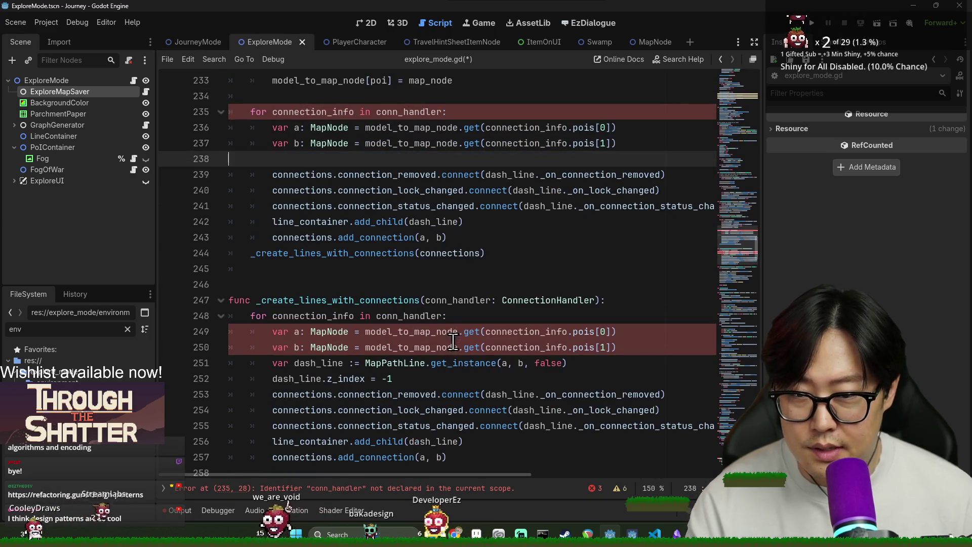
scroll(387, 284, "up", 2)
key("BackSpace")
- Move the add_connection line directly after the a and b node lookups
triple_click(387, 315)
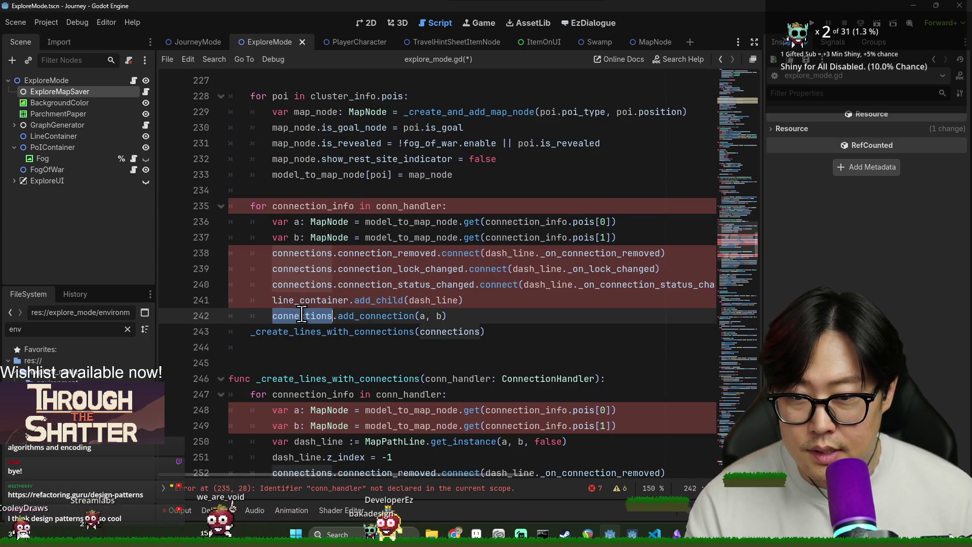
key("ctrl+x")
left_click(668, 236)
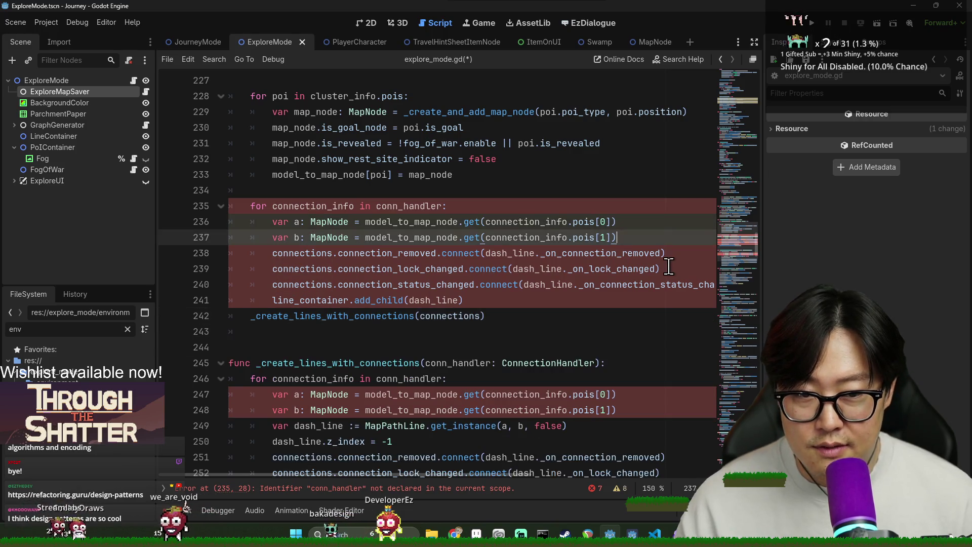
key("Return")
key("ctrl+v")
key("Up")
key("shift+Tab")
key("shift+Tab")
key("Down")
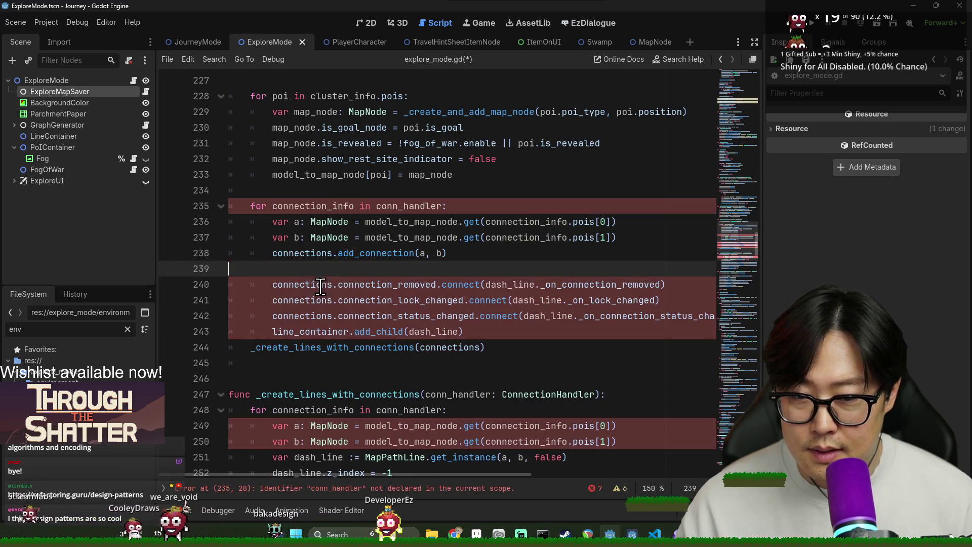
- Delete the connection_removed signal hookup and line-setup lines, then save the script
double_click(302, 286)
scroll(304, 284, "down", 1)
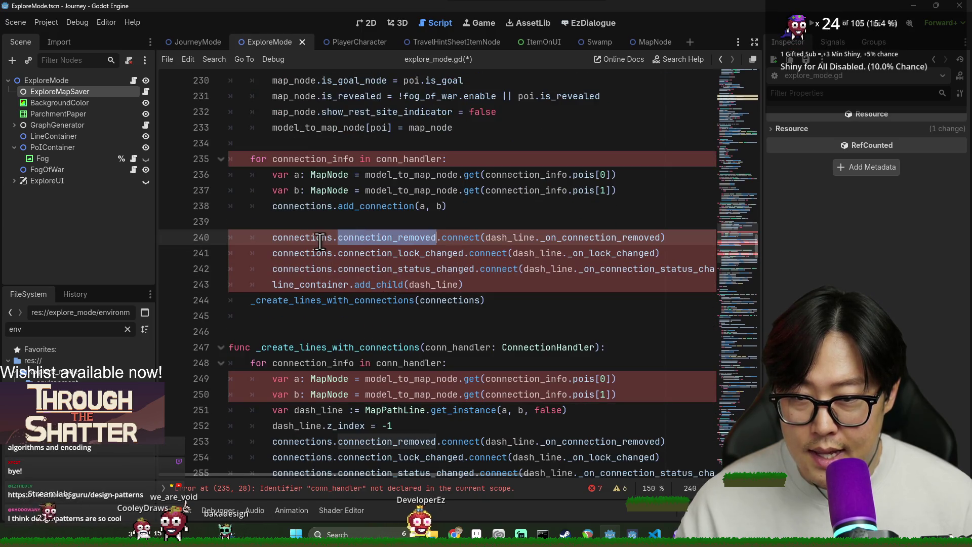
double_click(308, 207)
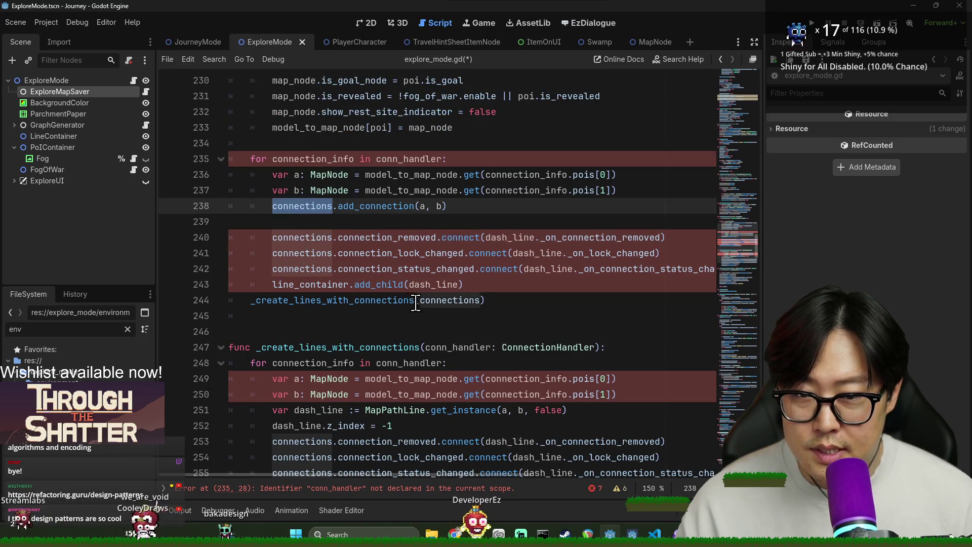
double_click(388, 238)
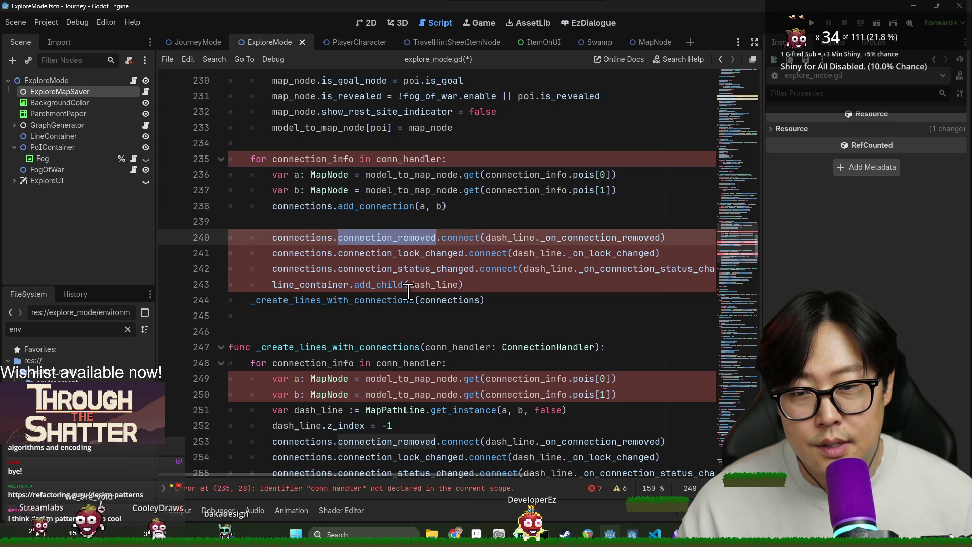
left_click(267, 232)
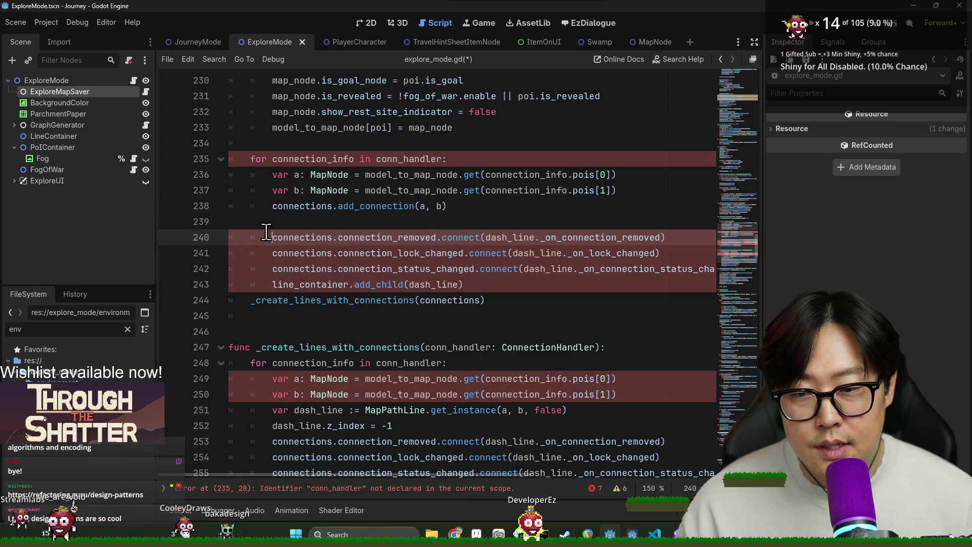
left_click(269, 282, "shift")
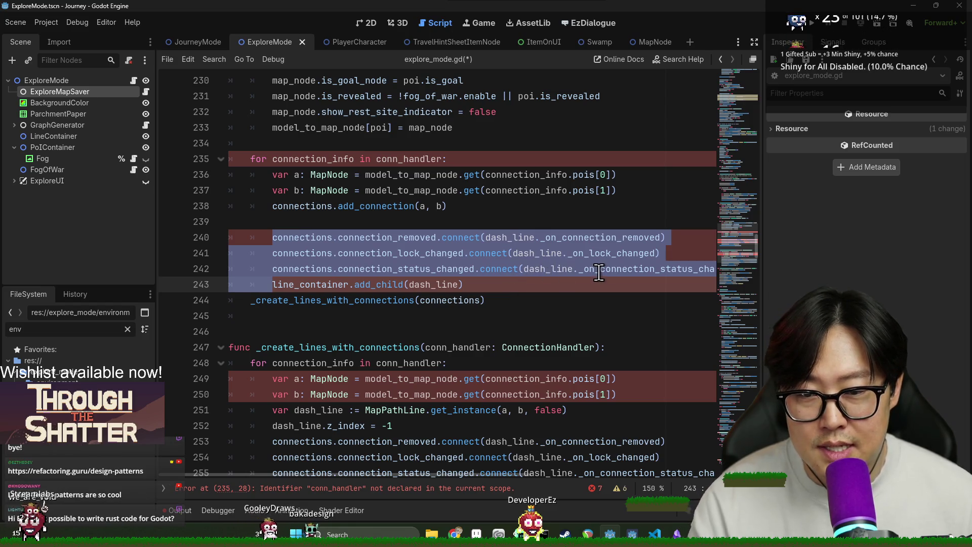
mouse_move(482, 291)
left_mouse_down()
mouse_move(314, 243)
mouse_move(314, 222)
left_mouse_up()
key("Delete")
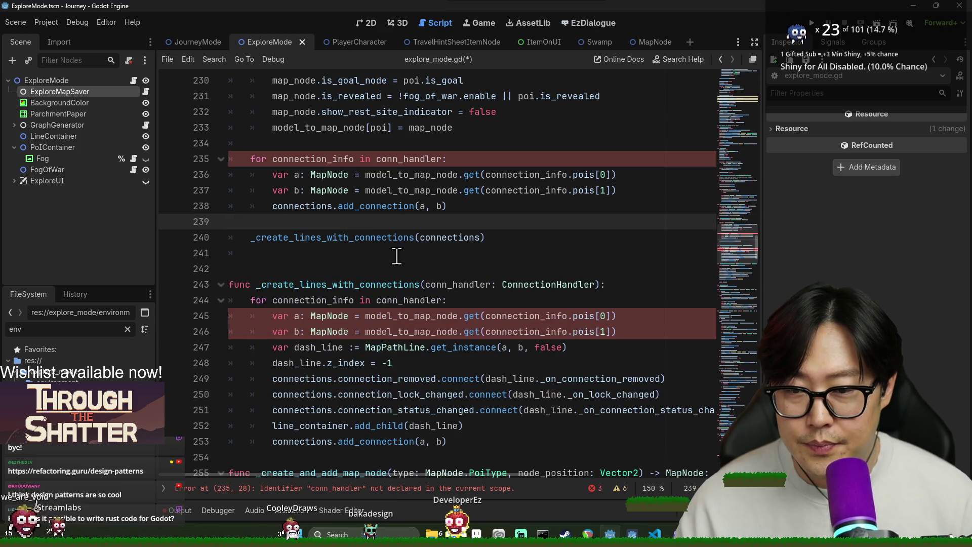
key("Delete")
key("ctrl+s")
- Replace conn_handler in the line 235 loop header with cluster_info.connections
double_click(313, 158)
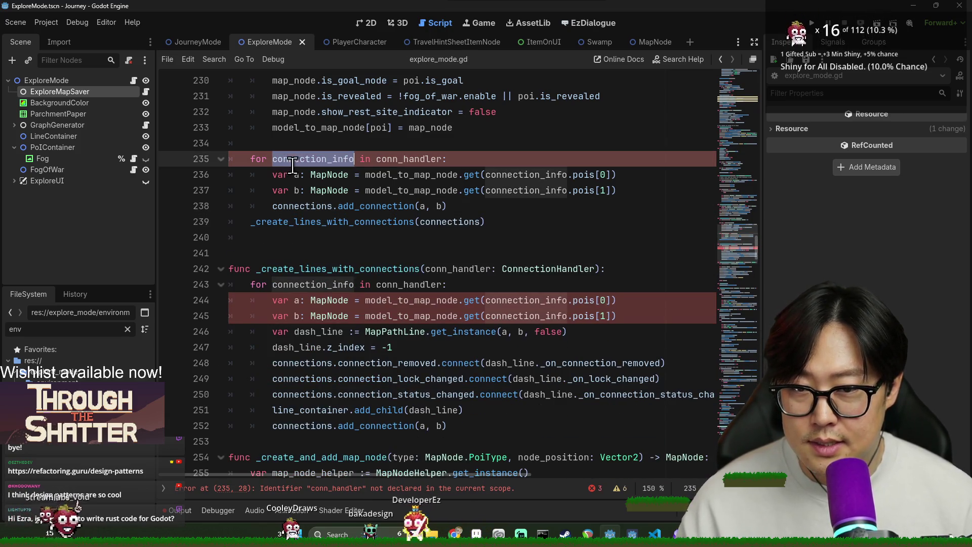
double_click(387, 159)
type("connection")
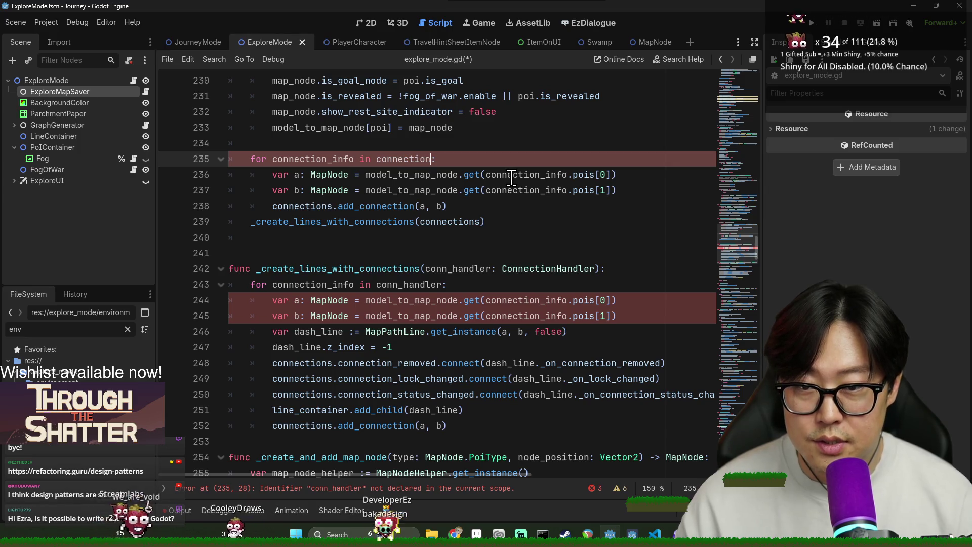
key("Escape")
double_click(403, 159)
scroll(373, 210, "up", 2)
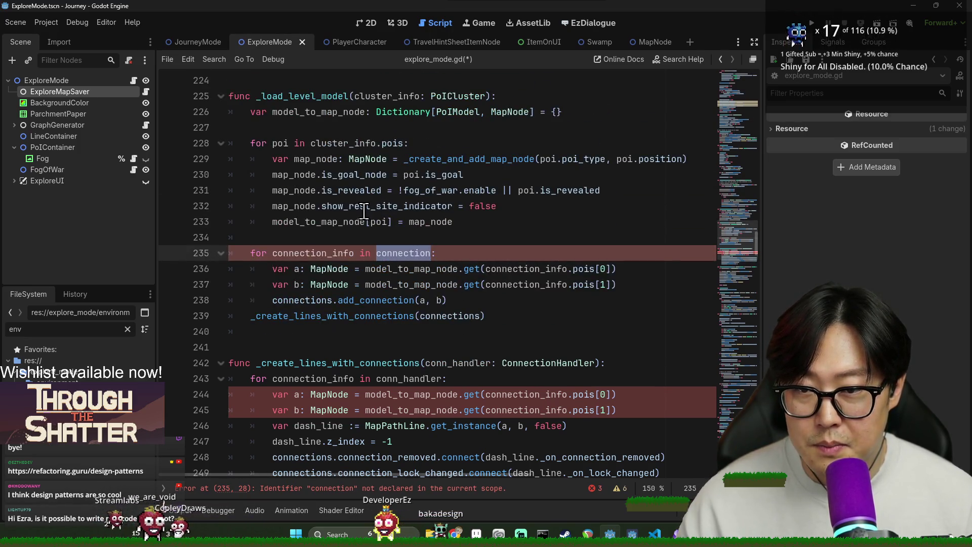
double_click(340, 145)
key("ctrl+c")
double_click(409, 252)
key("ctrl+v")
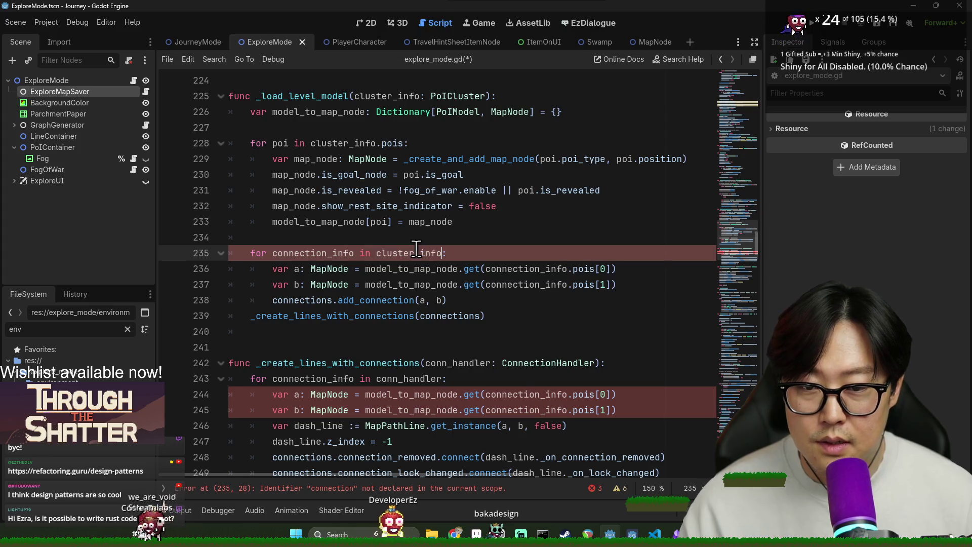
type(".con")
key("Return")
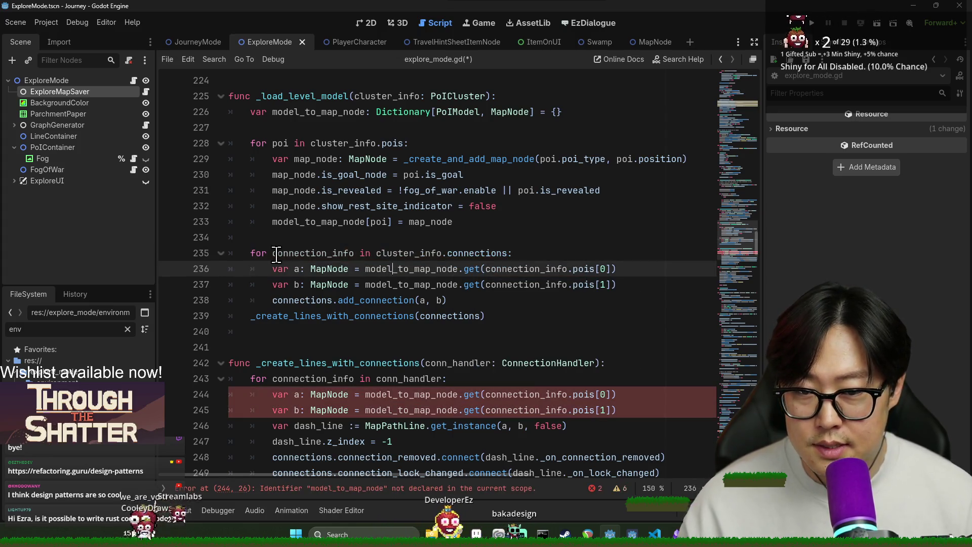
- Inspect the helper's conn_handler loop, where model_to_map_node is undeclared on line 244
left_click(385, 315)
double_click(440, 313)
scroll(391, 213, "down", 2)
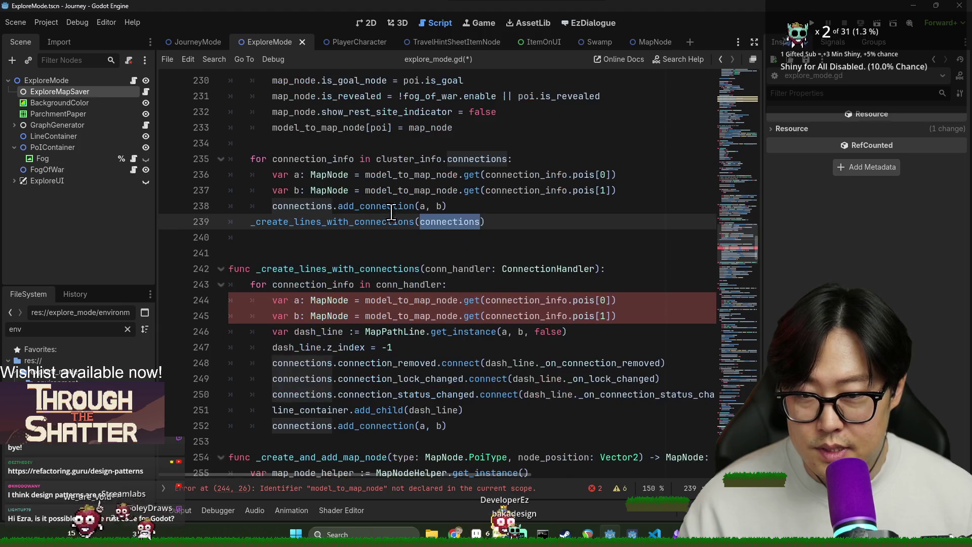
left_click(442, 217)
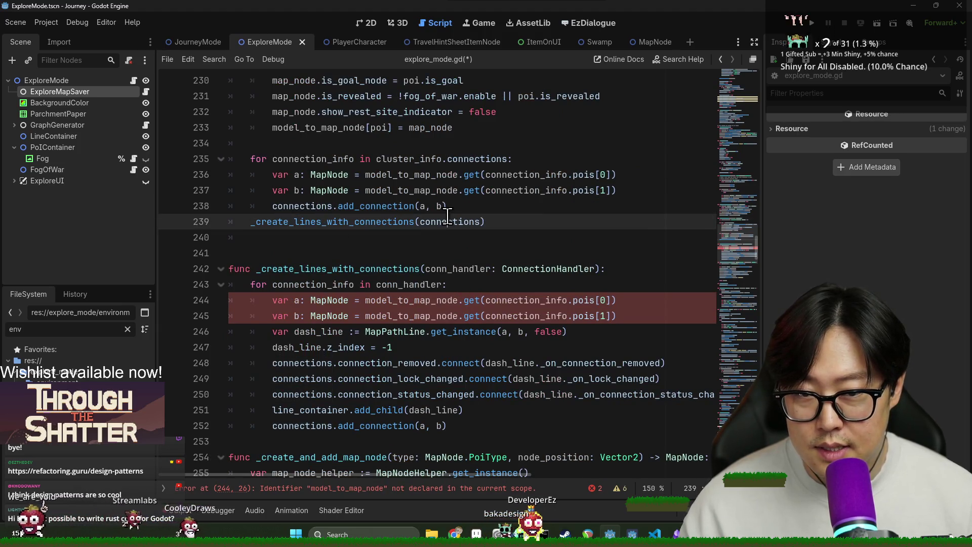
double_click(442, 218)
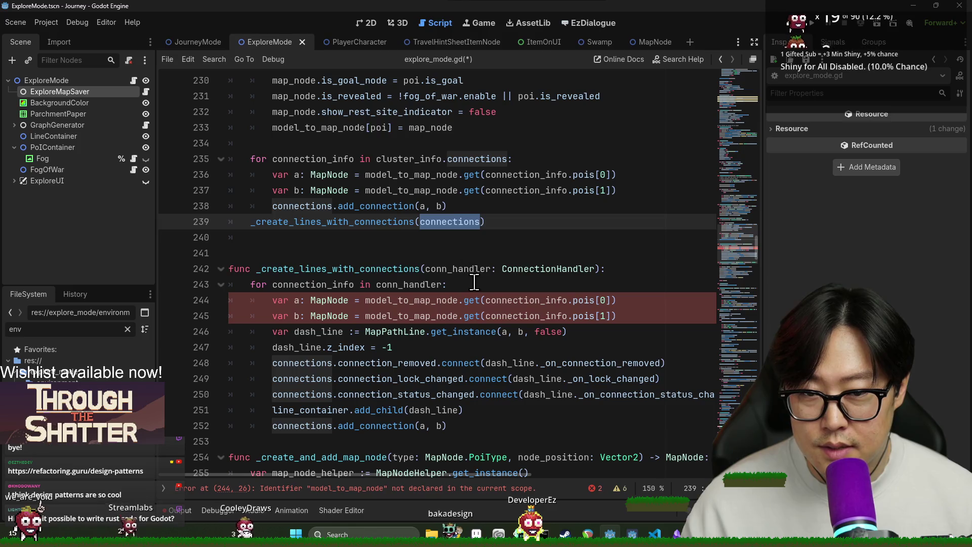
double_click(458, 269)
double_click(302, 284)
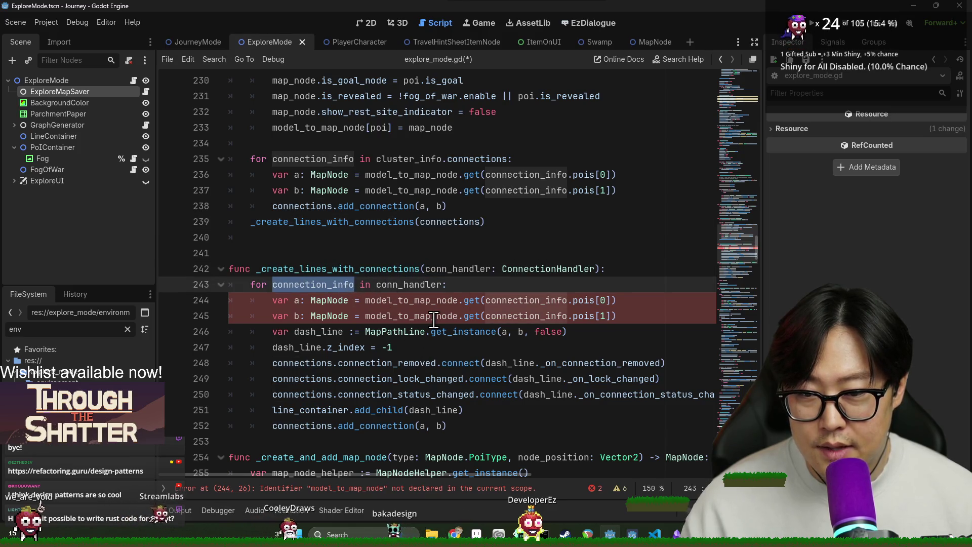
double_click(407, 282)
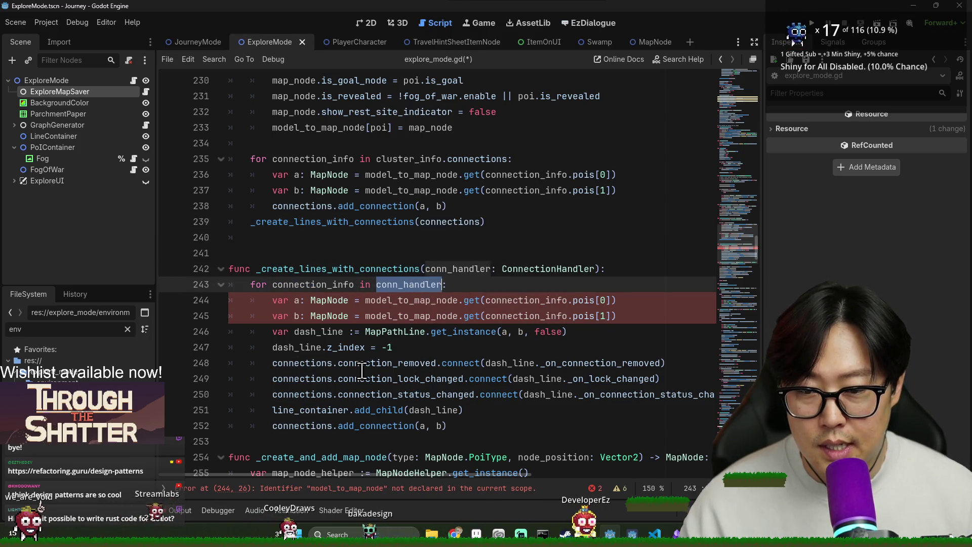
double_click(410, 296)
double_click(409, 285)
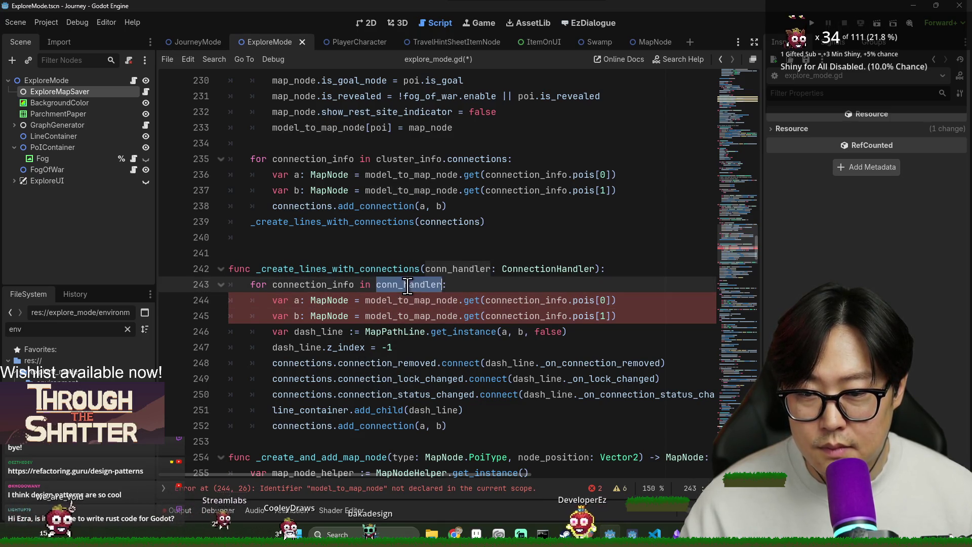
left_click(267, 299)
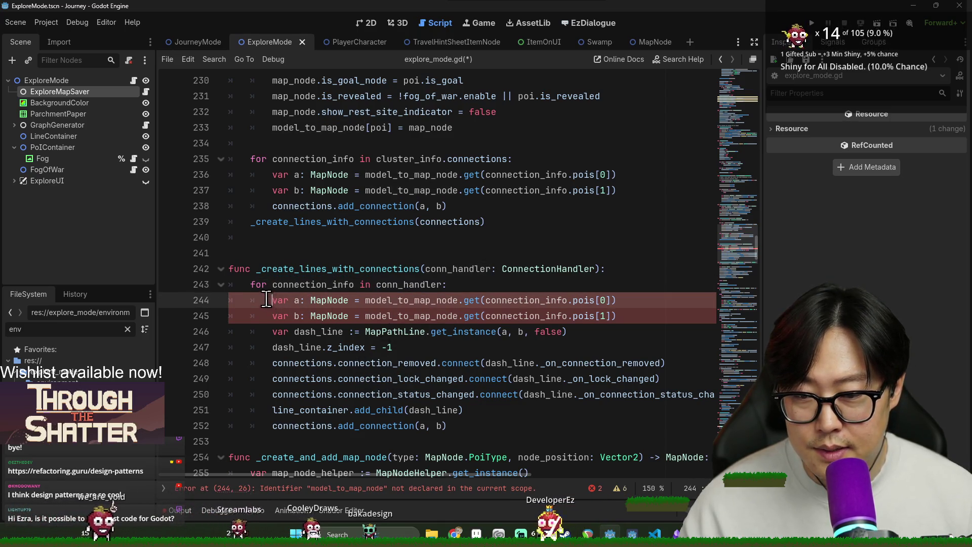
left_click(619, 318)
double_click(394, 283)
scroll(480, 301, "down", 1)
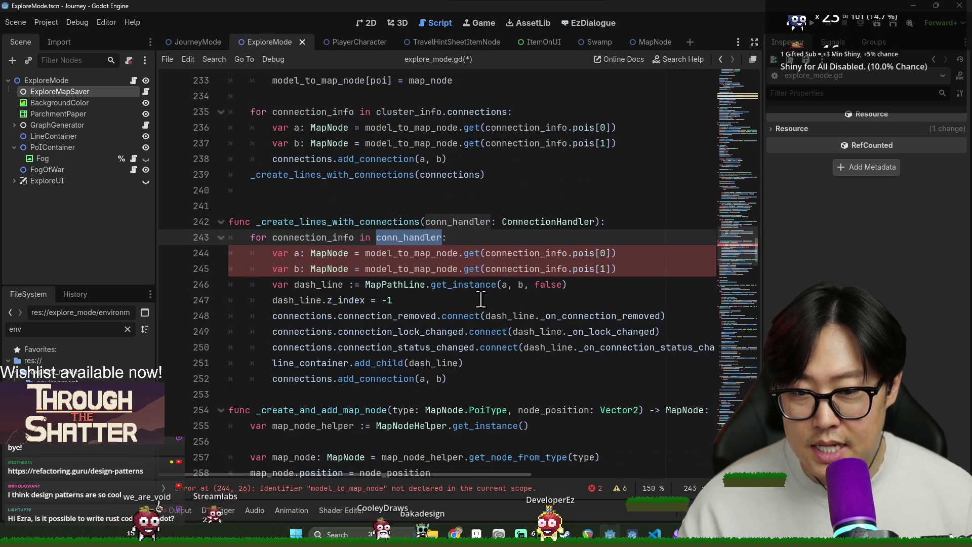
- Review get_all_connections_from, get_draw_edge and related functions in connection_handler.gd
left_click(533, 233, "ctrl")
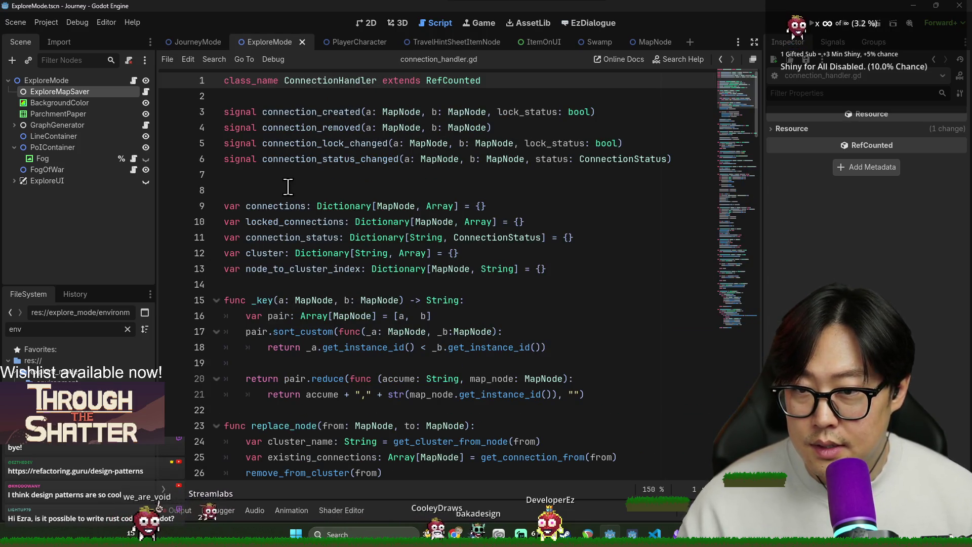
scroll(287, 261, "down", 2)
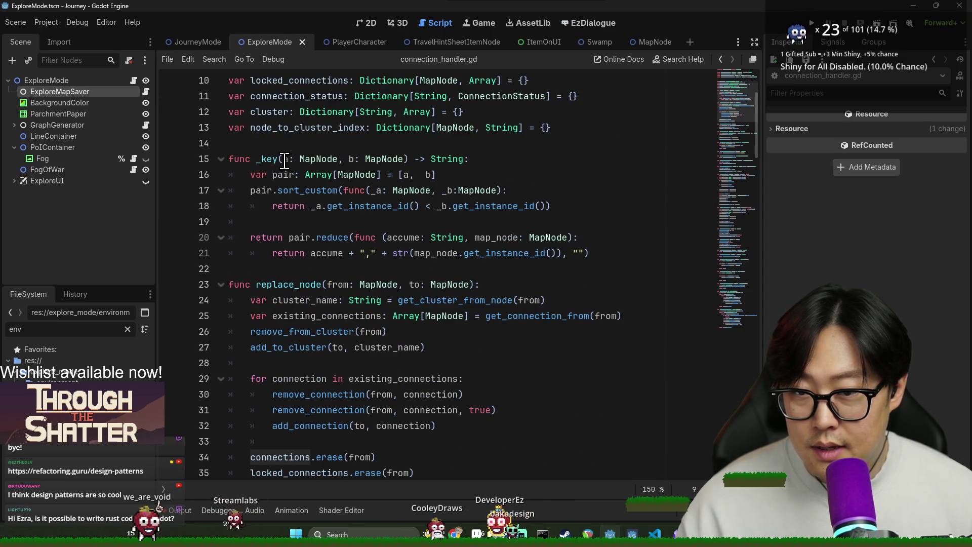
scroll(285, 161, "down", 8)
scroll(313, 248, "down", 3)
scroll(324, 224, "down", 3)
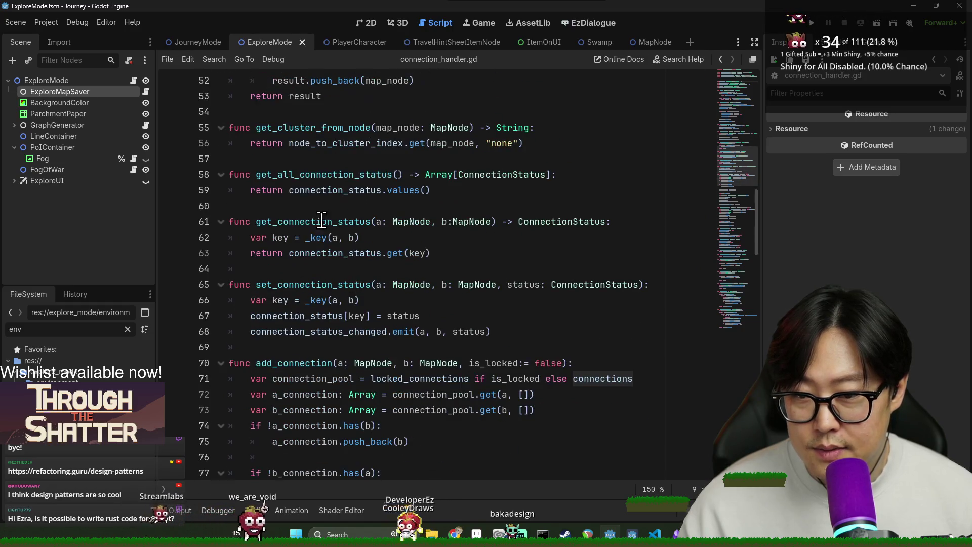
scroll(328, 237, "down", 6)
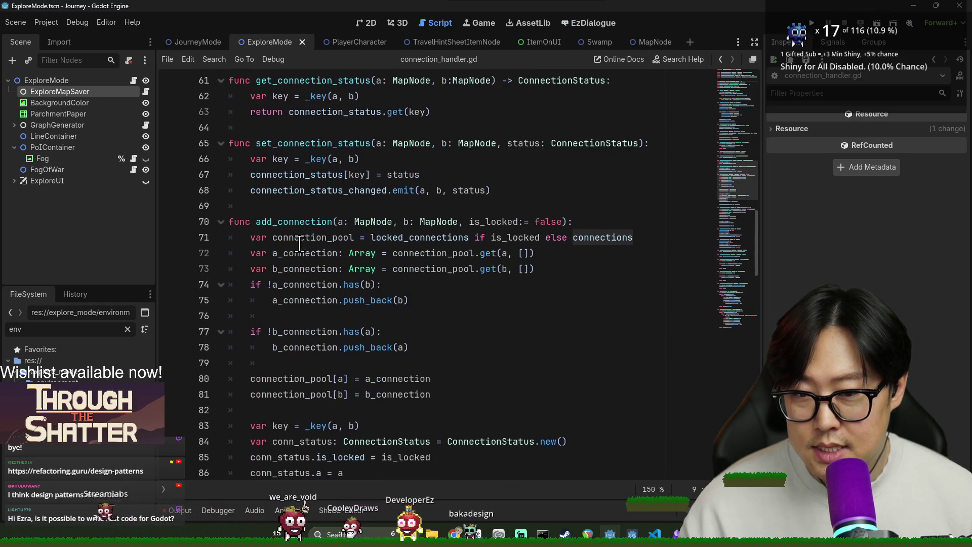
scroll(328, 236, "down", 8)
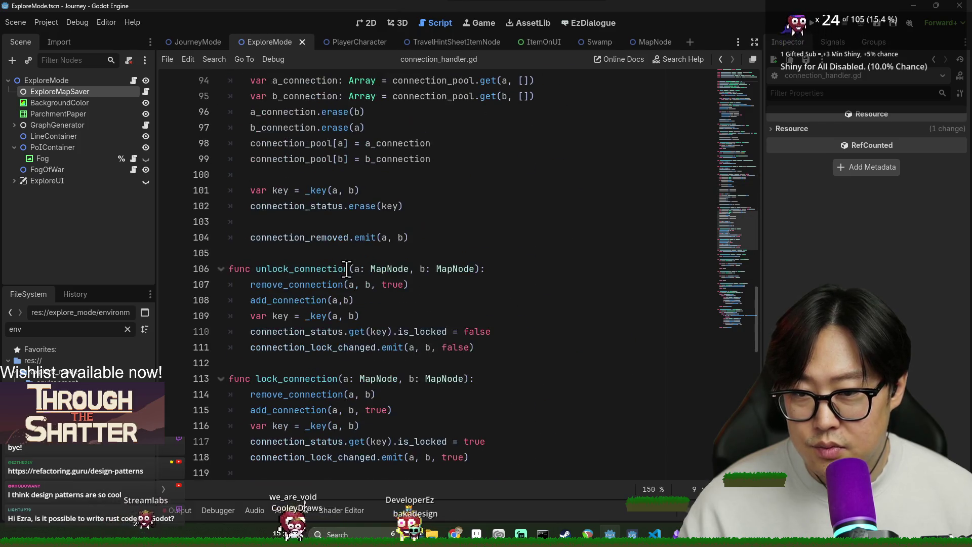
scroll(311, 269, "down", 7)
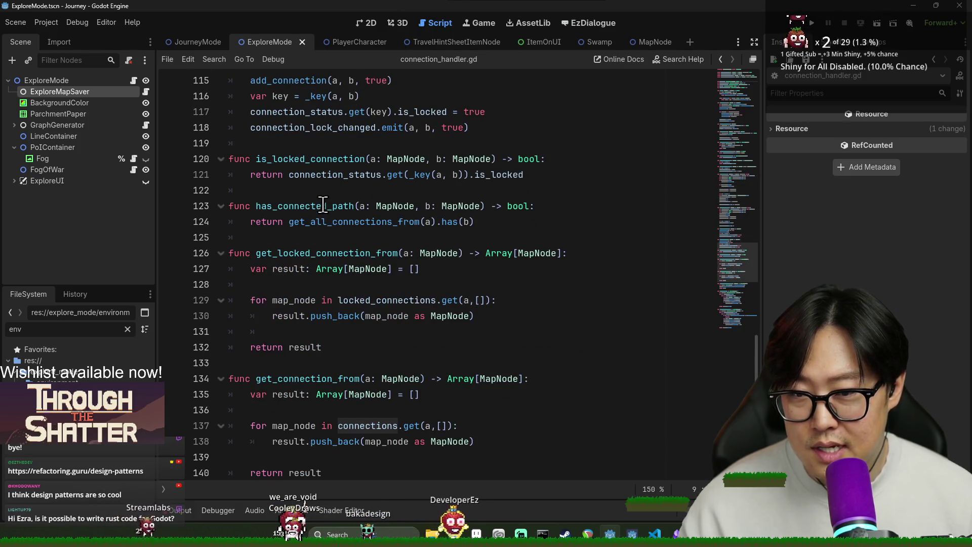
scroll(326, 189, "down", 1)
triple_click(325, 206)
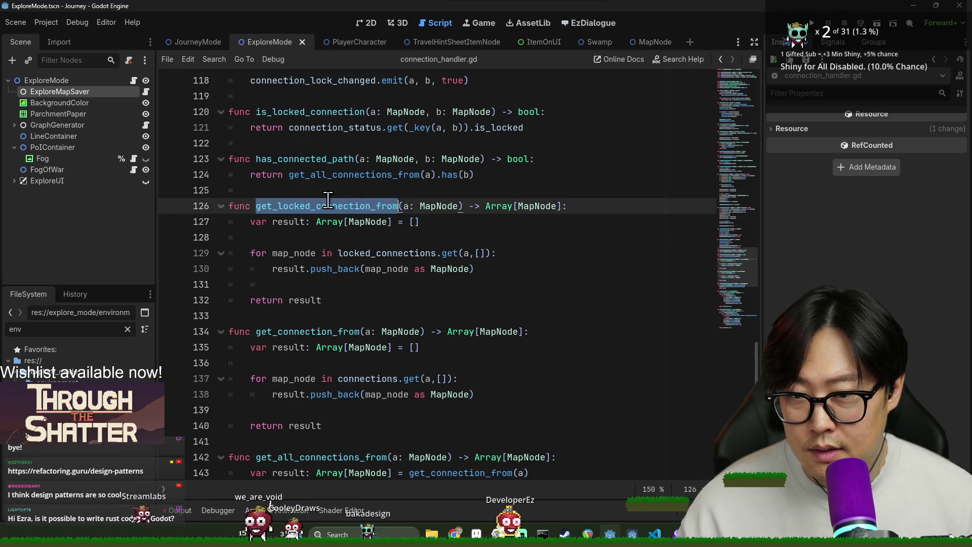
scroll(365, 307, "down", 3)
double_click(308, 191)
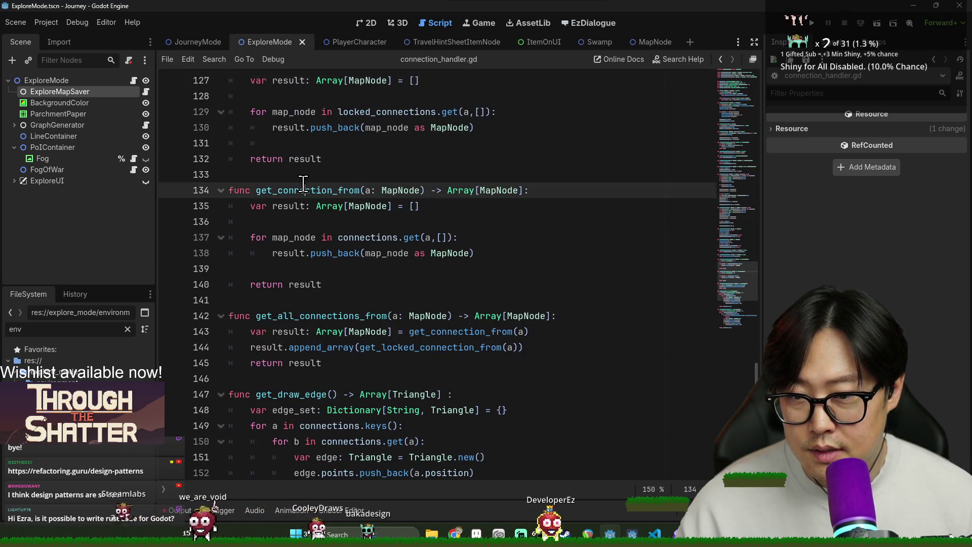
double_click(379, 316)
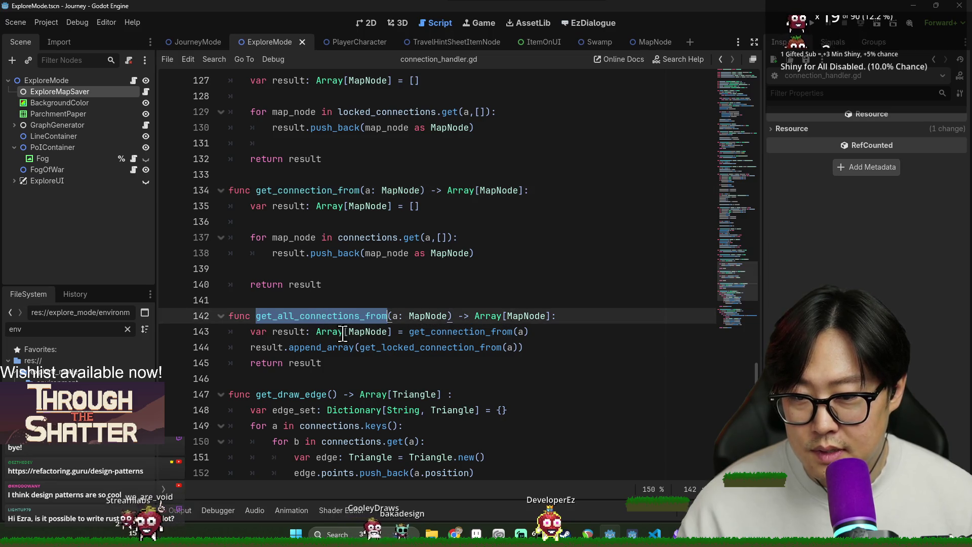
scroll(400, 314, "down", 4)
left_click(288, 206)
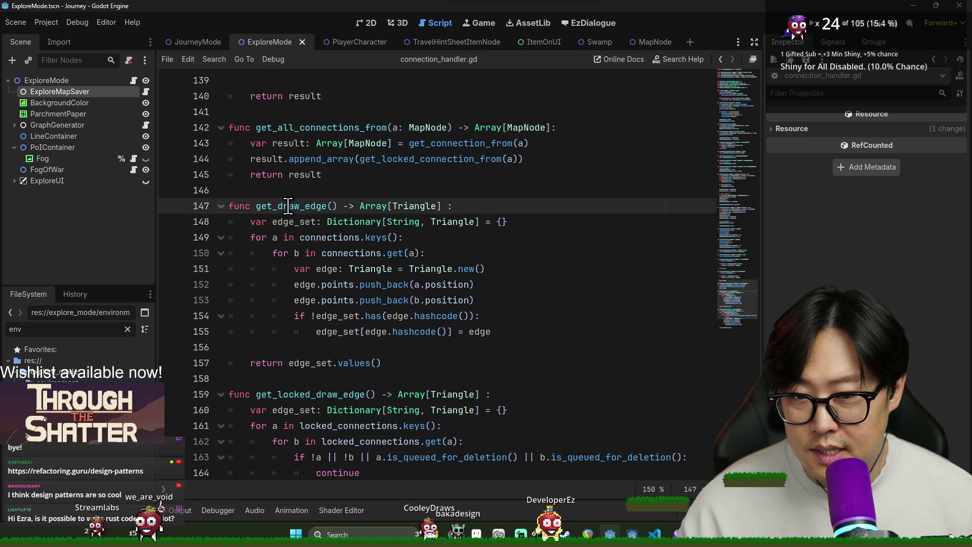
scroll(291, 213, "down", 3)
double_click(338, 271)
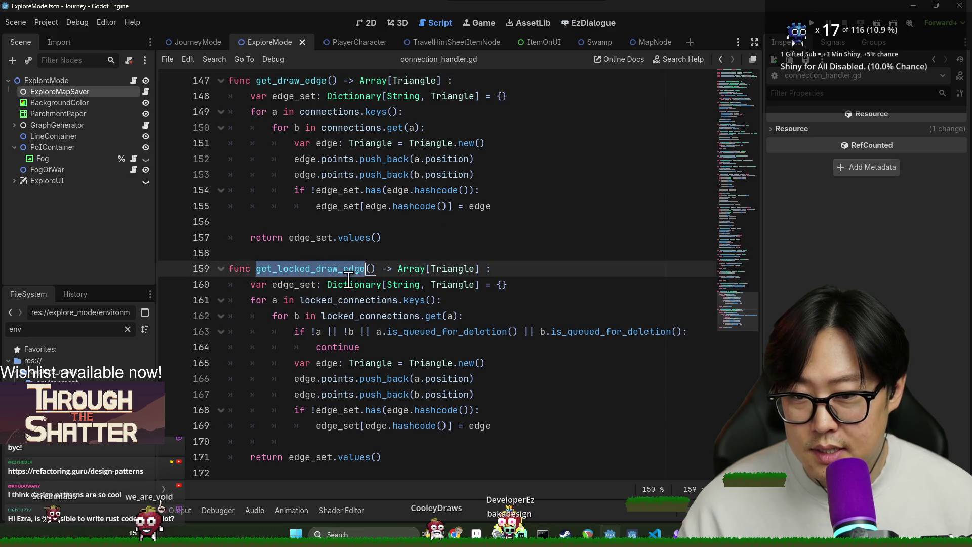
scroll(359, 334, "up", 5)
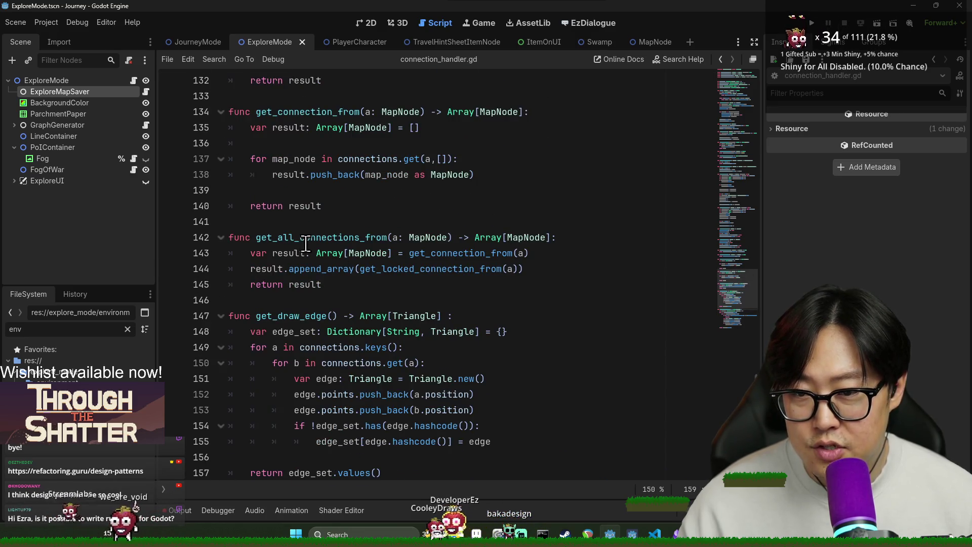
double_click(302, 238)
double_click(339, 347)
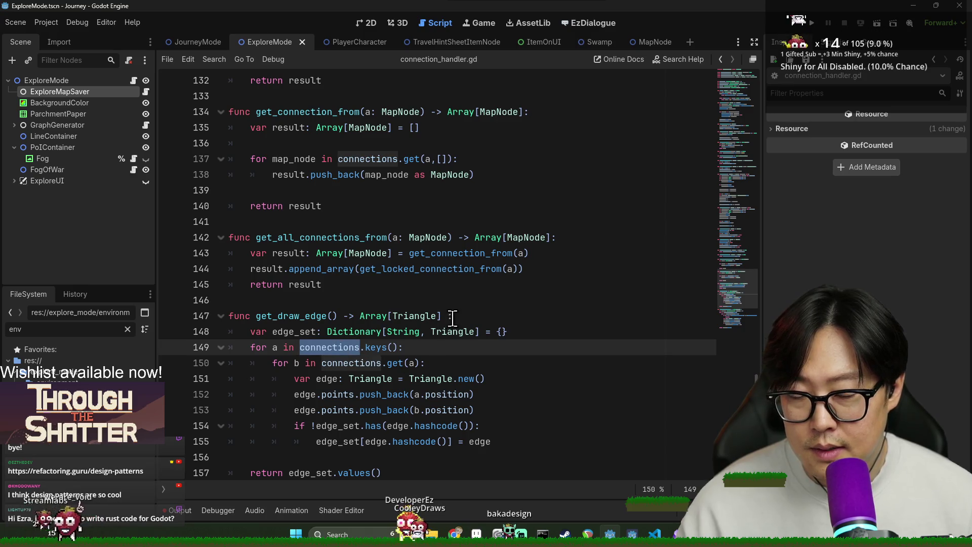
left_click(501, 348)
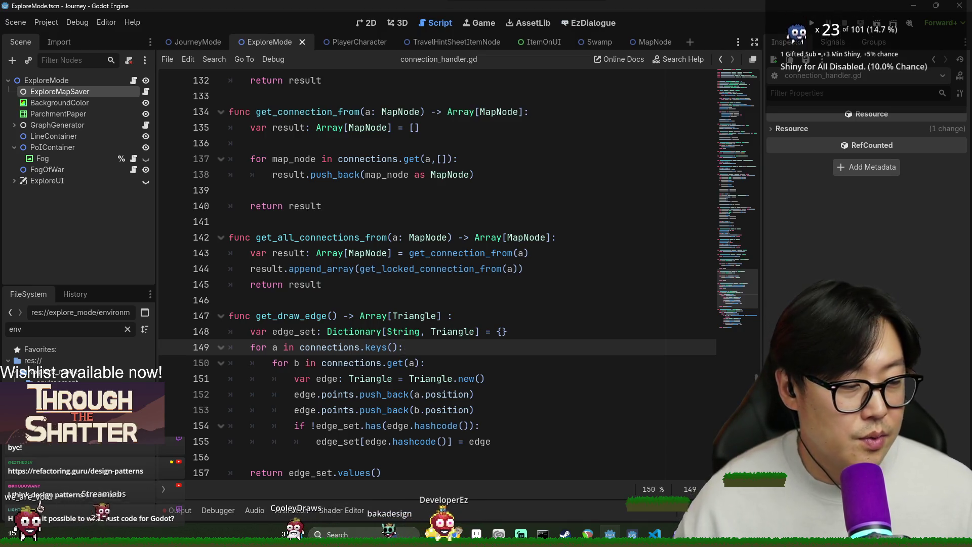
- Save the project and return to explore_mode.gd at the line-creating function
left_click(447, 284)
key("ctrl+s")
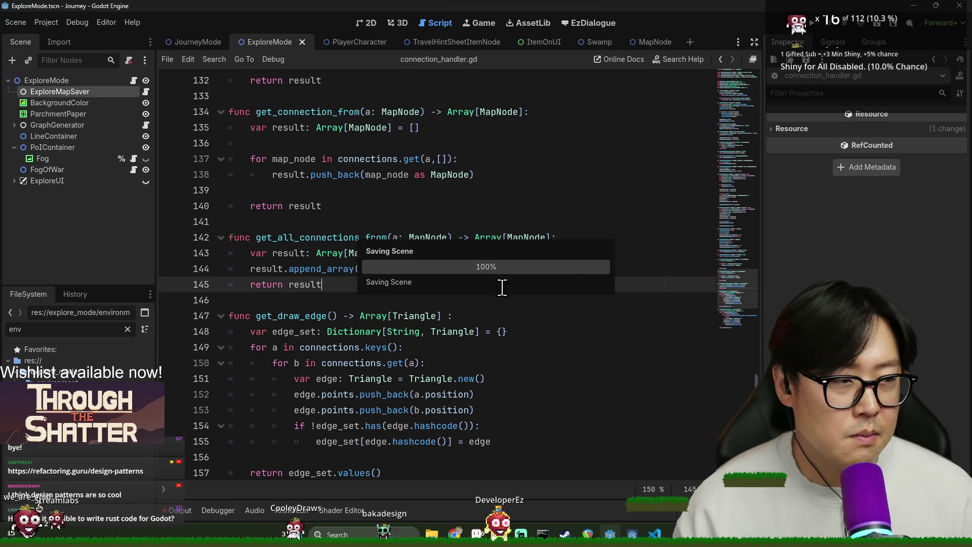
left_click(416, 254)
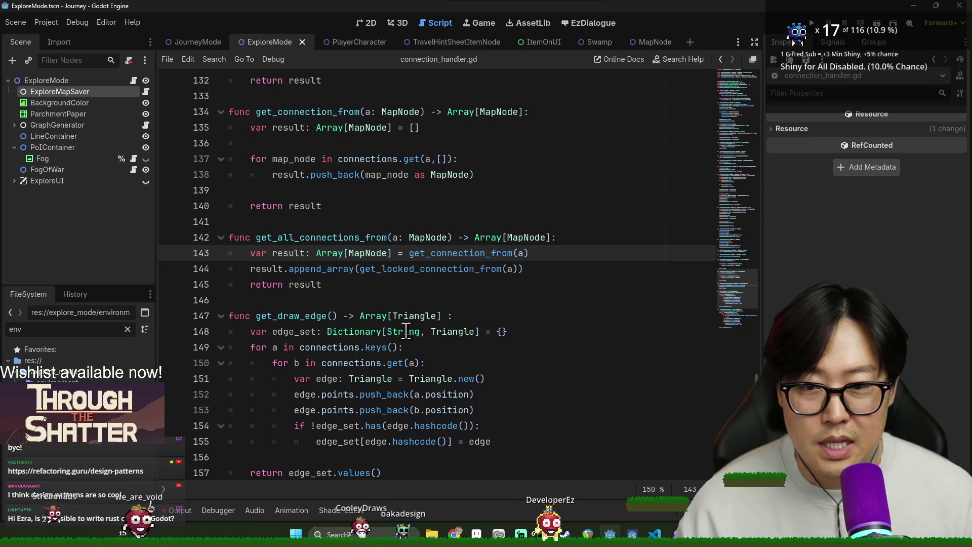
left_click(390, 337)
key("ctrl+s")
left_click(348, 269)
key("alt+Left")
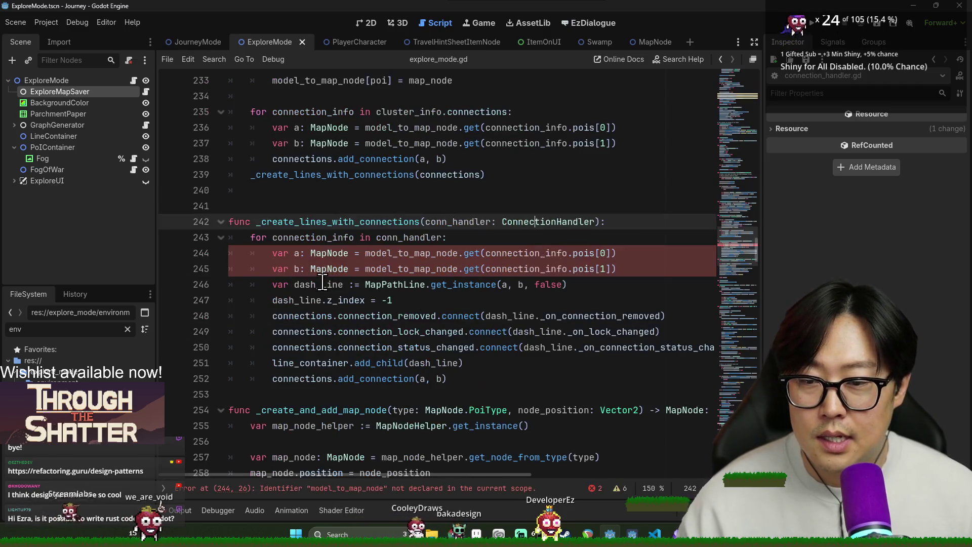
- Bring the Chrome window showing Google results for 'godot rust support' over the editor
left_click(322, 284)
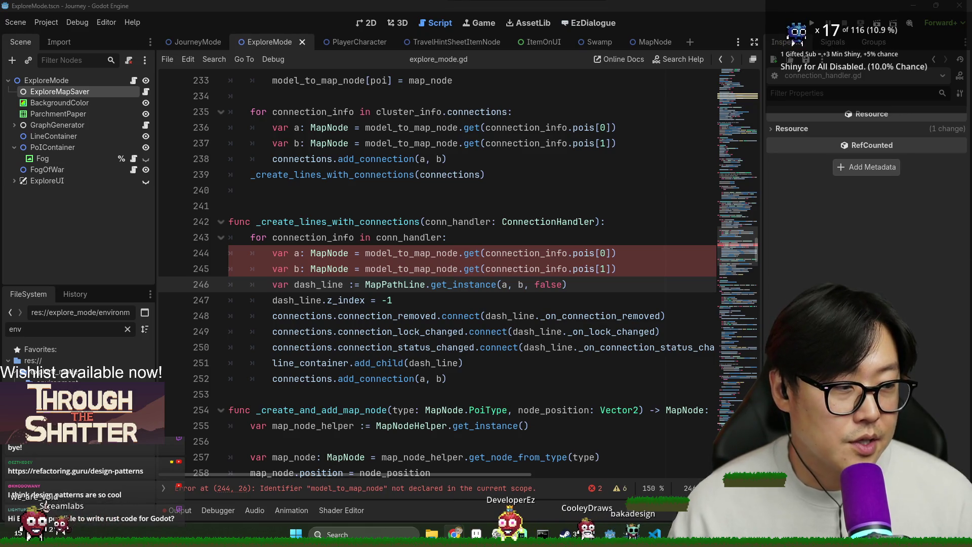
left_click_drag(419, 202, 311, 3)
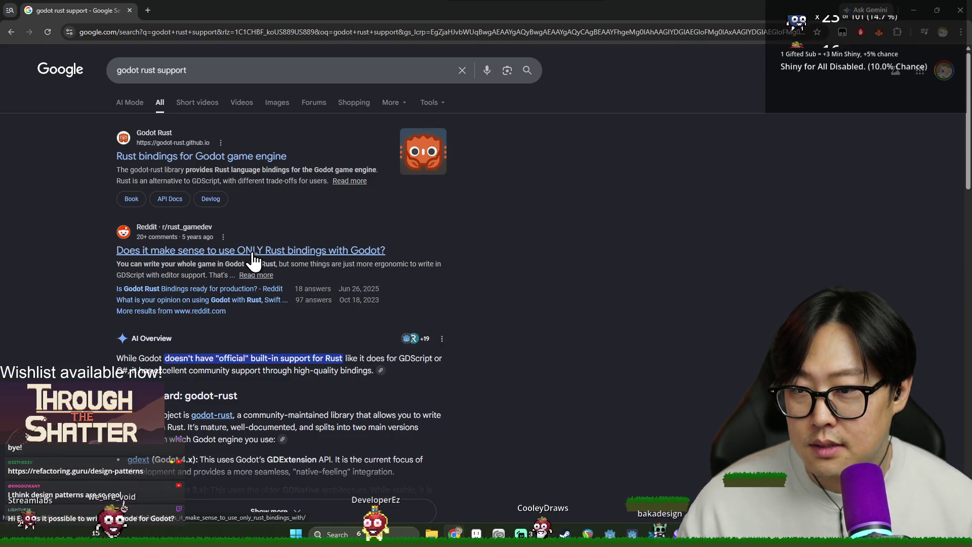
- Open the godot-rust bindings website from the search results
left_click(180, 170)
scroll(487, 298, "down", 5)
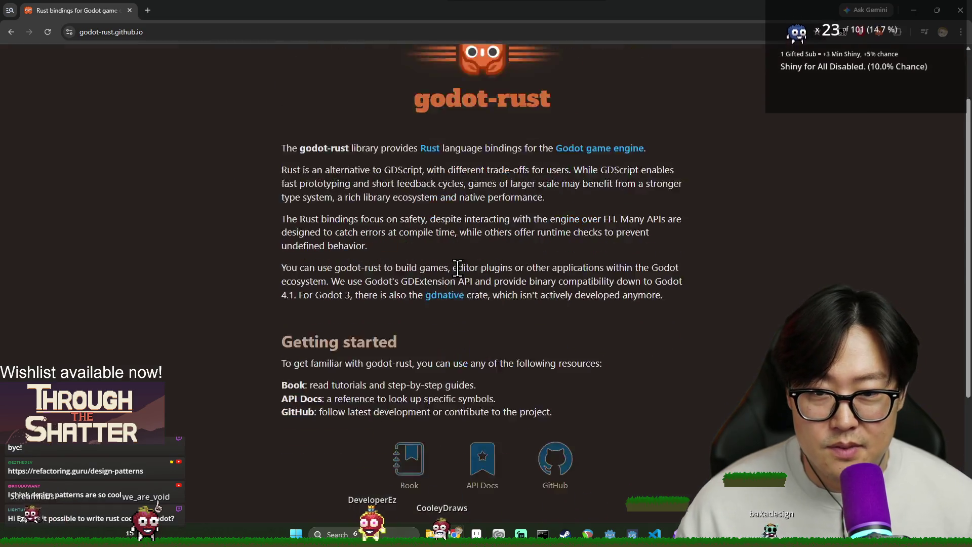
scroll(487, 299, "up", 5)
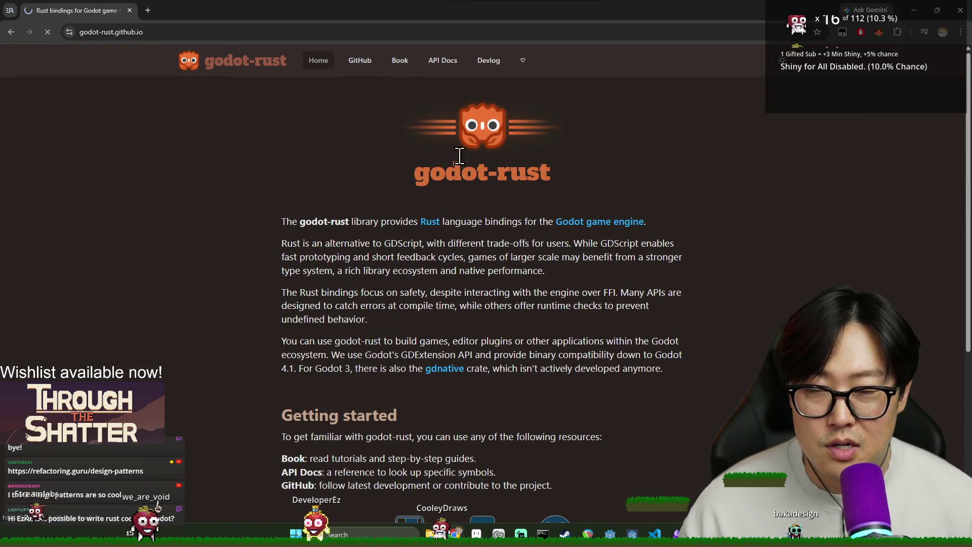
- Read through the gdext repository README on GitHub, then return to explore_mode.gd in Godot
left_click(360, 64)
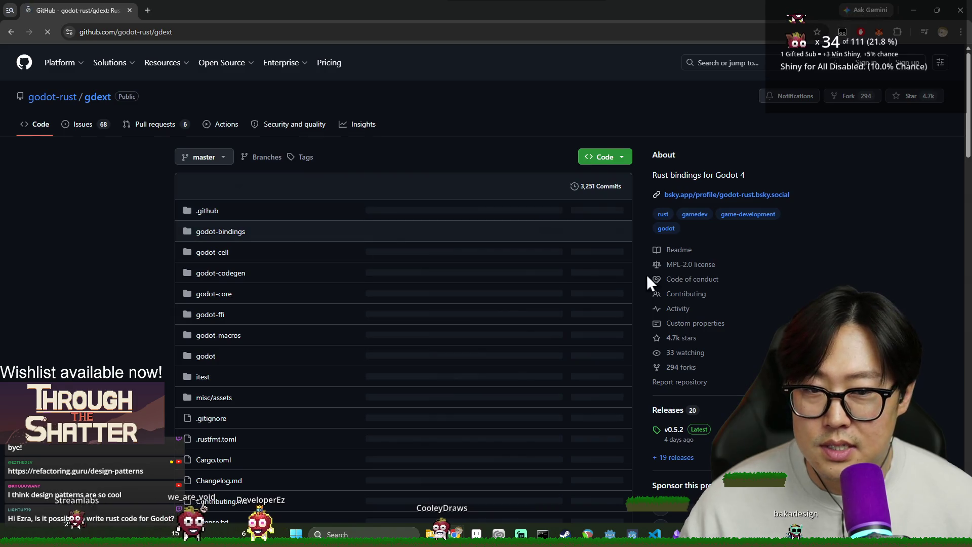
scroll(589, 276, "down", 15)
scroll(409, 337, "down", 10)
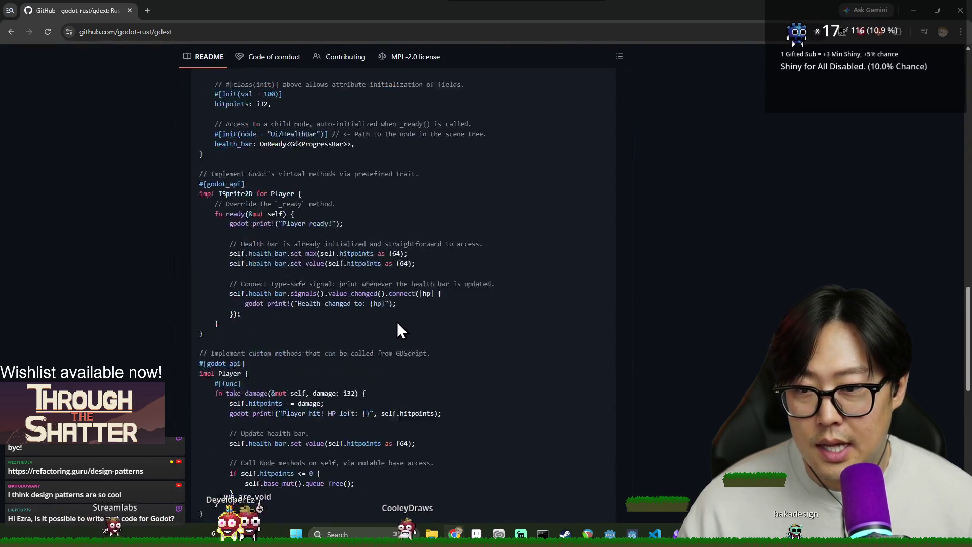
scroll(429, 382, "up", 20)
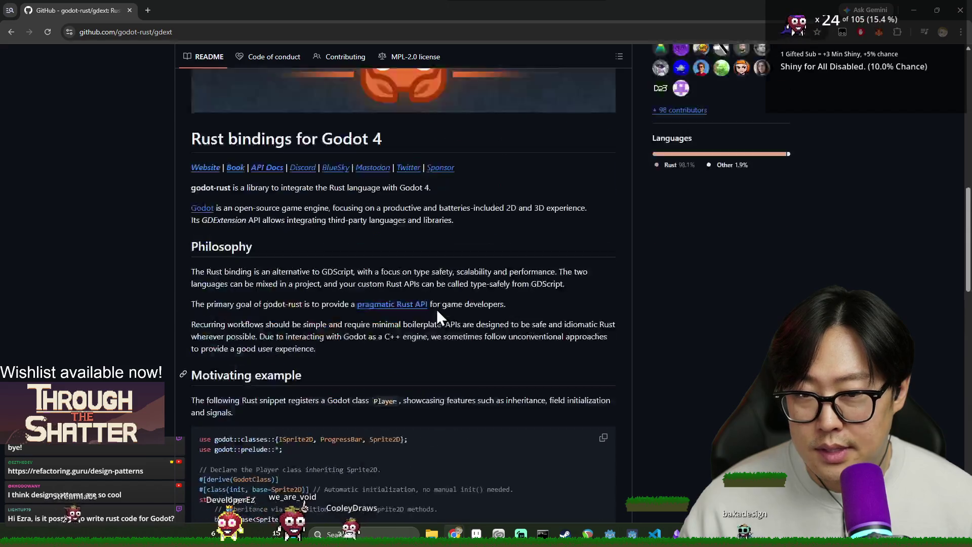
scroll(465, 332, "down", 8)
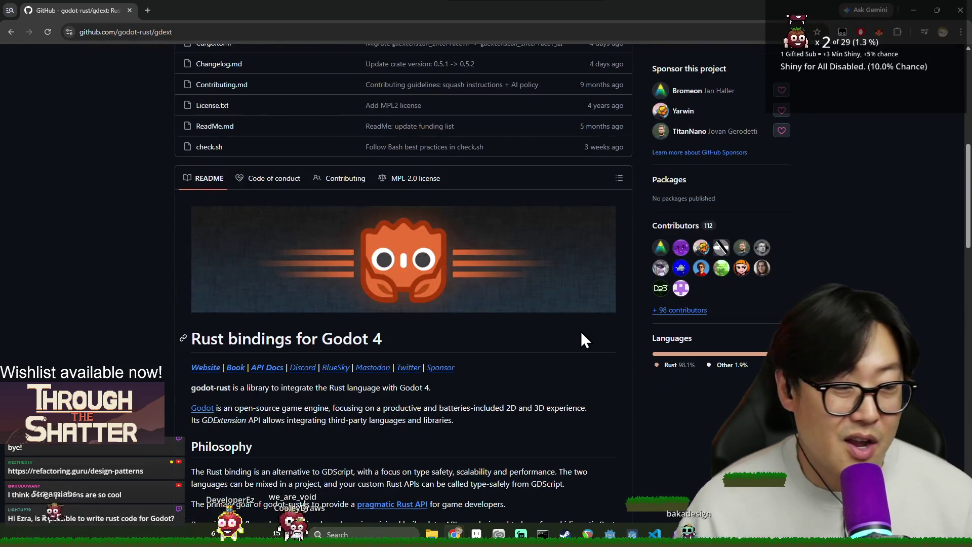
scroll(559, 350, "down", 2)
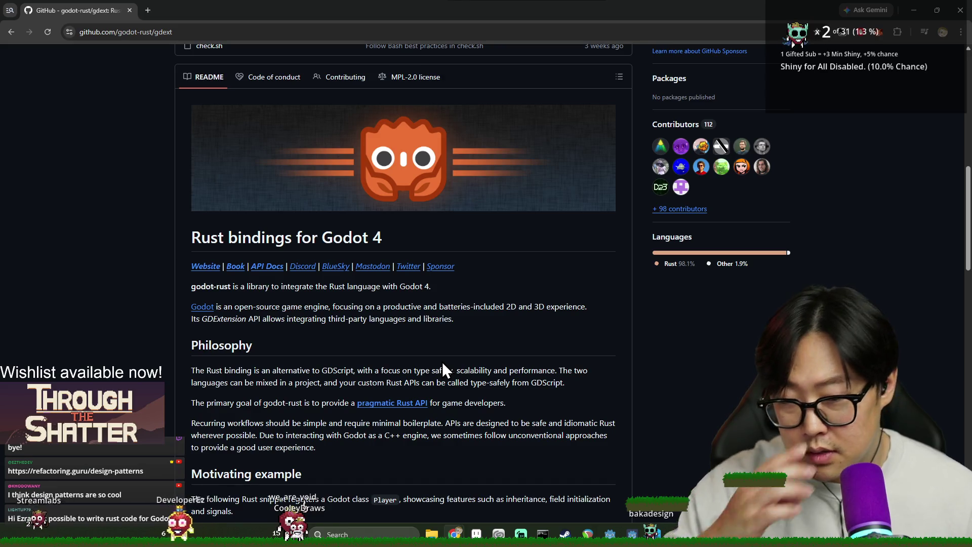
scroll(330, 304, "down", 4)
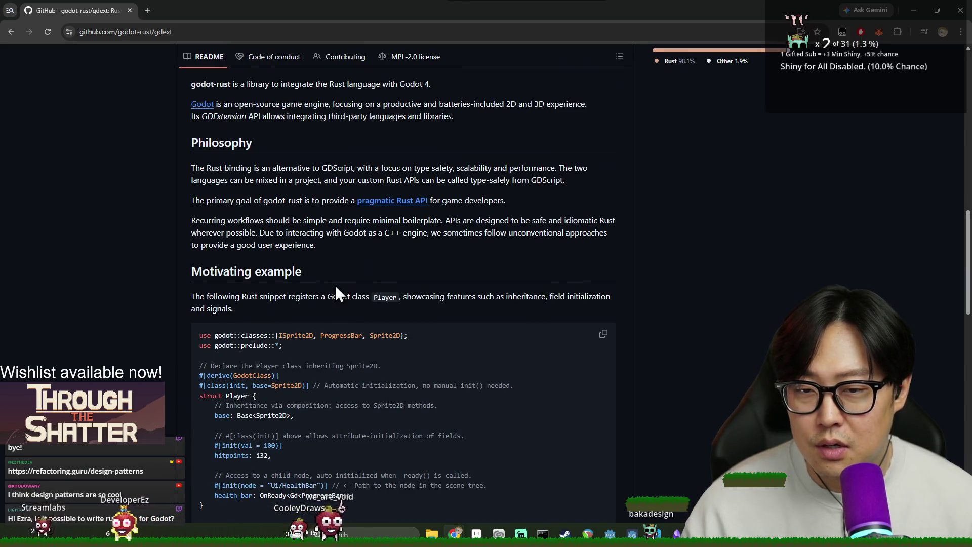
scroll(438, 295, "up", 3)
scroll(439, 295, "up", 3)
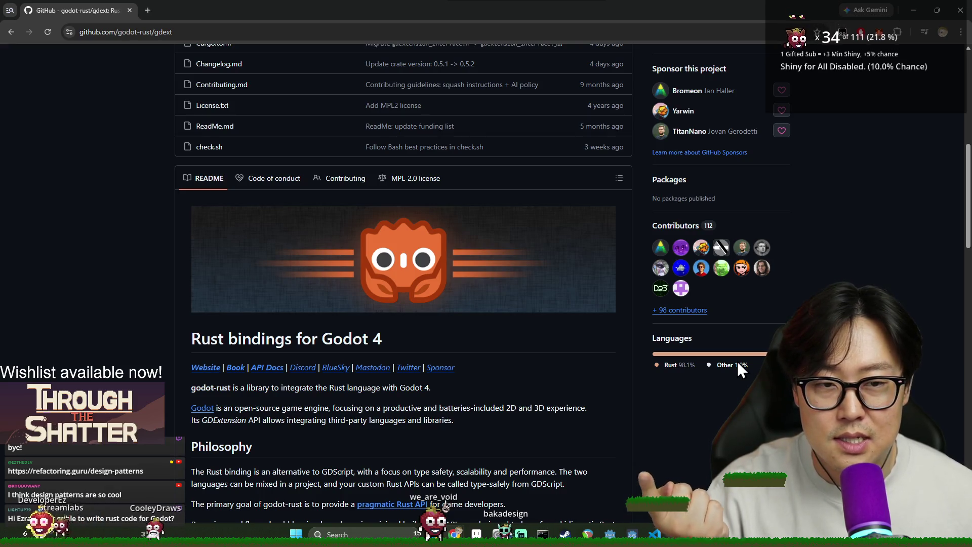
scroll(512, 362, "up", 4)
scroll(512, 362, "up", 2)
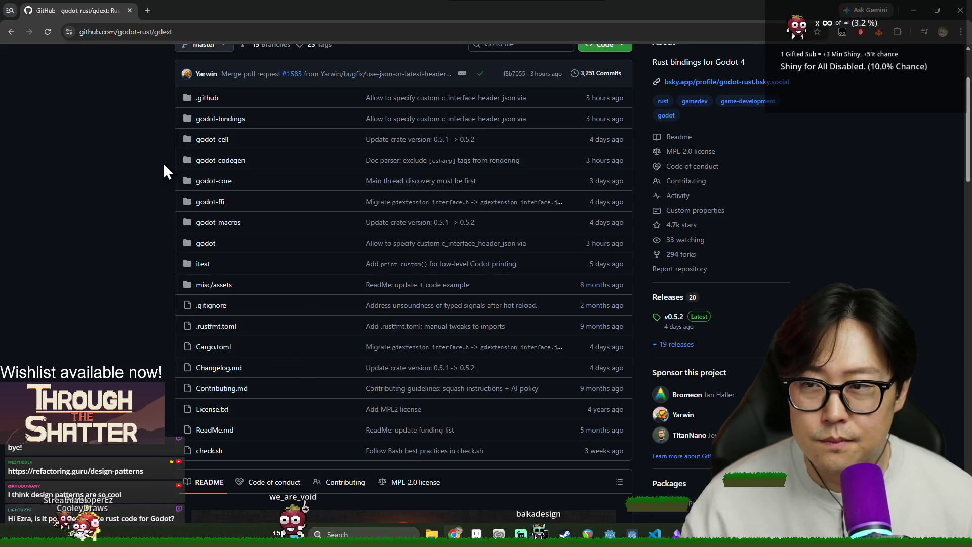
key("alt+Tab")
key("Up")
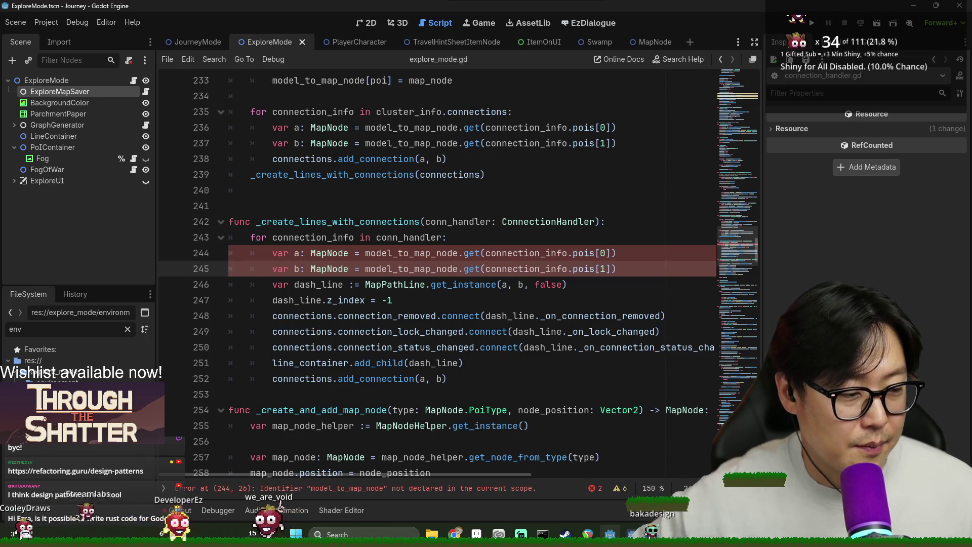
- Save, then check conn_handler's autocomplete members, such as connections, on the line 243 loop
left_click(422, 334)
key("ctrl+s")
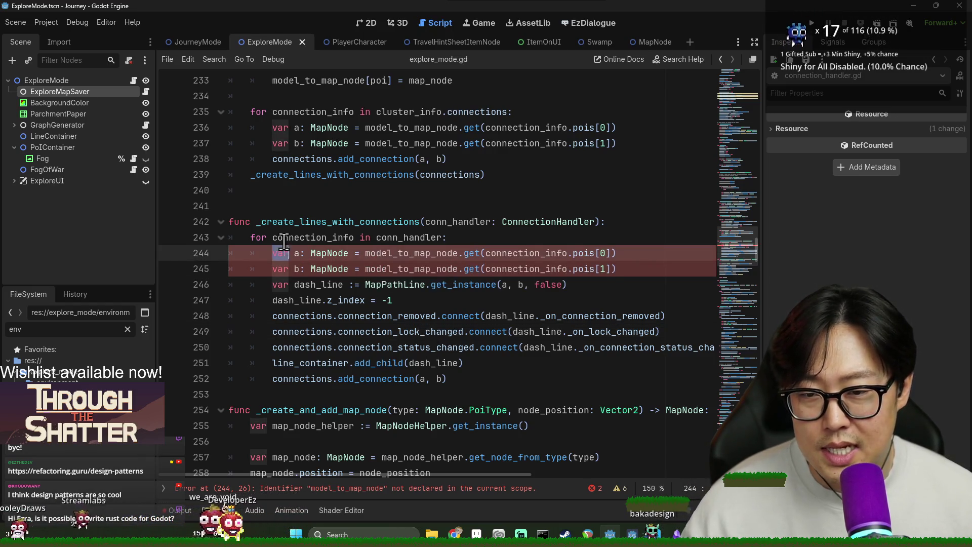
double_click(458, 221)
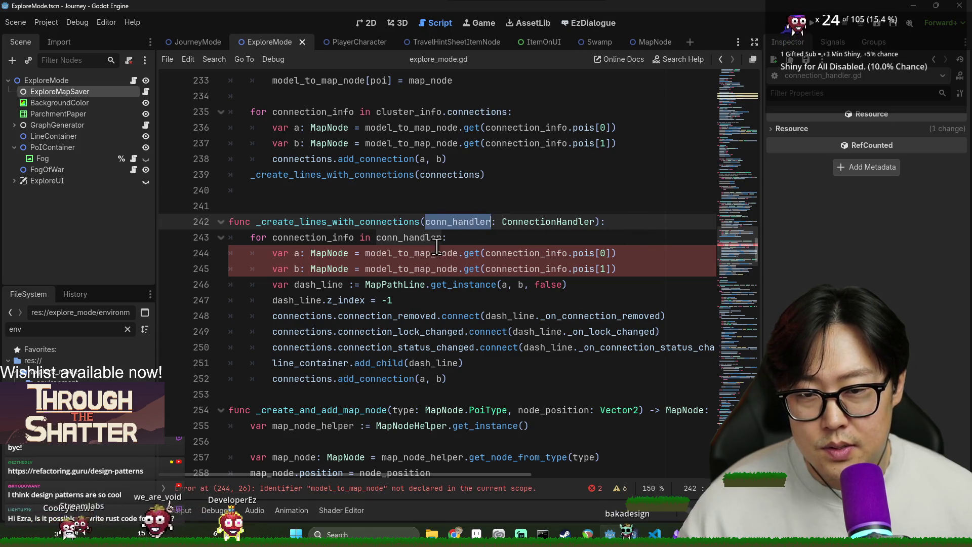
key("Down")
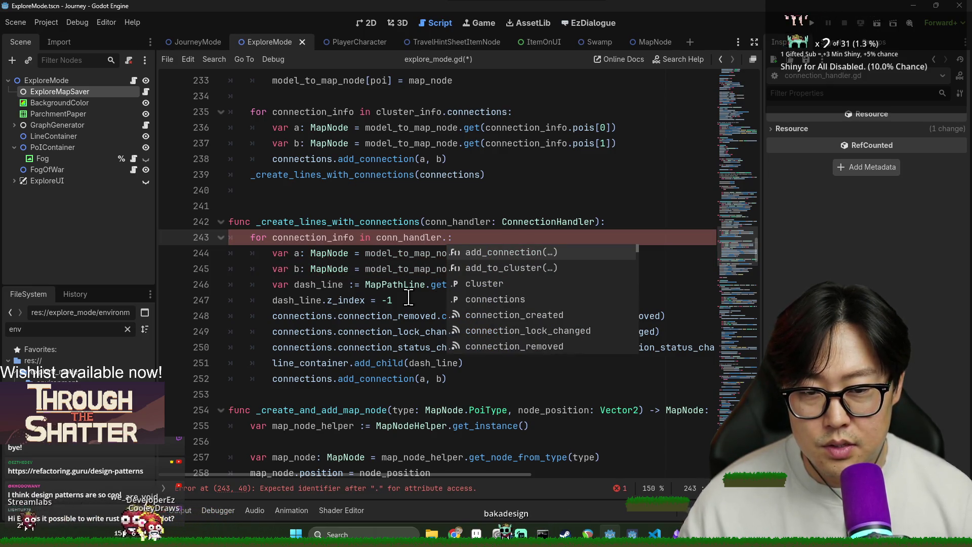
key("Down")
key("Down")
key("Down")
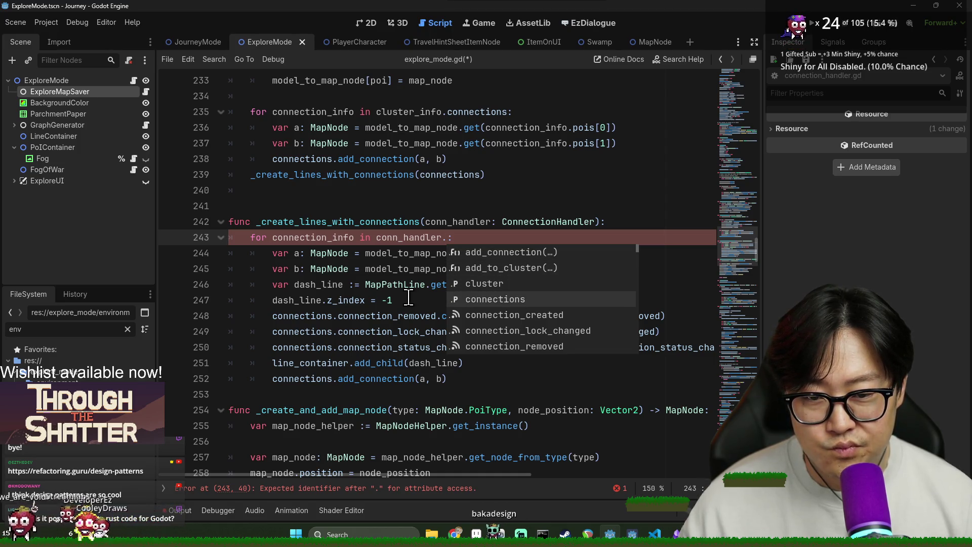
left_click(410, 237)
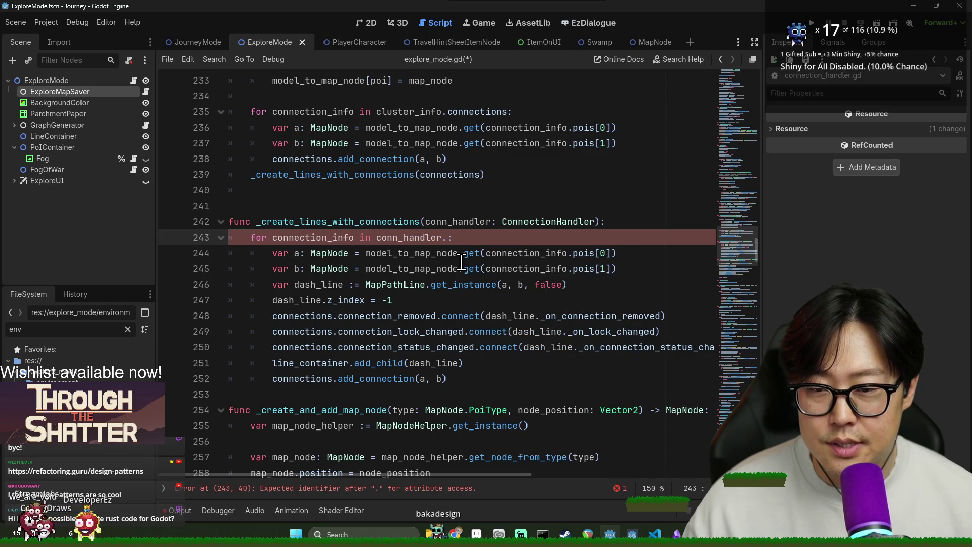
- Compare the connections, add_connection and conn_handler references on lines 238–243
scroll(423, 238, "up", 1)
double_click(302, 206)
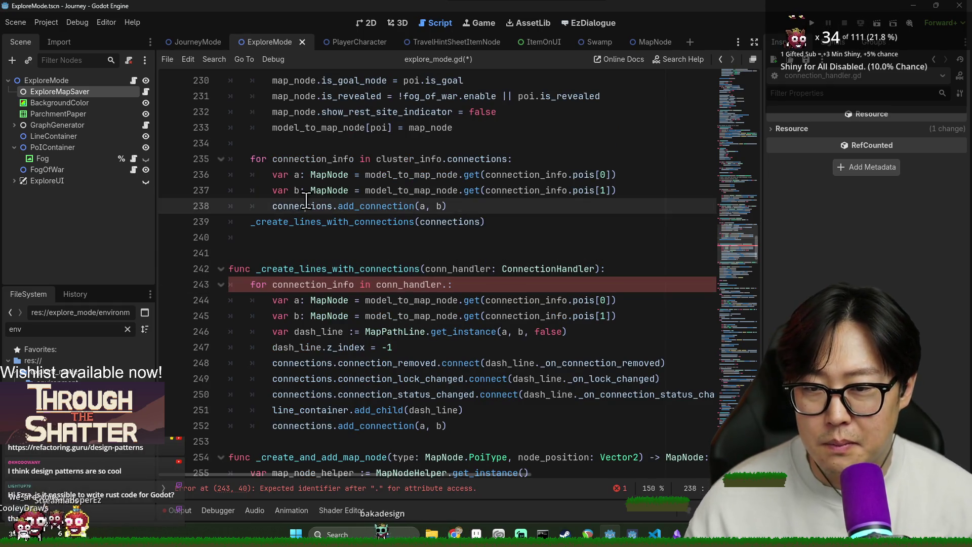
double_click(403, 206)
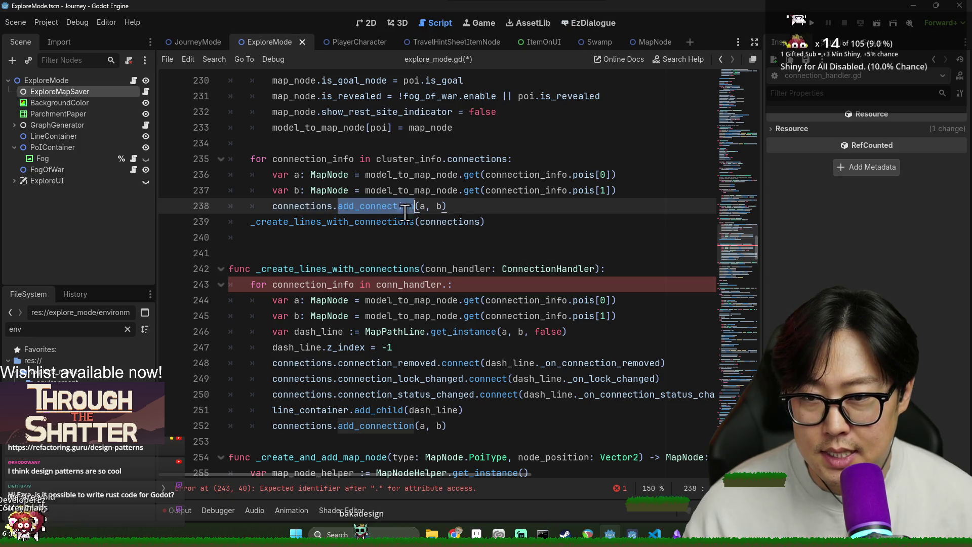
double_click(443, 223)
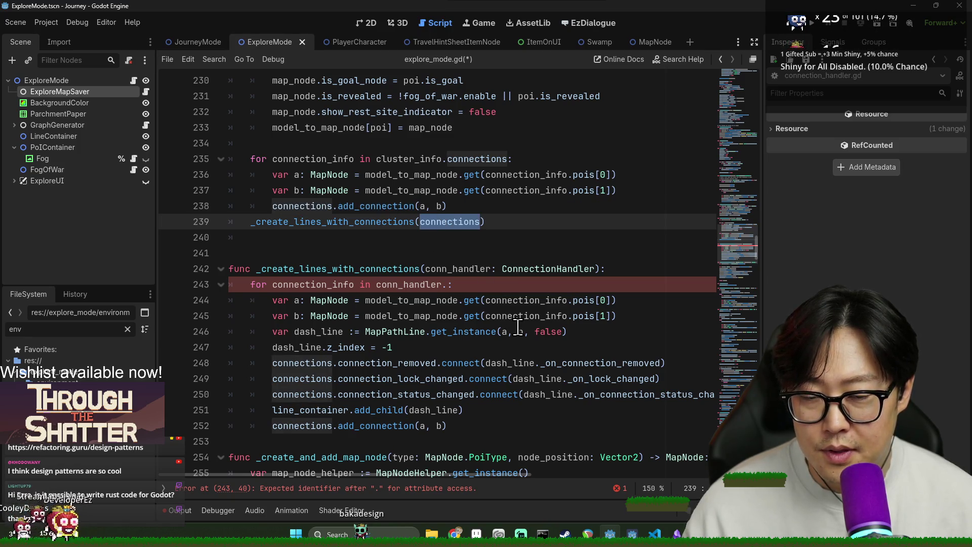
double_click(437, 284)
- Open the ConnectionHandler class, remove blank line 8, and inspect its member variables
left_click(502, 271, "ctrl")
scroll(438, 246, "up", 20)
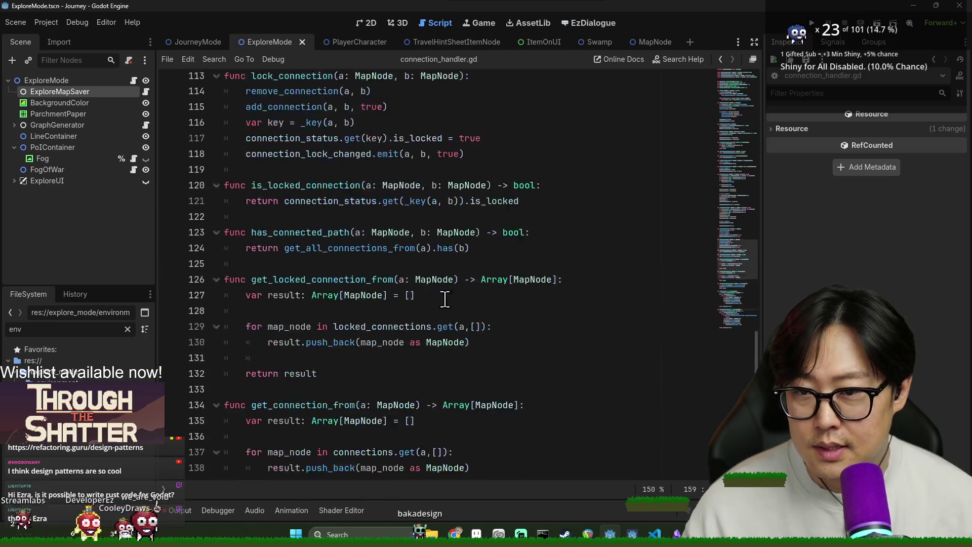
scroll(437, 247, "up", 10)
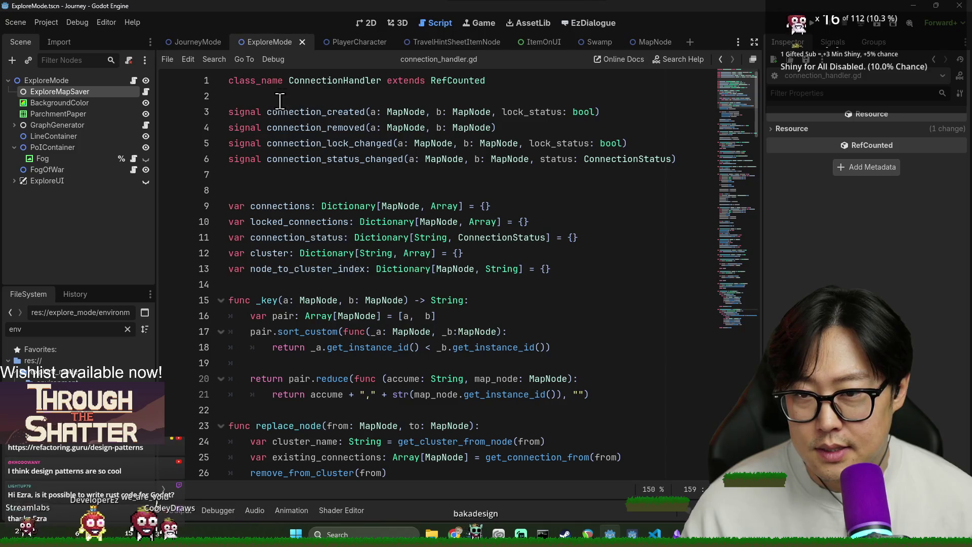
left_click(348, 184)
key("BackSpace")
double_click(276, 191)
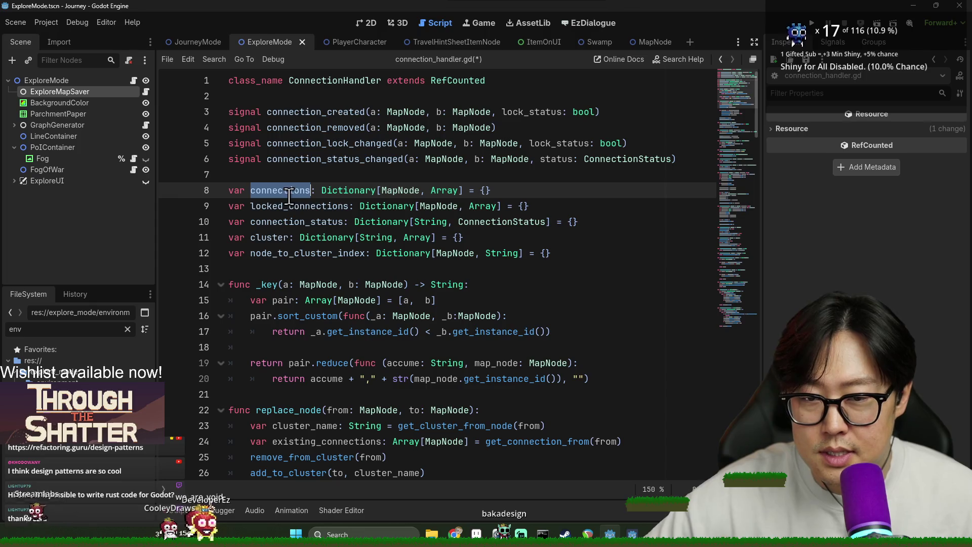
double_click(321, 253)
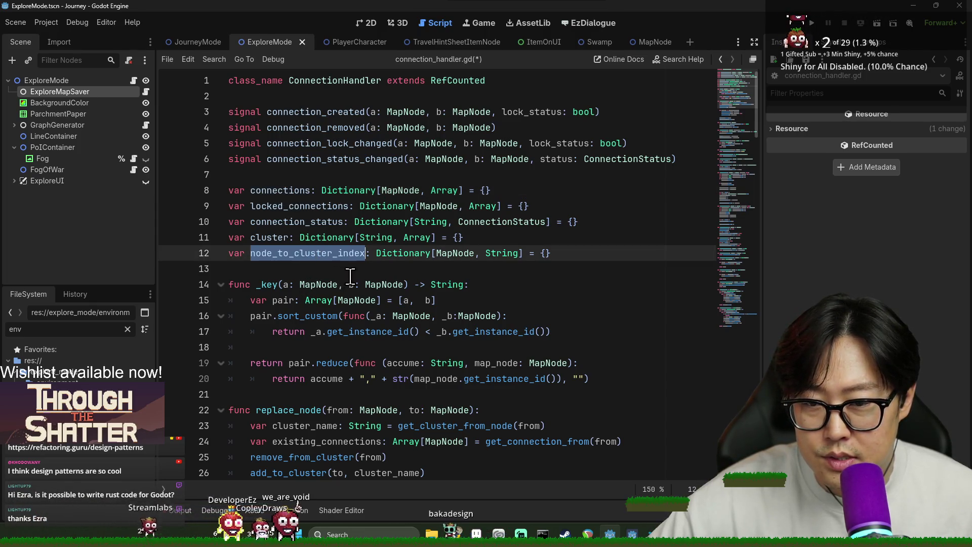
left_click(264, 234)
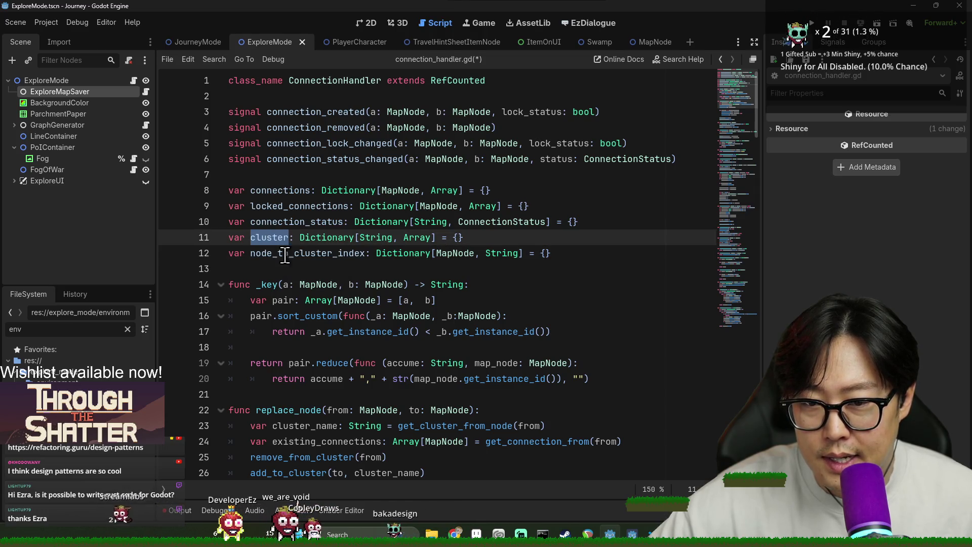
double_click(296, 222)
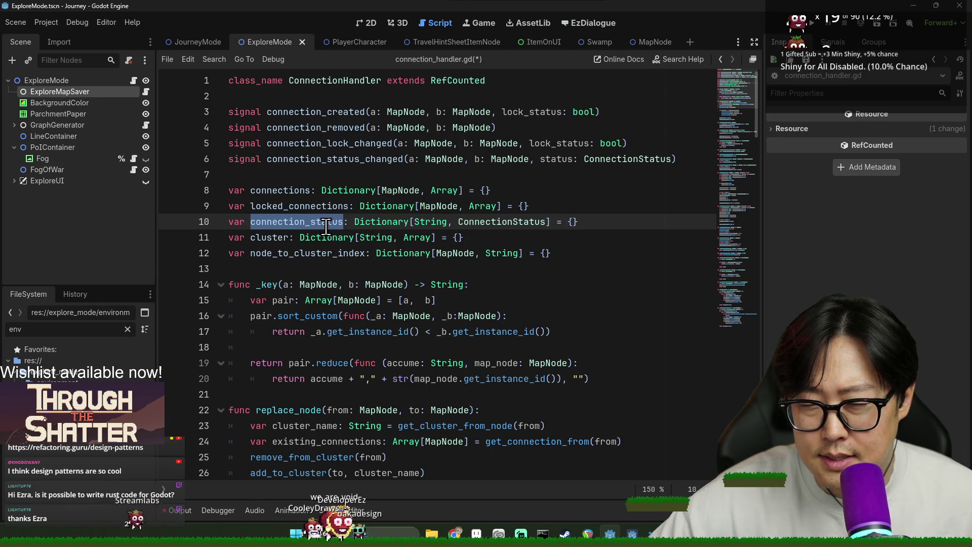
key("Return")
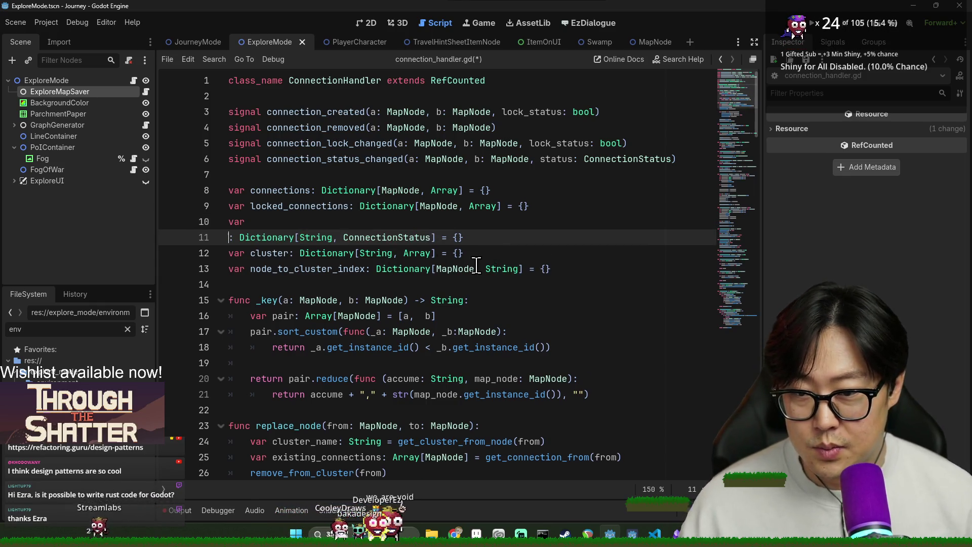
key("ctrl+z")
- Locate get_all_connection_status() by searching connection_status, save, and return to explore_mode.gd
key("ctrl+f")
key("Return")
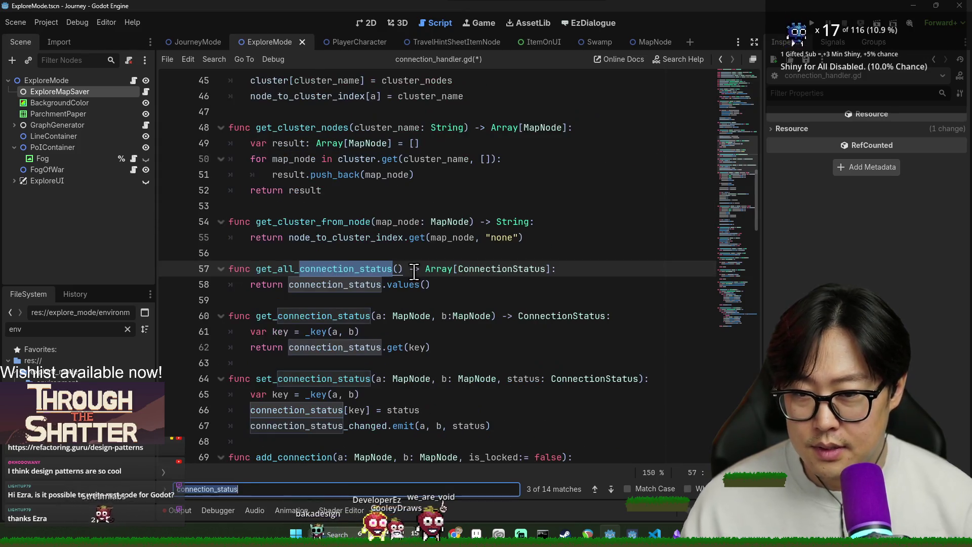
double_click(382, 269)
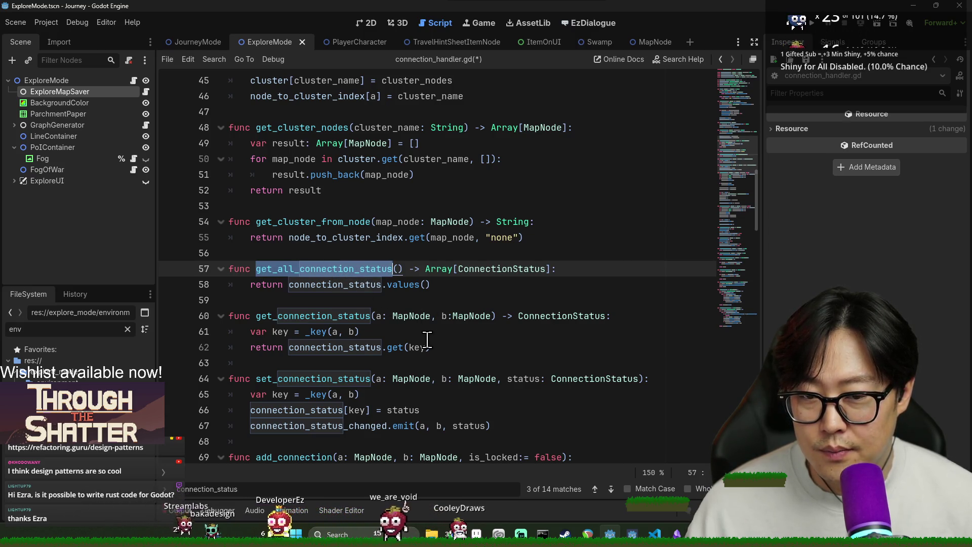
scroll(427, 339, "up", 8)
scroll(417, 332, "down", 7)
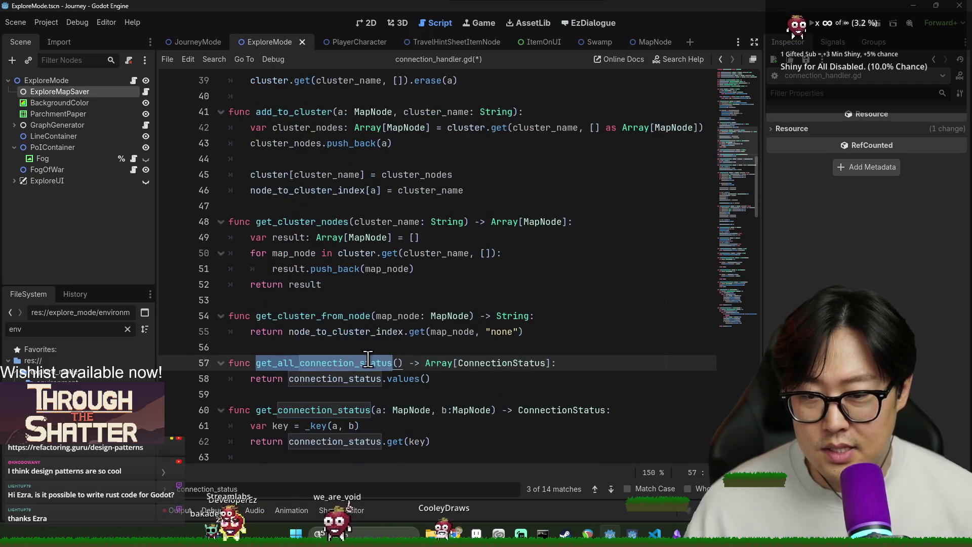
key("ctrl+s")
left_click(520, 283)
left_click(377, 222)
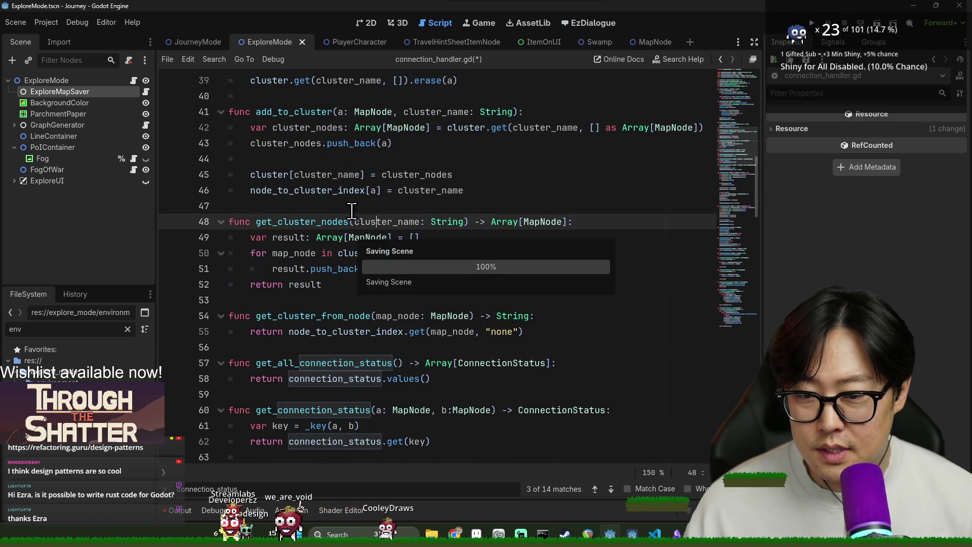
key("alt+Left")
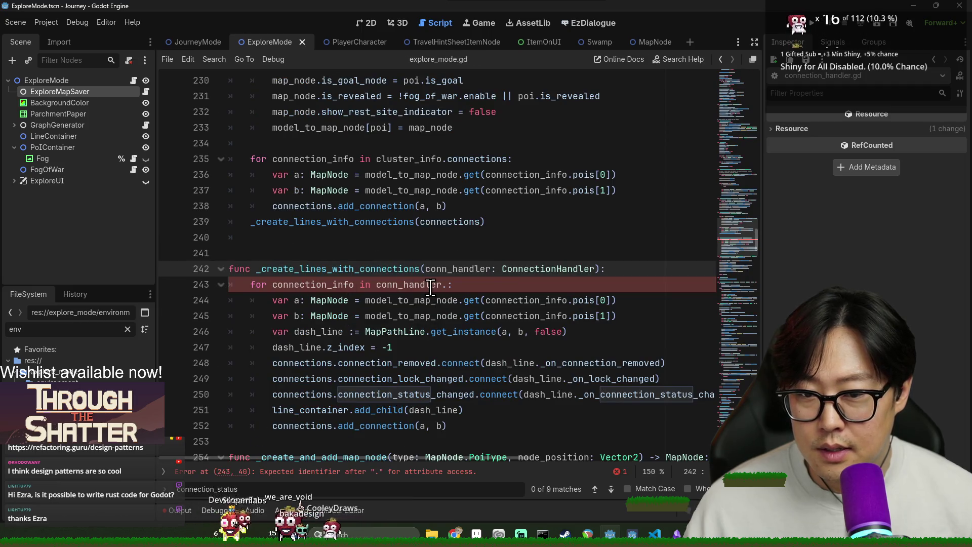
- Make line 243 loop 'conn_status' over conn_handler.get_all_connection_status()
double_click(430, 287)
key("Right")
type("get")
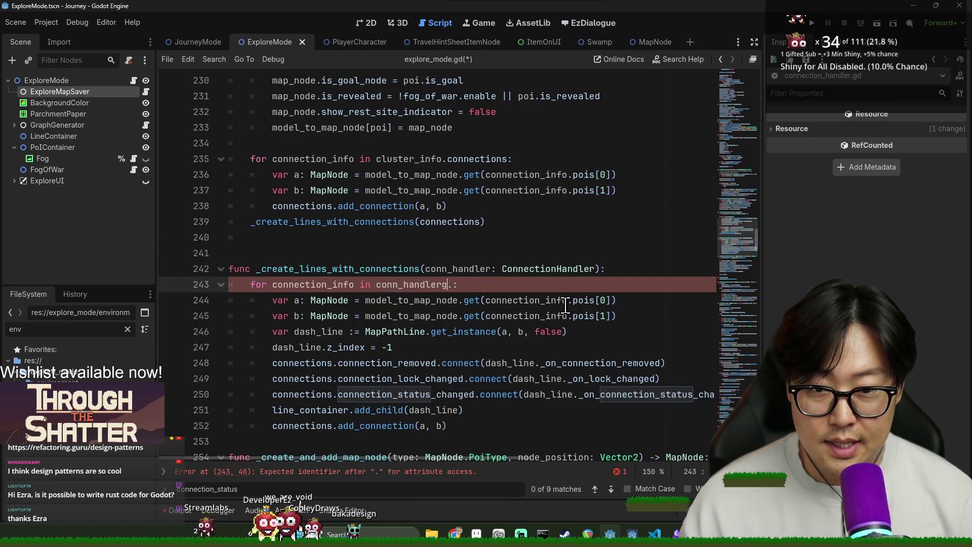
type("_all")
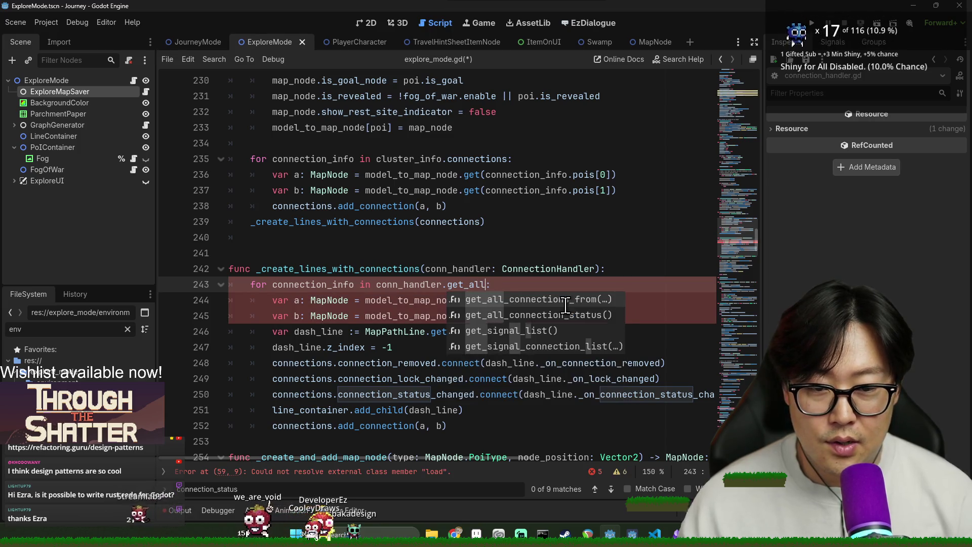
key("Down")
key("Return")
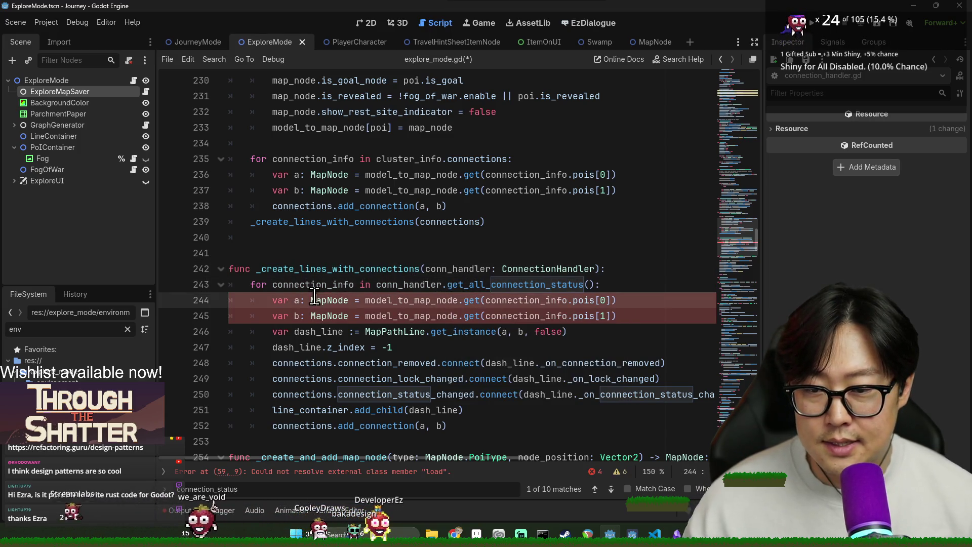
double_click(313, 284)
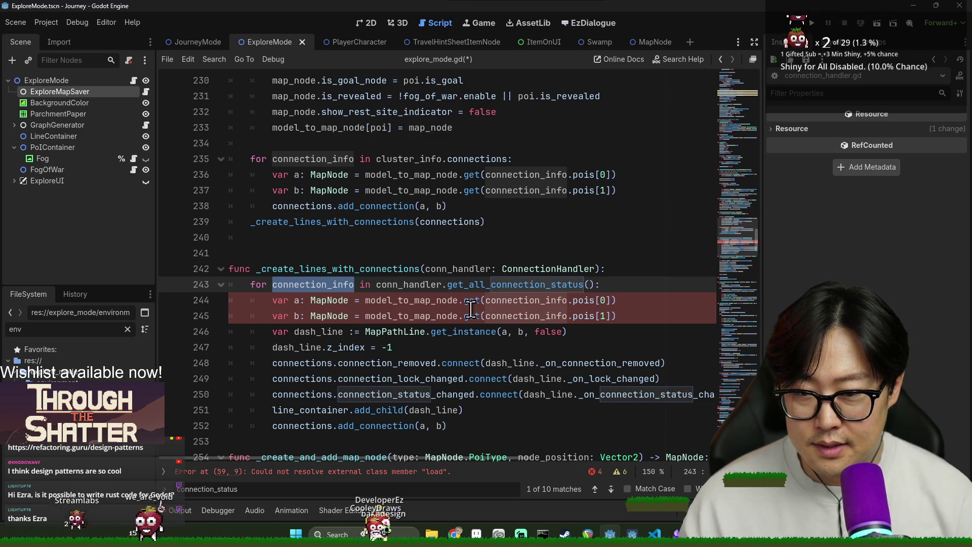
type("conn_status")
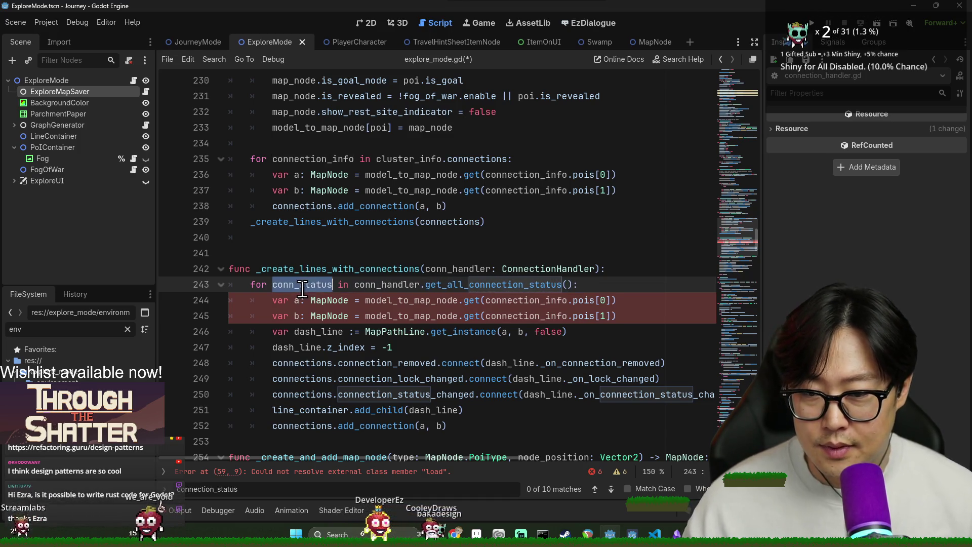
- Take the two nodes from conn_status.a and conn_status.b on lines 244–245, then save
left_click(302, 302)
left_click_drag(365, 301, 624, 297)
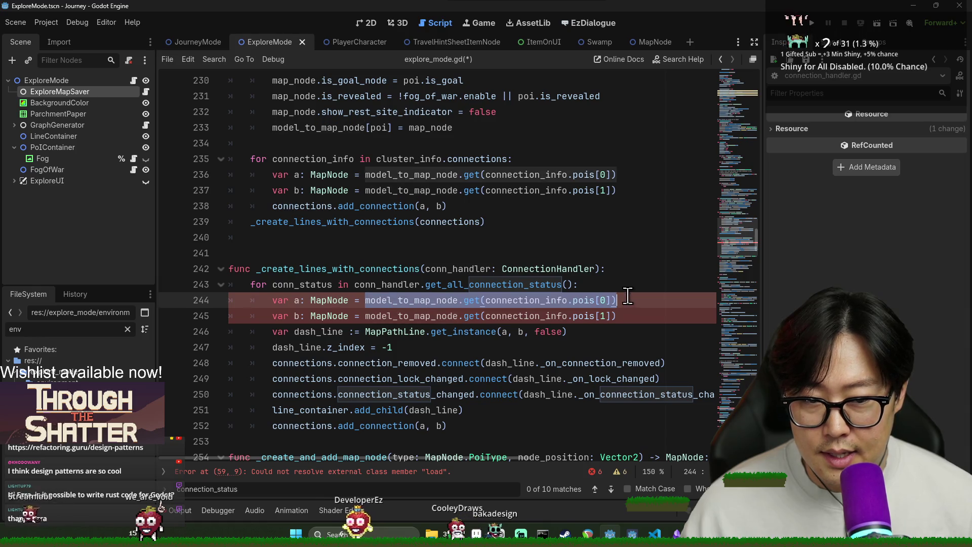
type("conn_status.")
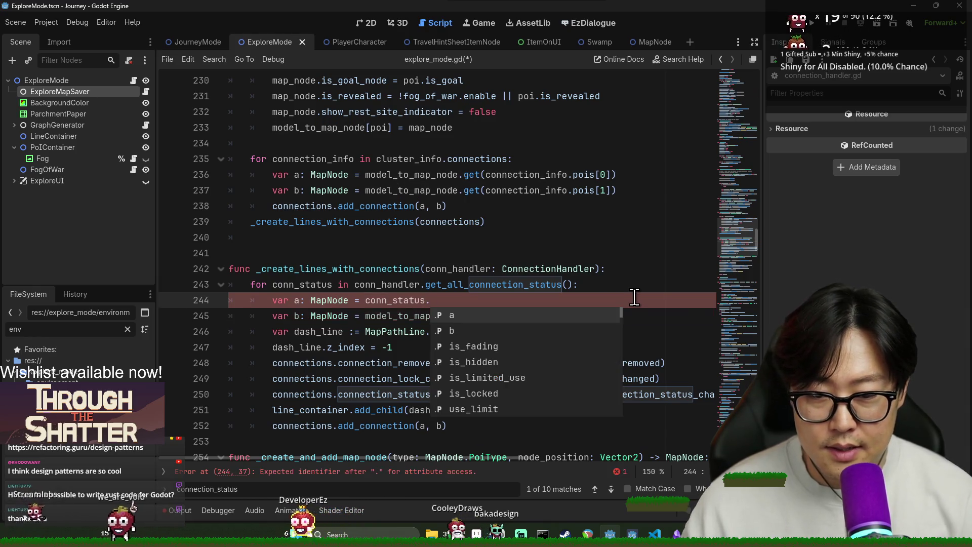
type("a")
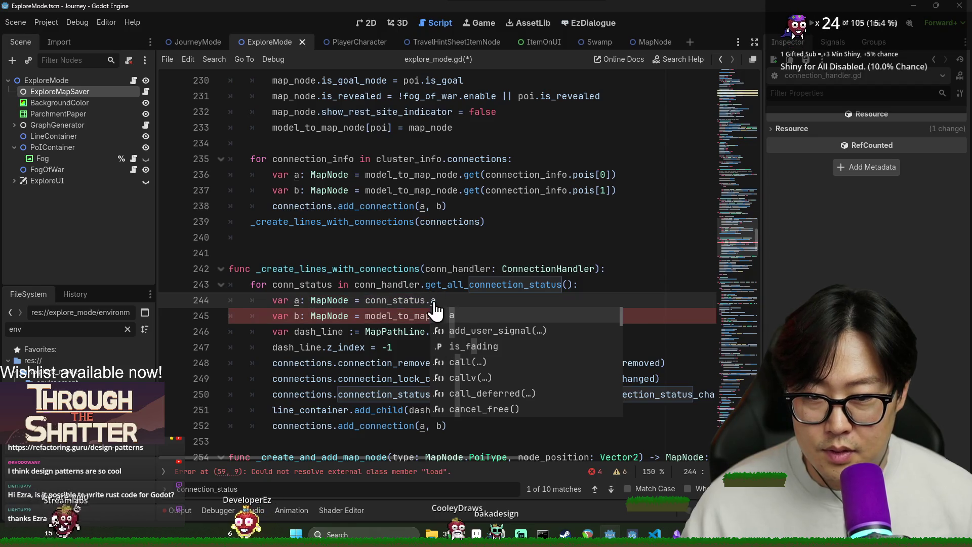
left_click(435, 300, "ctrl")
left_click(412, 208)
key("alt+Left")
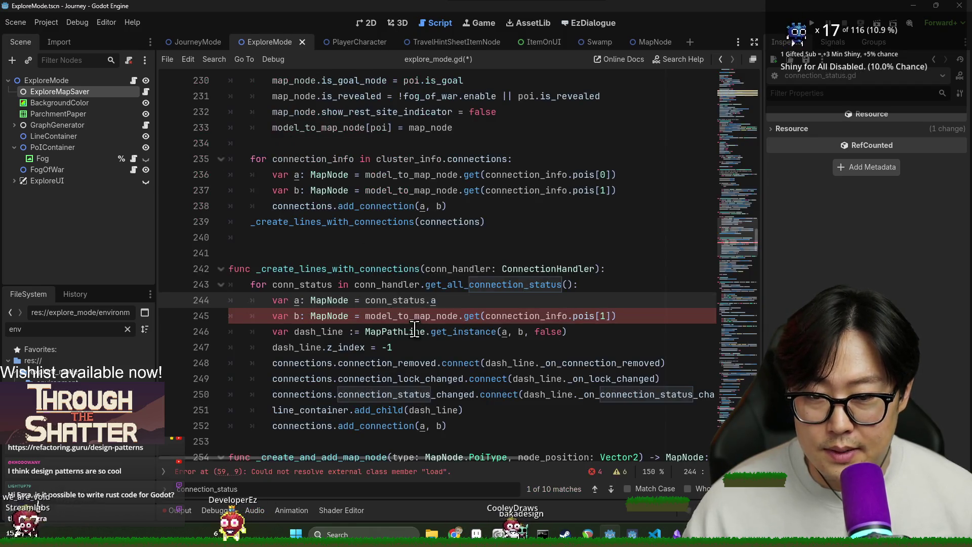
key("ctrl+c")
mouse_move(365, 301)
left_mouse_down()
mouse_move(435, 300)
mouse_move(568, 323)
left_mouse_up()
key("ctrl+v")
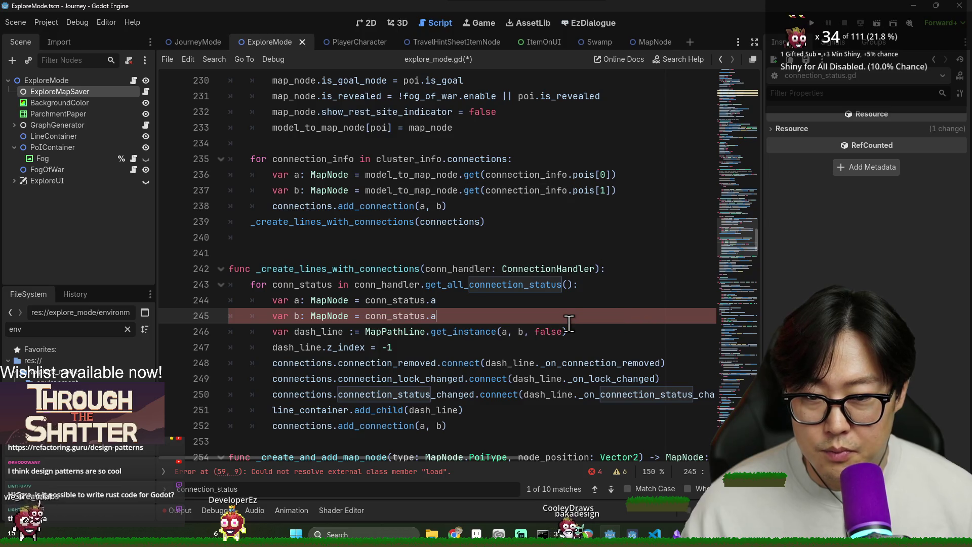
type("b")
key("ctrl+s")
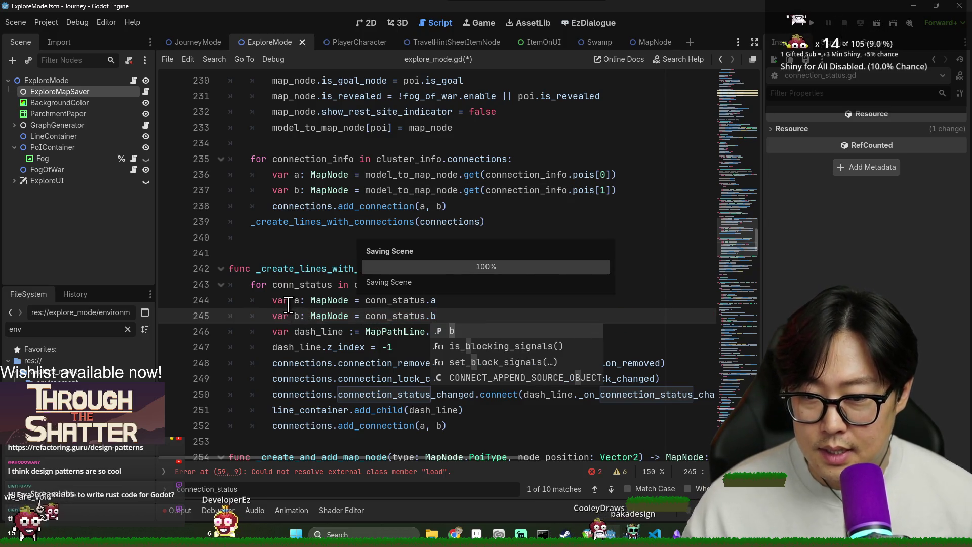
- Replace connections with conn_handler in the signal hookups on lines 248–250
double_click(319, 332)
left_click(515, 331)
left_click_drag(273, 347, 320, 348)
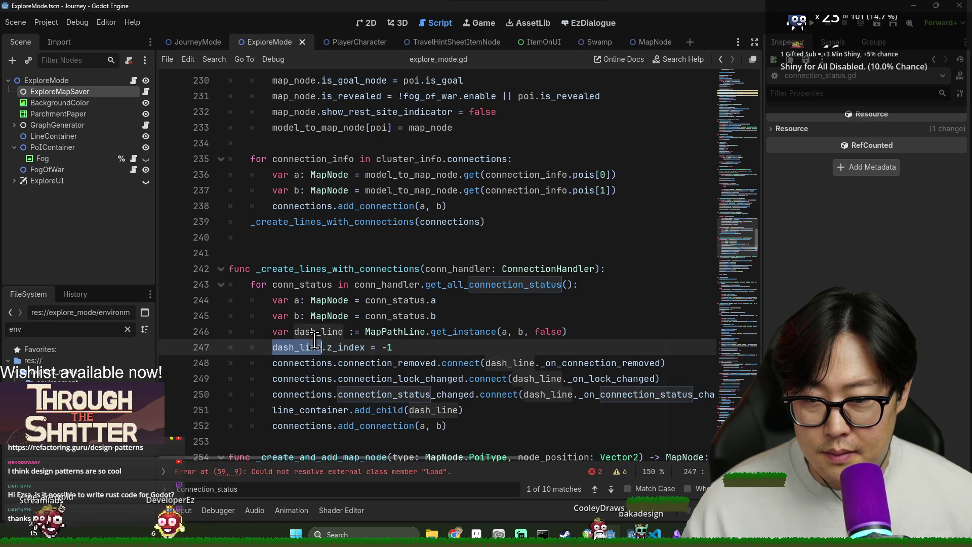
double_click(308, 362)
double_click(462, 275)
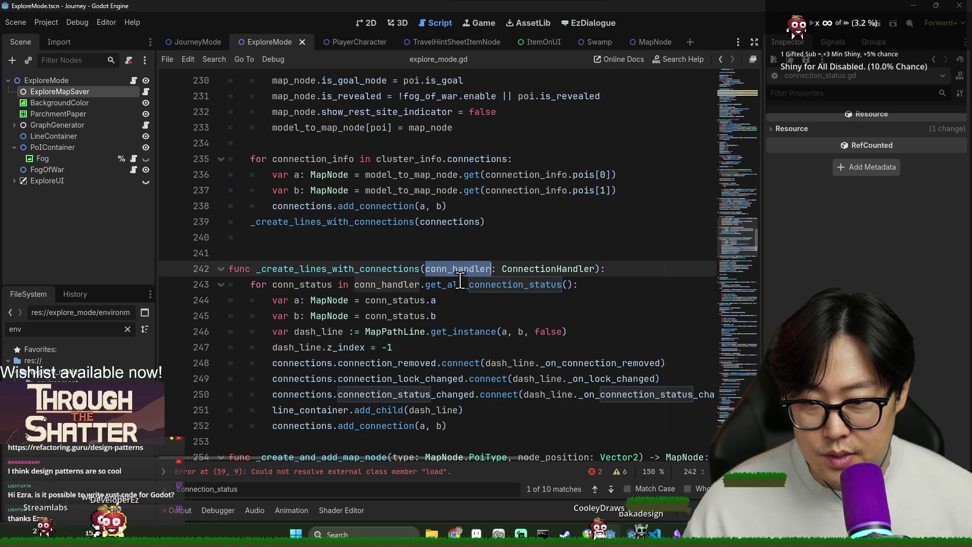
double_click(304, 362)
key("ctrl+v")
double_click(304, 378)
key("ctrl+v")
double_click(304, 394)
key("ctrl+v")
- Delete the leftover add_connection line and save explore_mode.gd
left_click(306, 425)
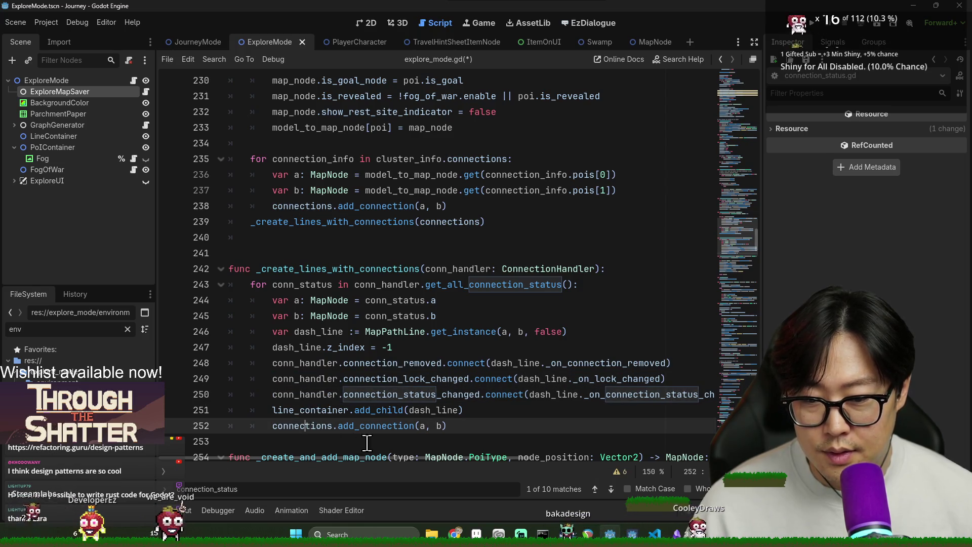
scroll(363, 444, "down", 2)
triple_click(393, 332)
key("Delete")
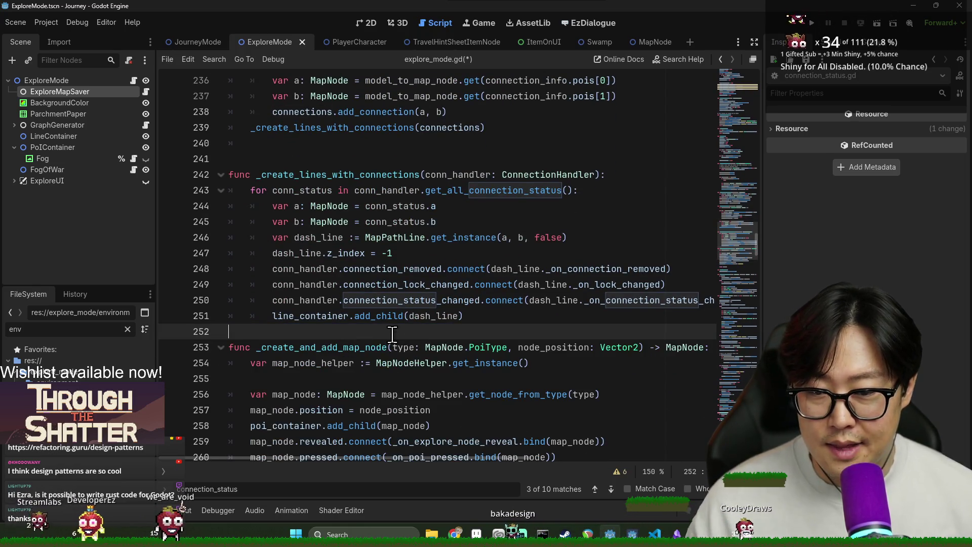
key("ctrl+s")
double_click(664, 300)
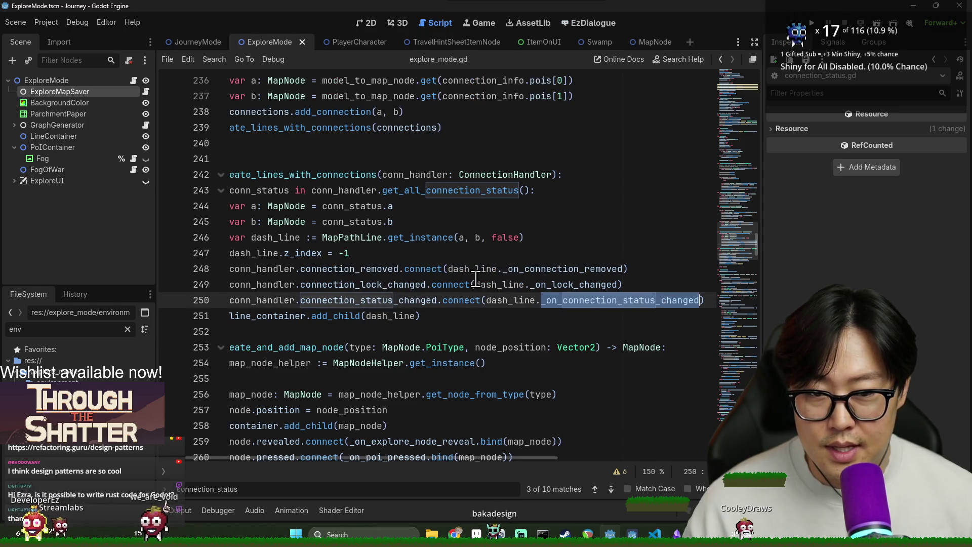
left_click(474, 269)
left_click(273, 315)
key("ctrl+s")
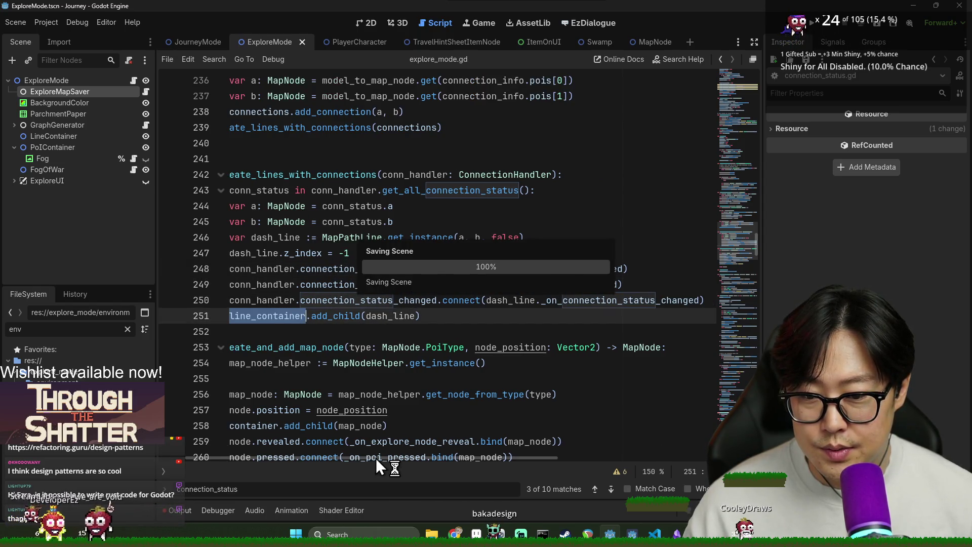
scroll(375, 446, "left", 2)
double_click(355, 174)
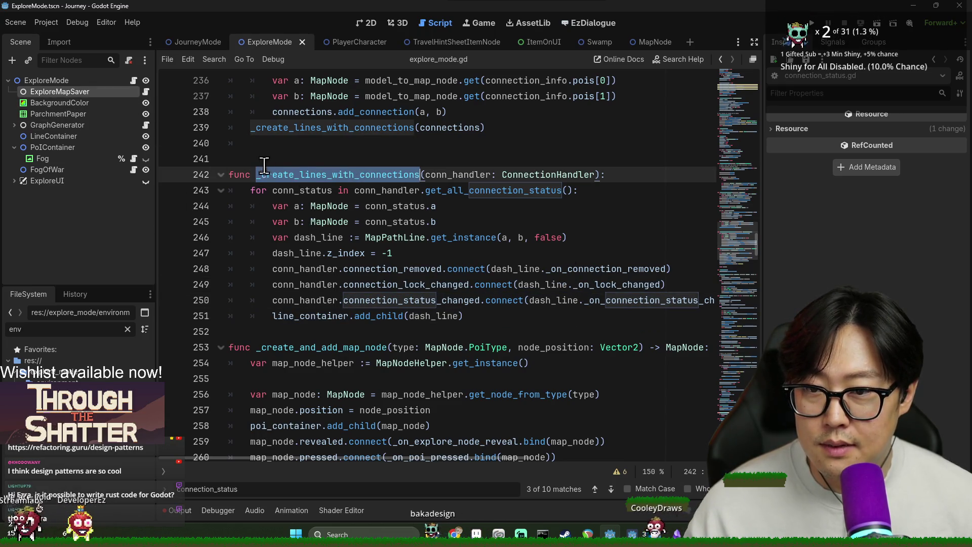
- Open the ExploreMapSaver script and start a new line below load()'s TODO comment
left_click(145, 92)
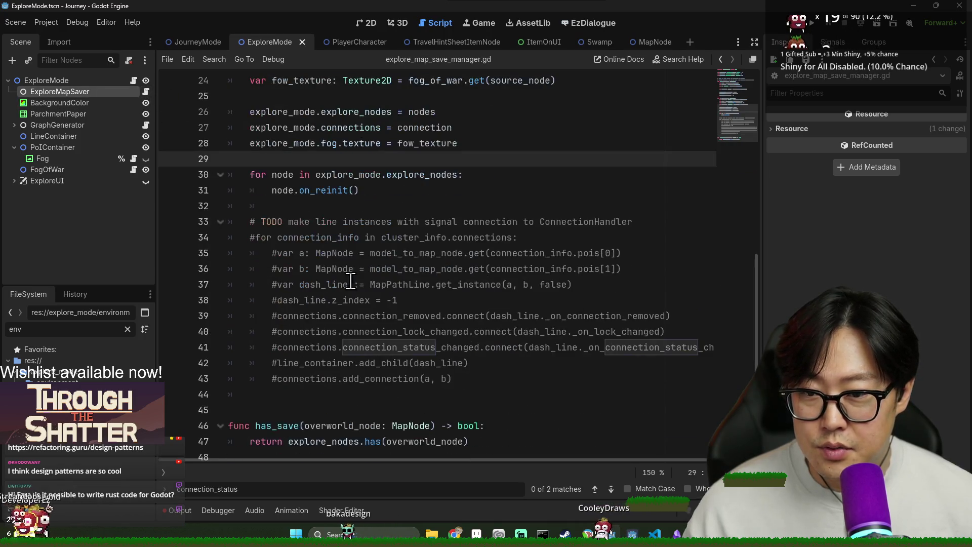
left_click(257, 222)
key("Down")
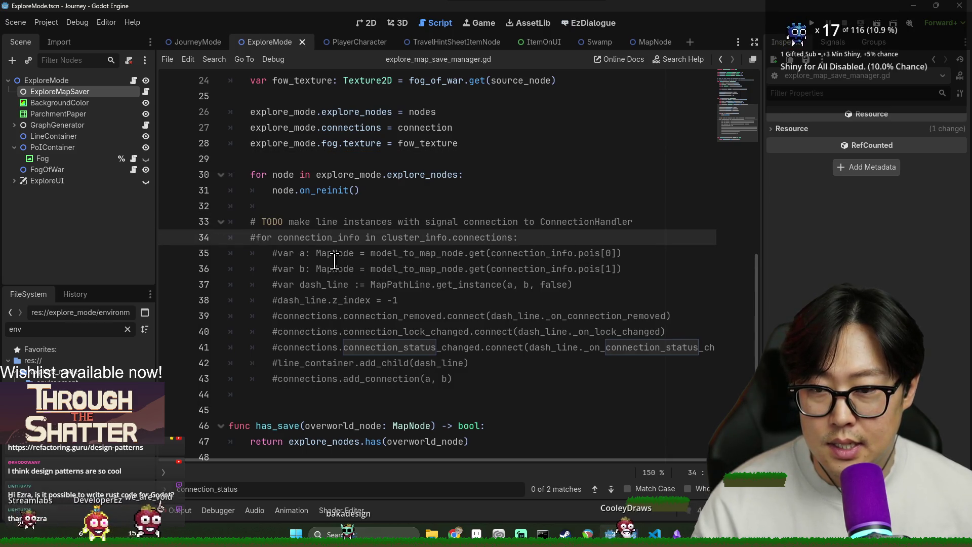
key("BackSpace")
double_click(310, 238)
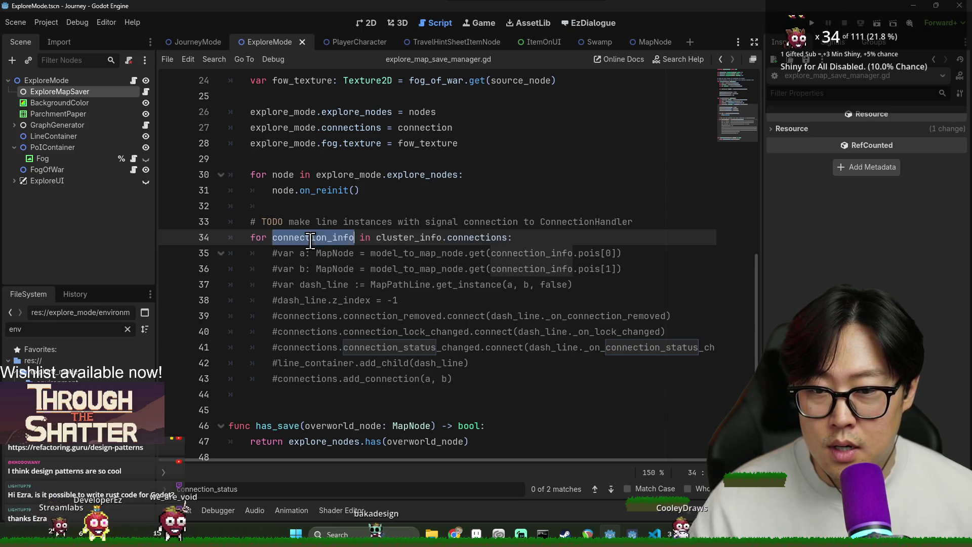
key("ctrl+z")
left_click(691, 220)
key("Return")
key("ctrl+s")
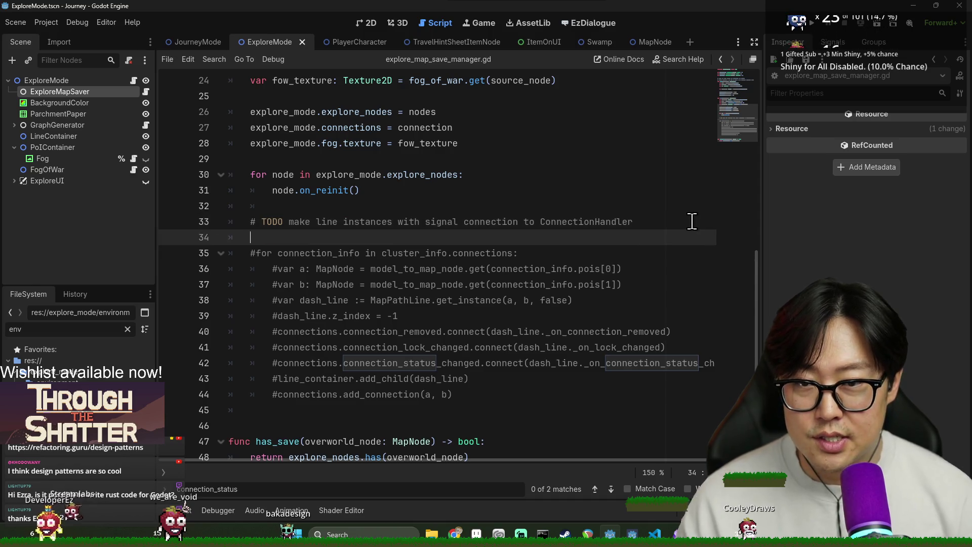
- Add the call explore_mode._create_lines_with_connections(explore_mode.connections) and save
scroll(692, 221, "up", 2)
type("explore_mode")
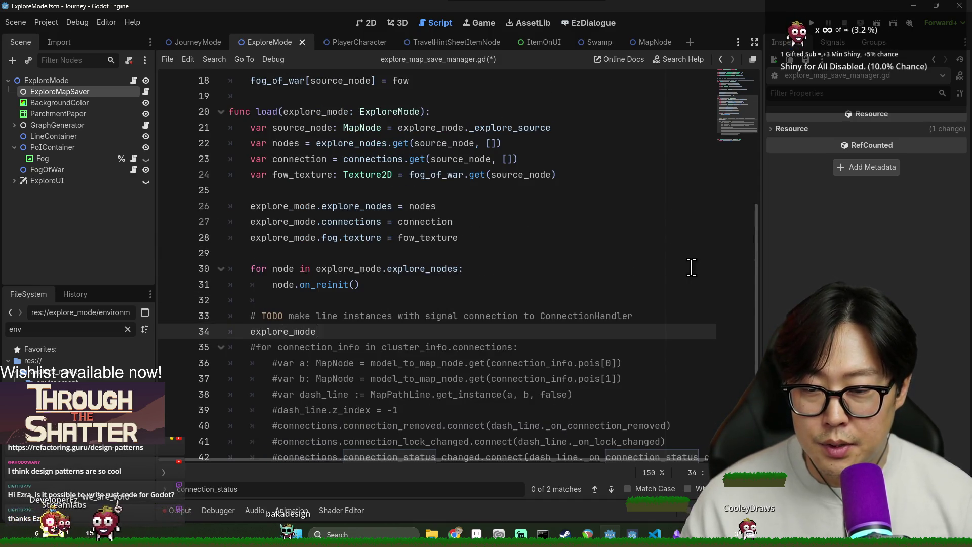
type("._")
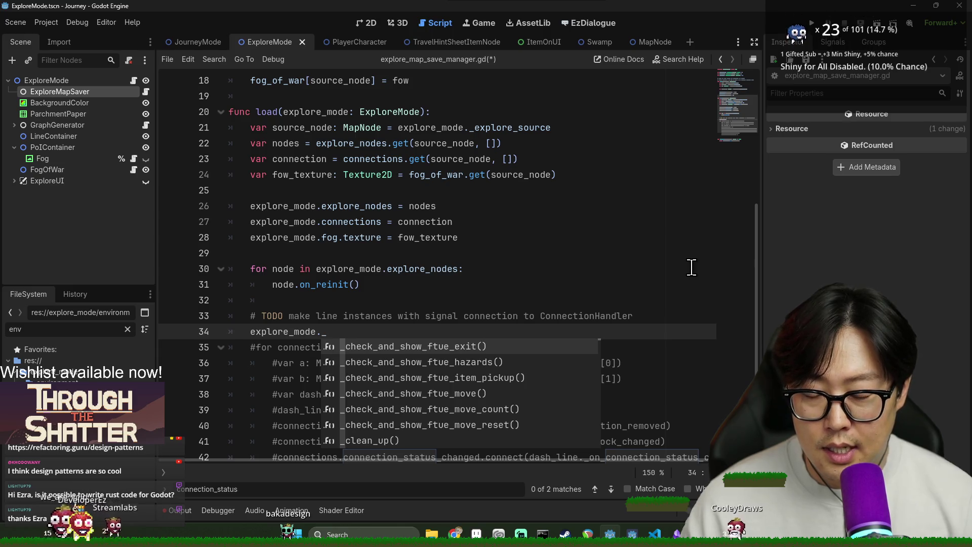
type("line")
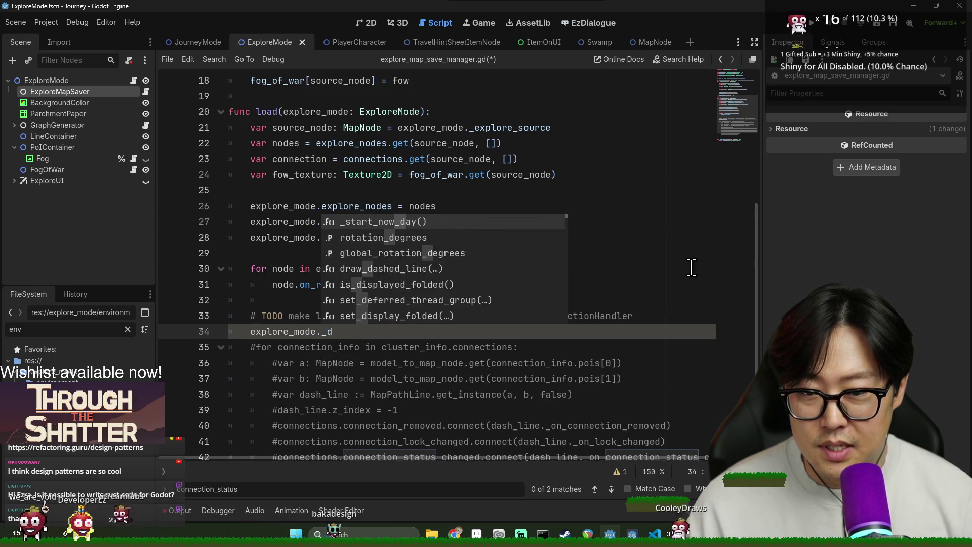
key("Return")
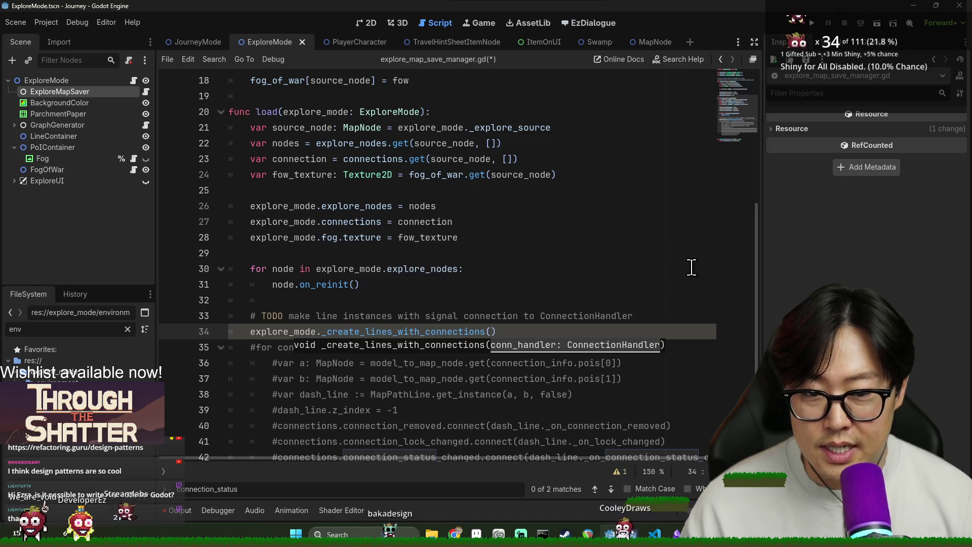
double_click(280, 222)
left_click(381, 225, "shift")
key("ctrl+c")
left_click(489, 332)
key("ctrl+v")
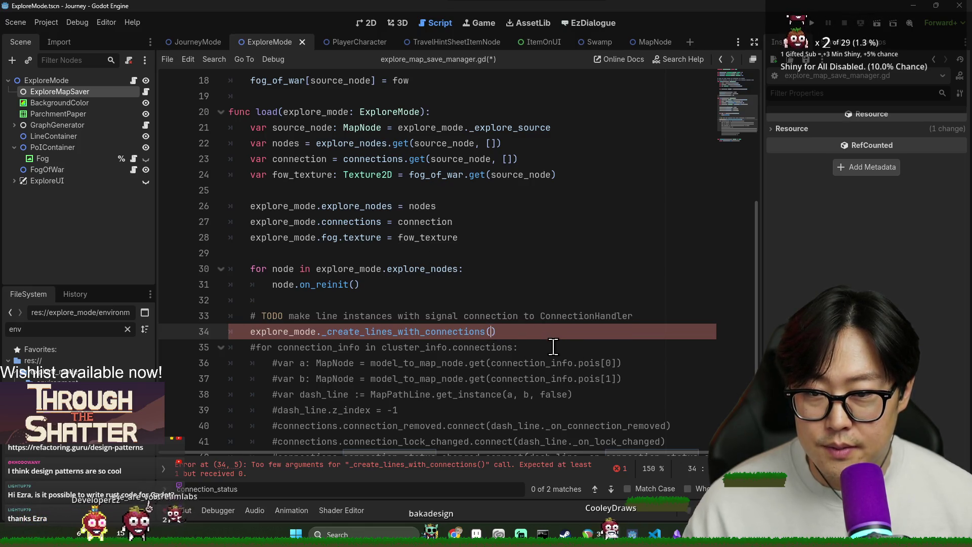
key("ctrl+s")
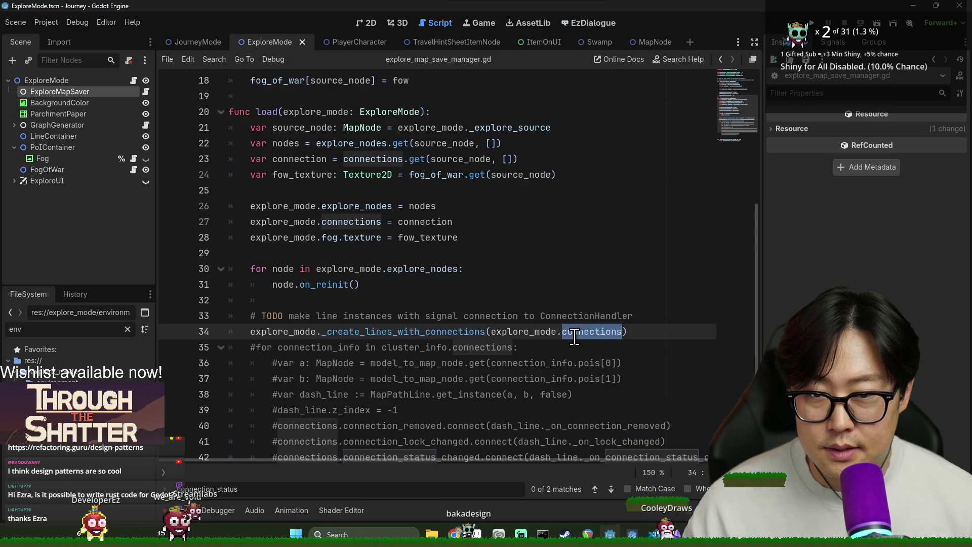
double_click(554, 332)
double_click(307, 334)
double_click(456, 332)
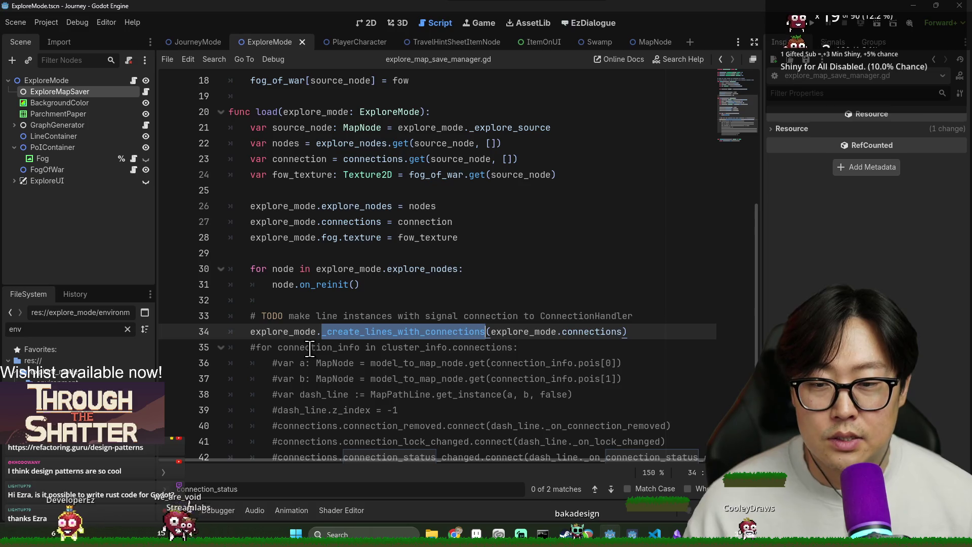
- Delete the commented-out loop (lines 35–44) and the TODO comment, then save
left_click(252, 347)
scroll(409, 370, "down", 2)
left_click(460, 395, "shift")
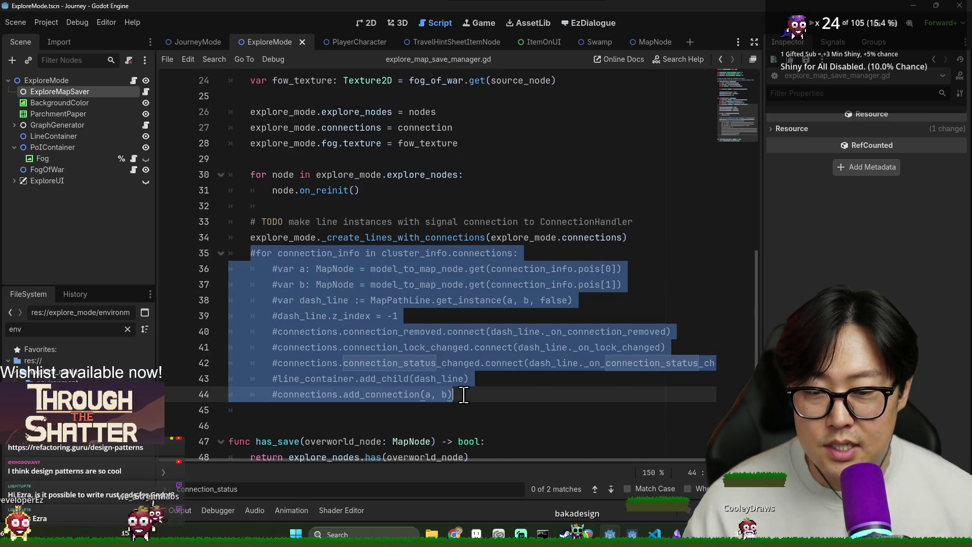
key("BackSpace")
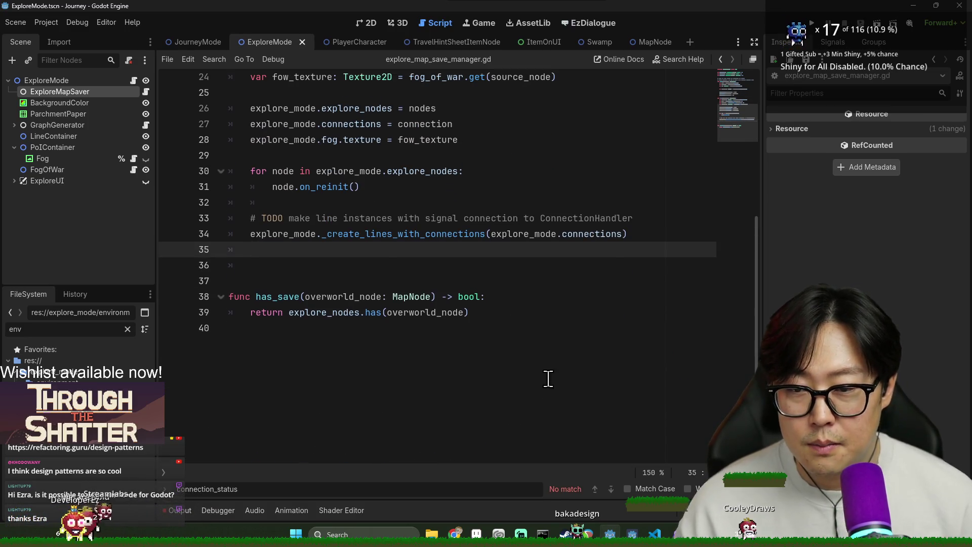
key("ctrl+s")
triple_click(388, 223)
key("BackSpace")
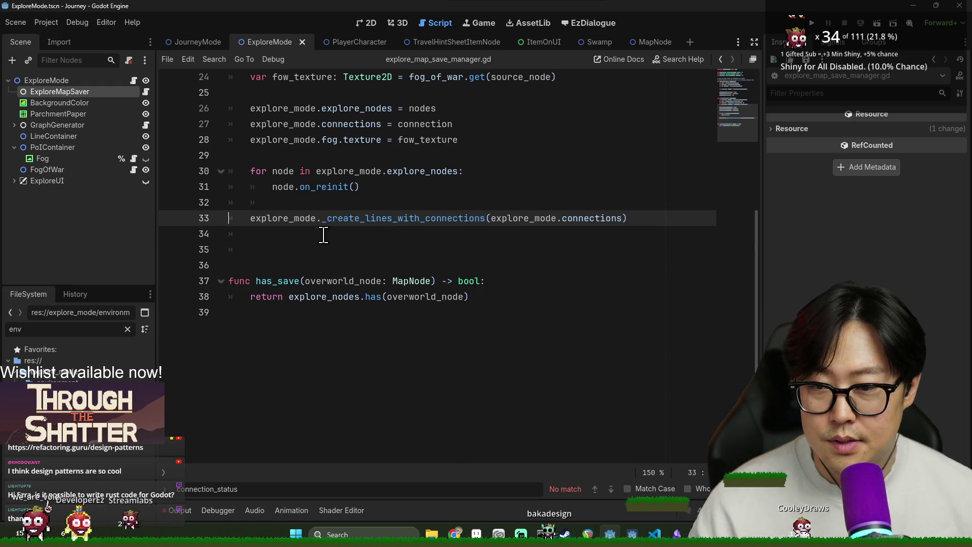
key("ctrl+s")
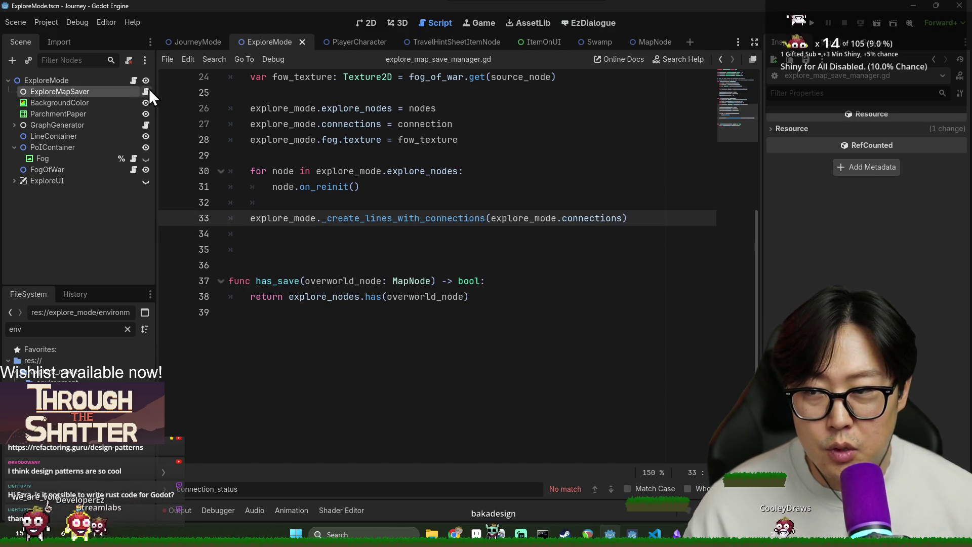
left_click(423, 253)
key("ctrl+s")
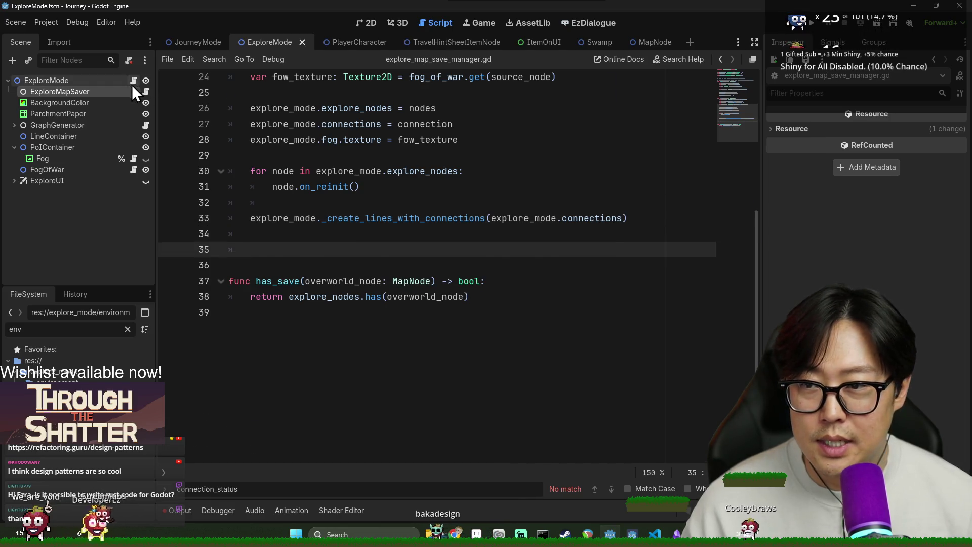
left_click(405, 218, "ctrl")
key("ctrl+s")
key("ctrl+s")
- Review the _create_lines_with_connections code in explore_mode.gd, save, and check the Output log for errors
scroll(329, 307, "up", 4)
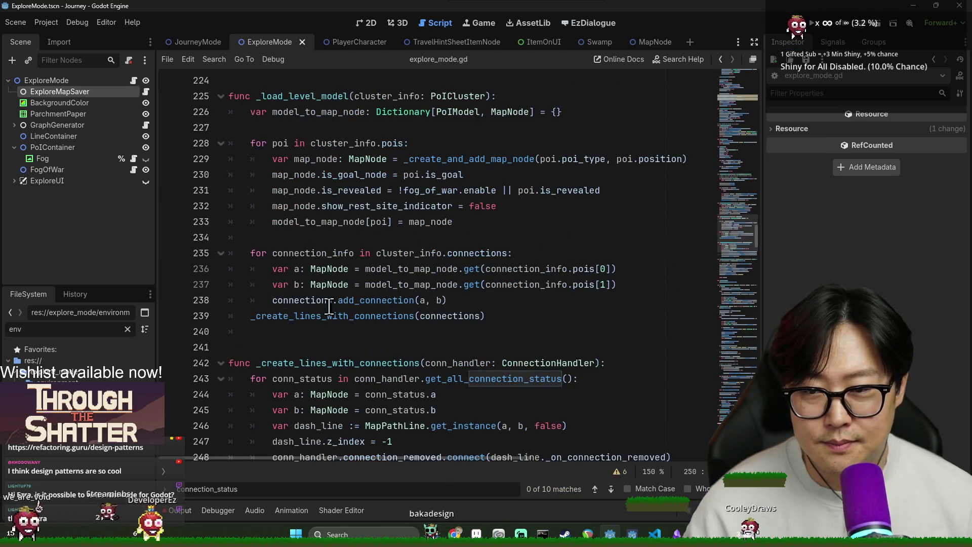
left_click(331, 323)
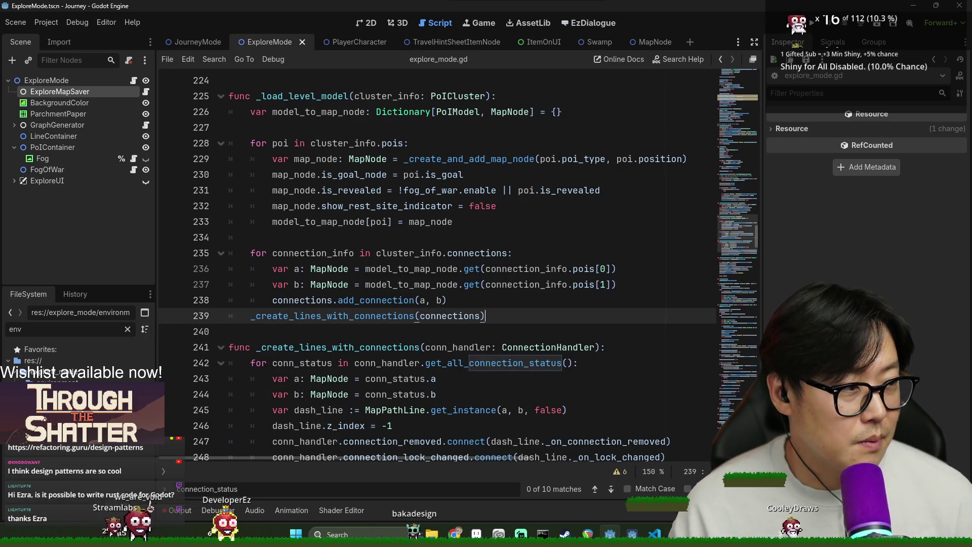
scroll(427, 348, "down", 6)
key("ctrl+s")
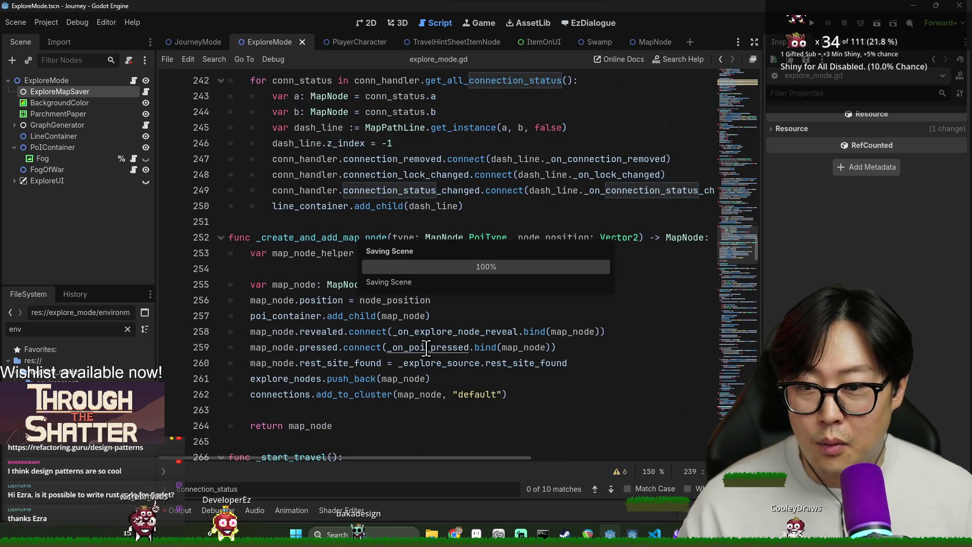
scroll(427, 348, "down", 6)
scroll(421, 400, "up", 18)
scroll(421, 399, "up", 19)
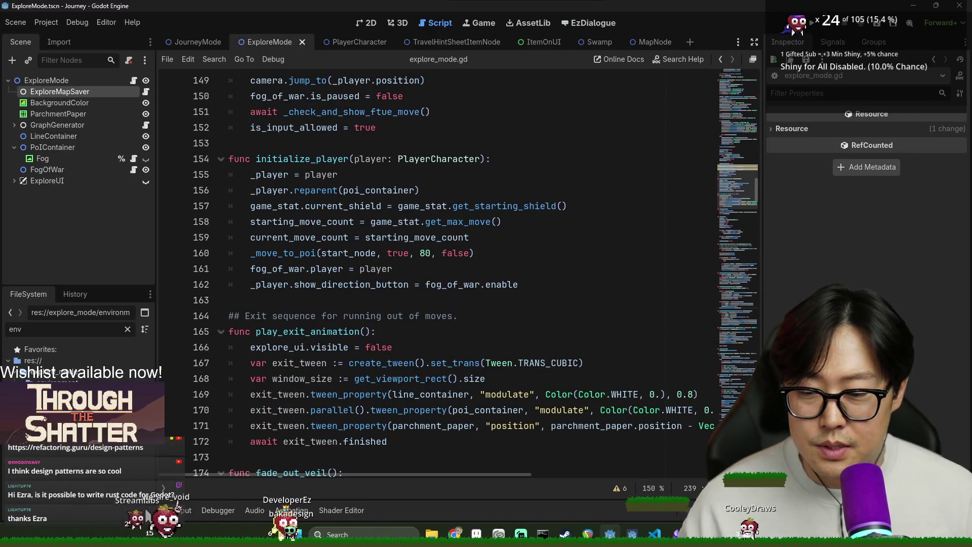
left_click(175, 510)
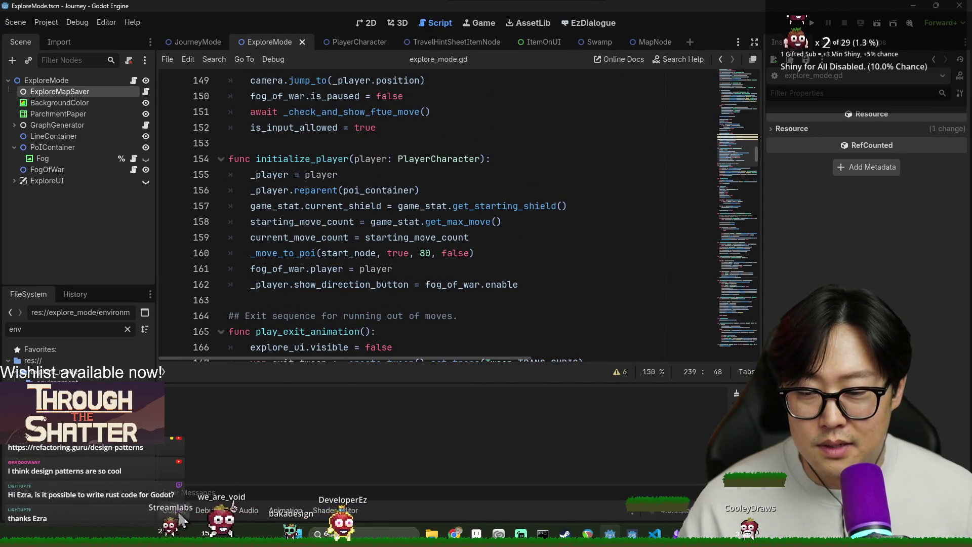
left_click(174, 511)
scroll(446, 269, "up", 5)
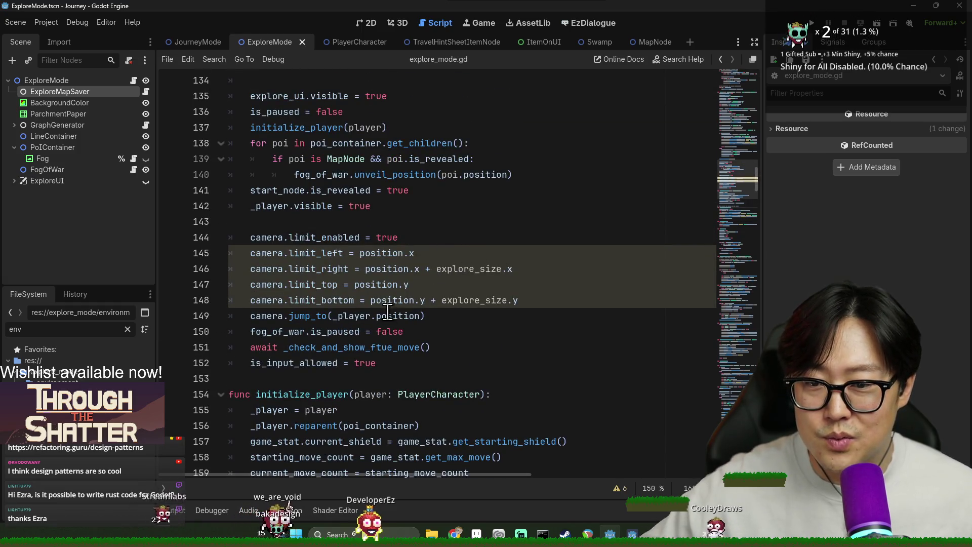
scroll(389, 314, "up", 14)
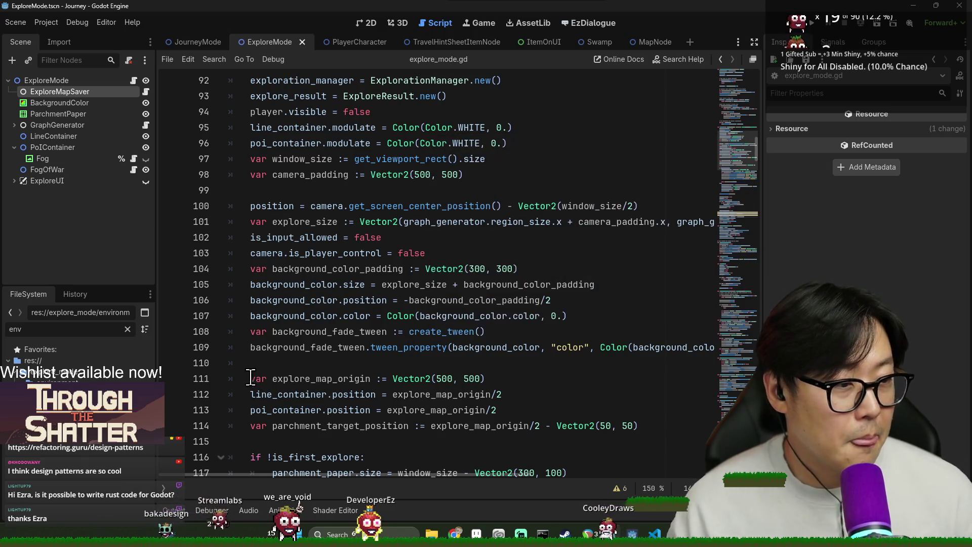
- Bring the BEACN audio mixer window over the Godot editor
mouse_move(381, 339)
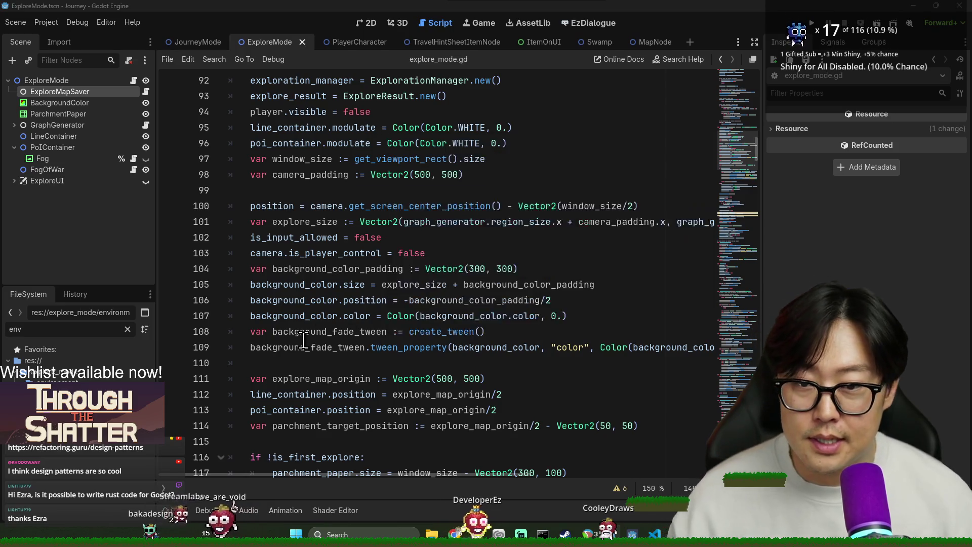
key("alt+Tab")
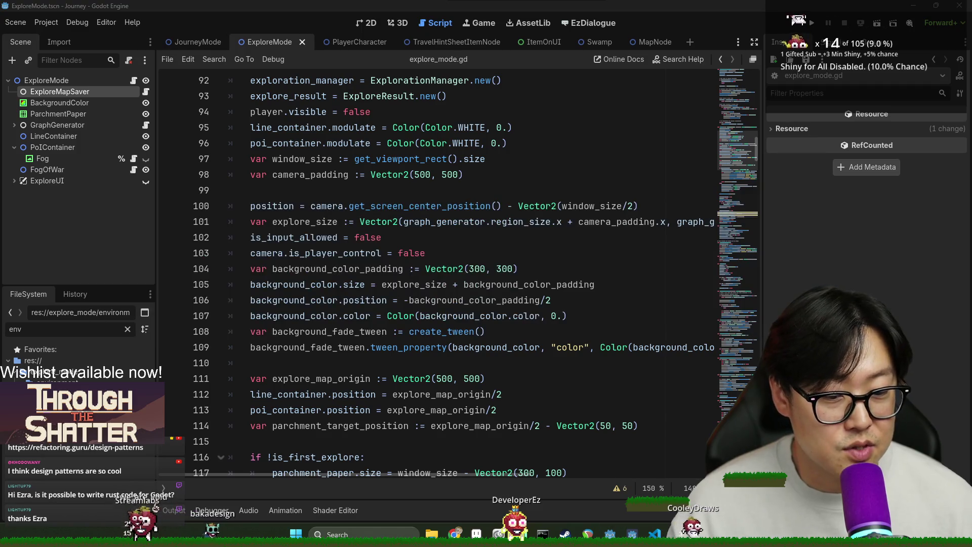
key("alt+Tab")
mouse_move(403, 19)
left_mouse_down()
mouse_move(816, 135)
mouse_move(971, 168)
left_mouse_up()
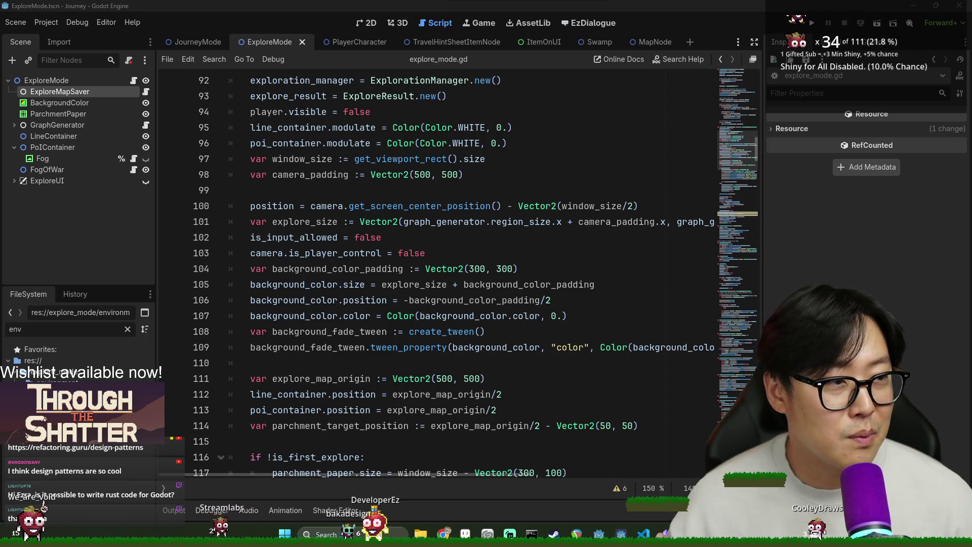
mouse_move(971, 167)
left_mouse_down()
mouse_move(436, 162)
mouse_move(278, 60)
left_mouse_up()
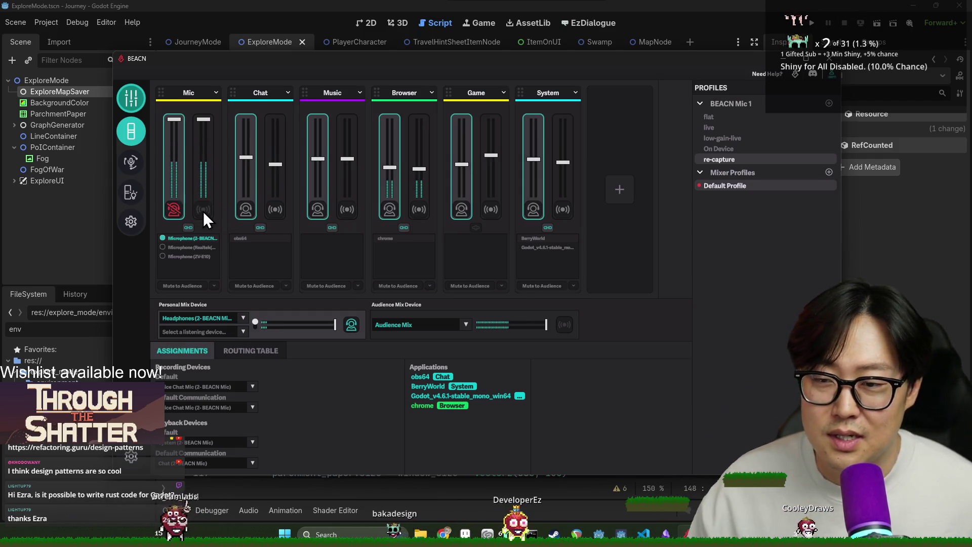
- Mute BEACN's Mic channel to the audience and return to the Godot editor
left_click(204, 212)
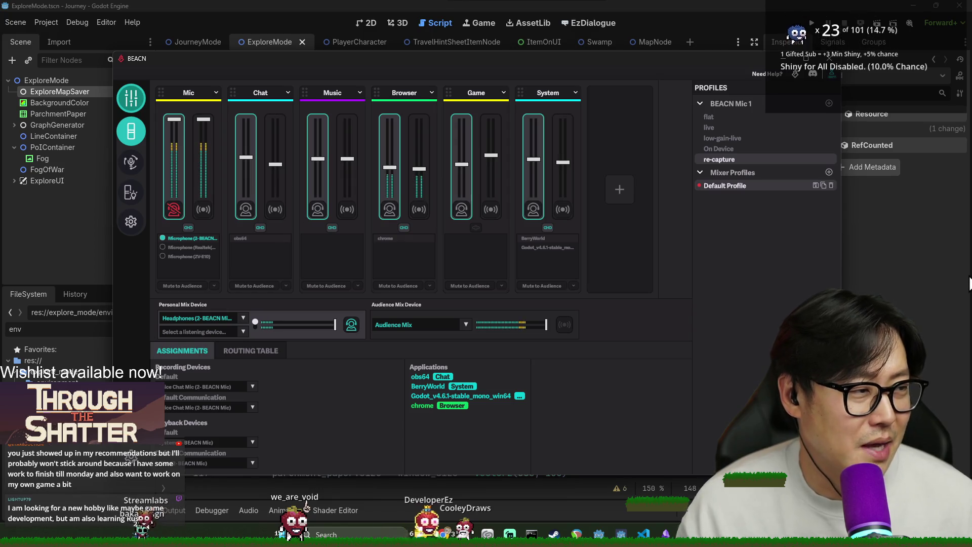
left_click(926, 244)
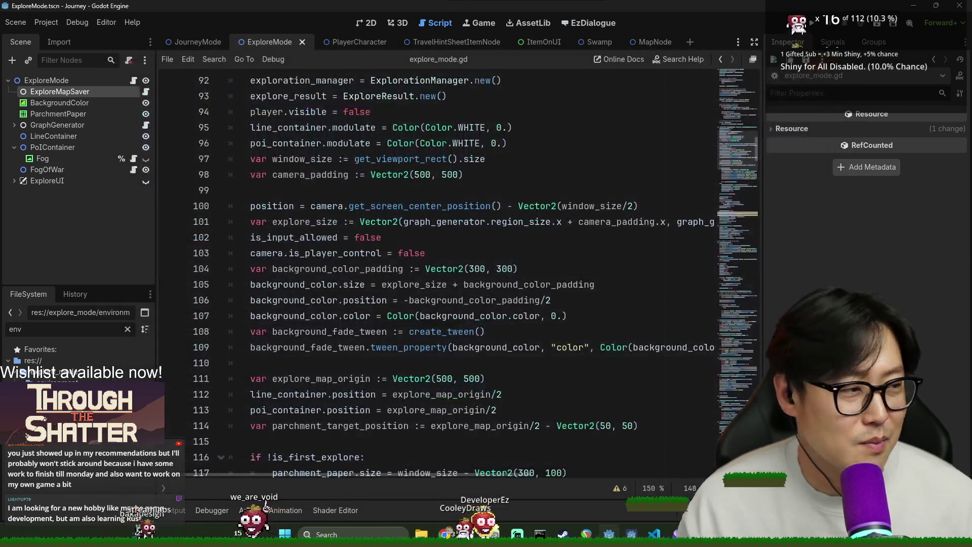